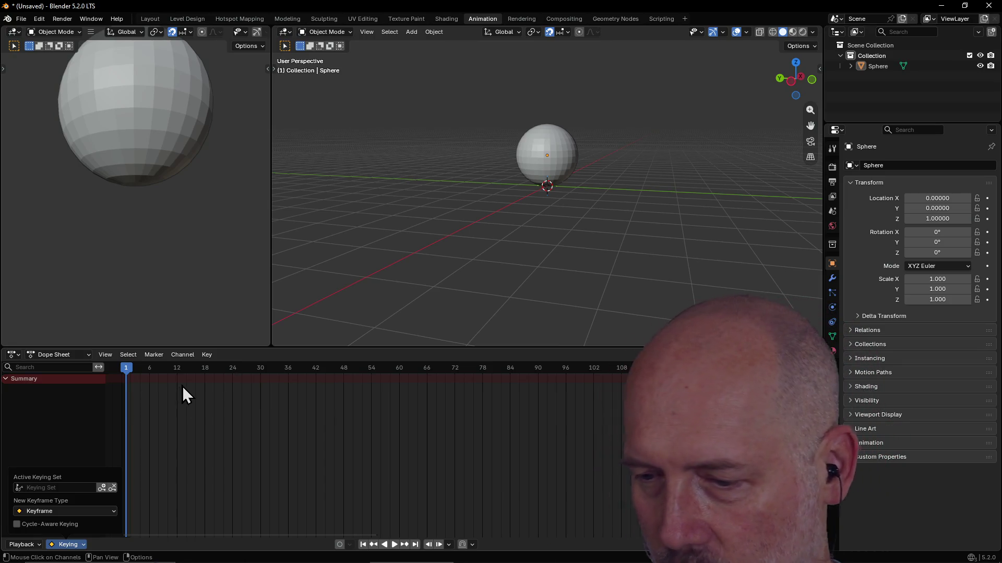
# Step: Cycle the window switcher to bring the Firefox window to the front
pyautogui.hotkey('alt', 'Tab')
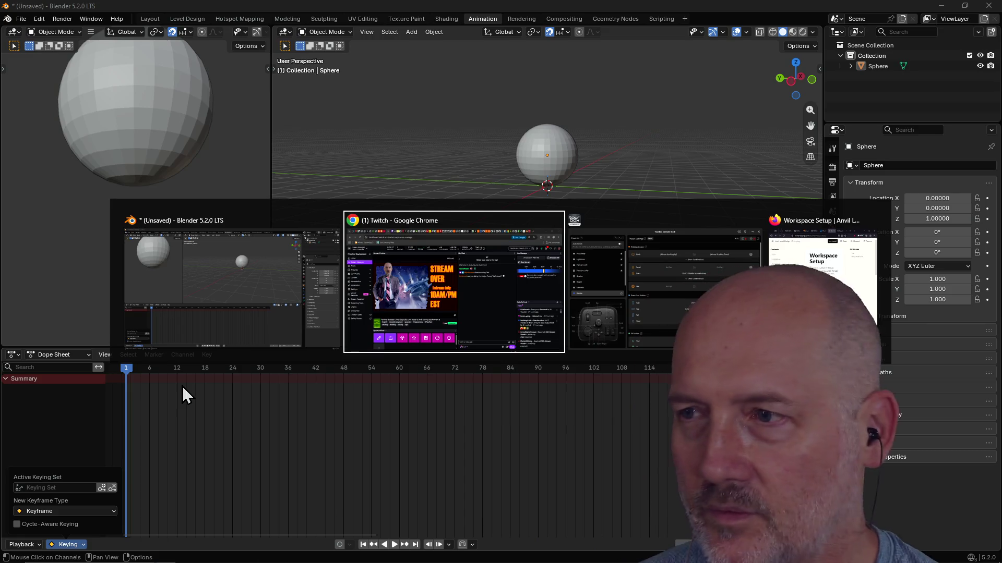
pyautogui.hotkey('alt', 'Tab')
pyautogui.hotkey('alt', 'Tab')
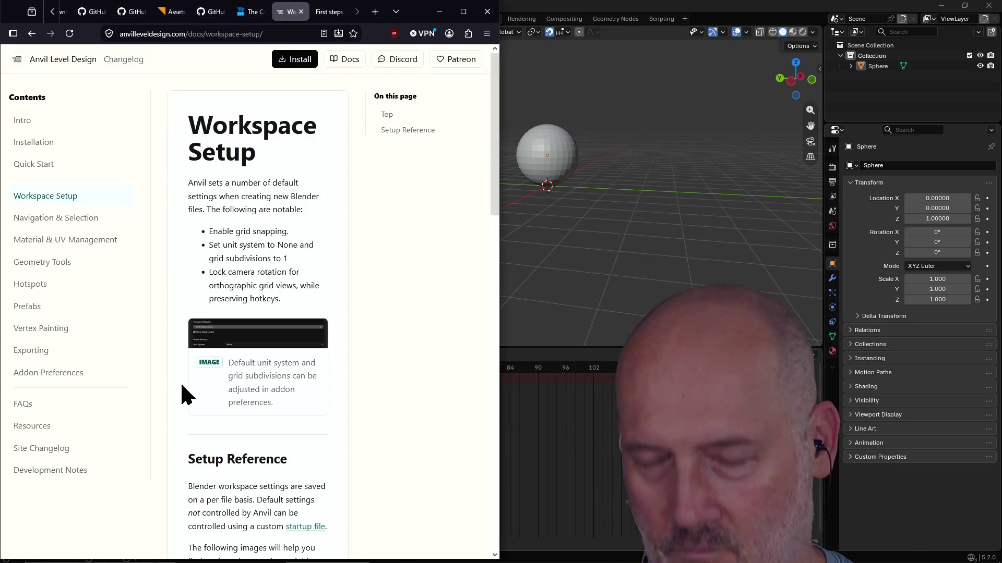
# Step: Search for 'amiga boing ball demo' in a new browser tab
pyautogui.hotkey('ctrl', 't')
pyautogui.write('amigabo')
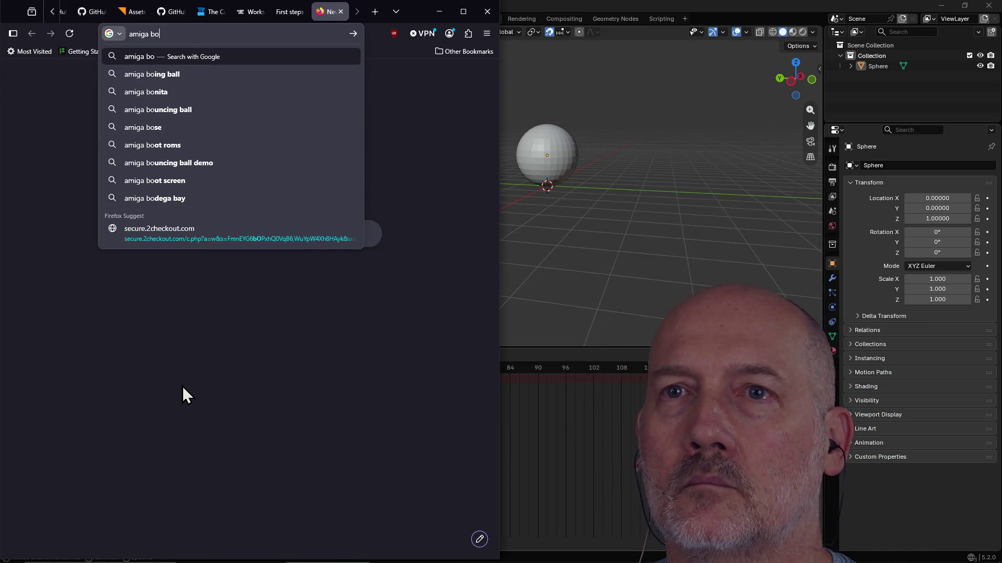
pyautogui.write(' dem')
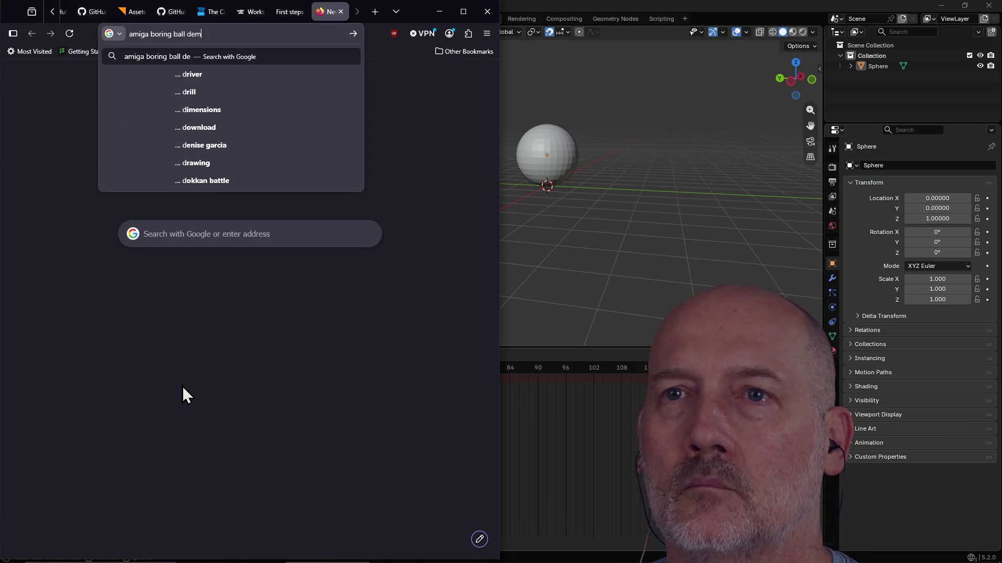
pyautogui.write('o')
pyautogui.press('Return')
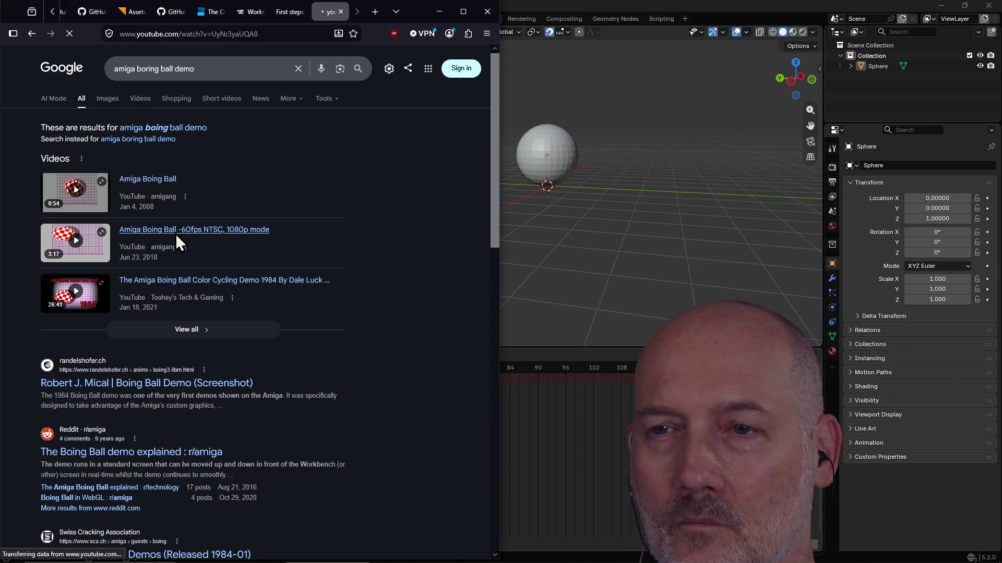
pyautogui.moveTo(244, 204)
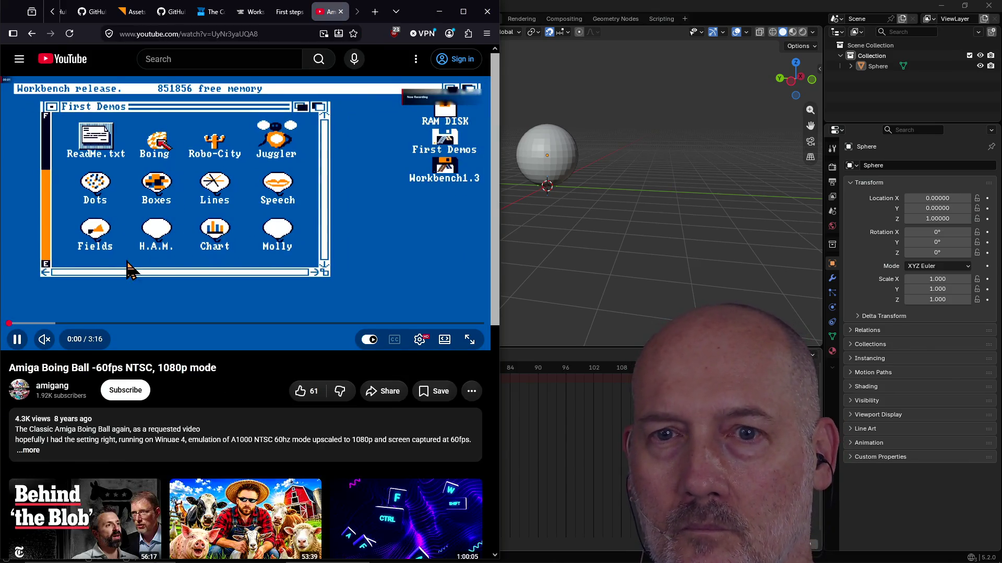
# Step: Skip ahead to the Boing Ball scene, watch it, close the tab and return to Blender
pyautogui.click(58, 323)
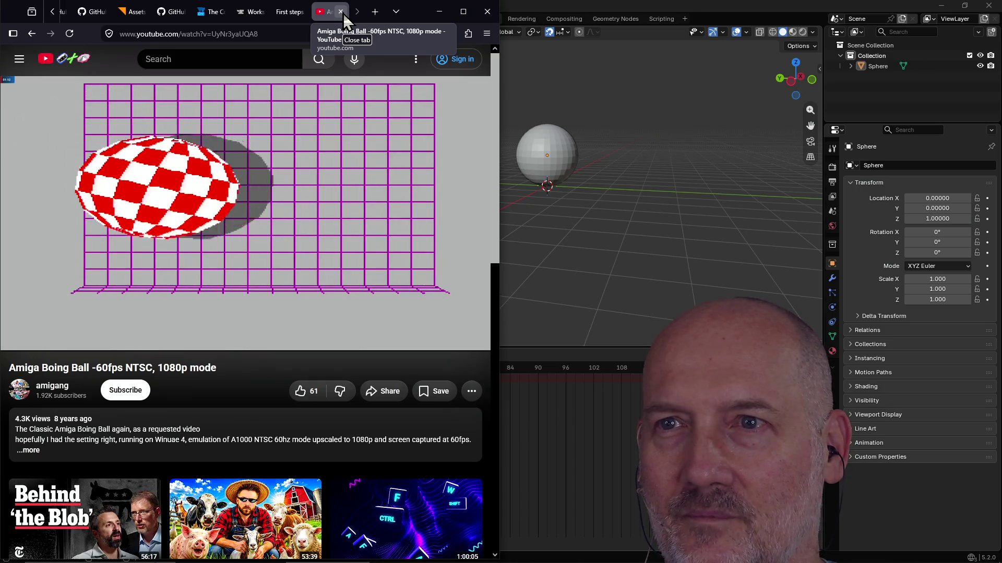
pyautogui.click(341, 12)
pyautogui.click(602, 2)
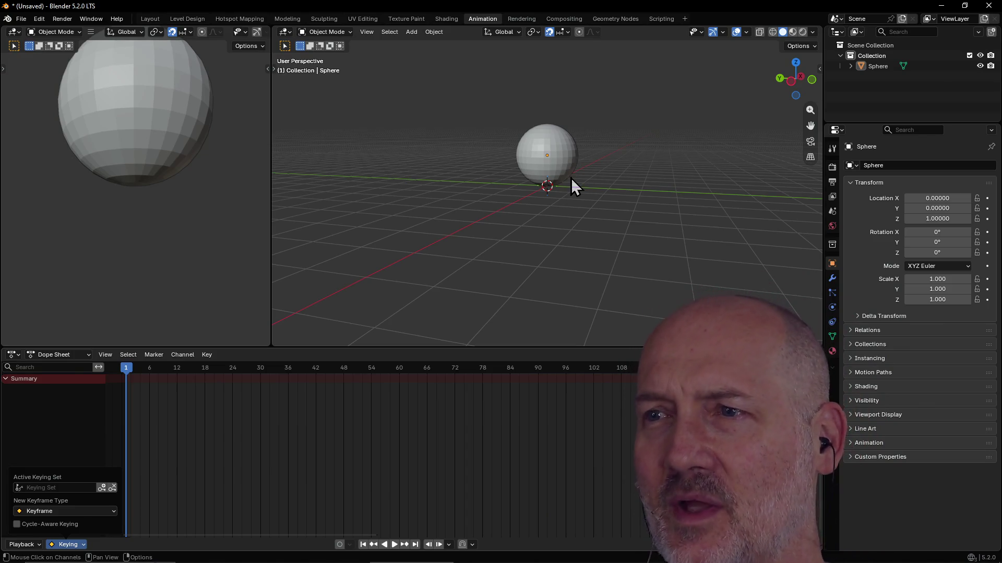
# Step: Dismiss the keying options and reorient the 3D view to a front view of the sphere
pyautogui.click(562, 166)
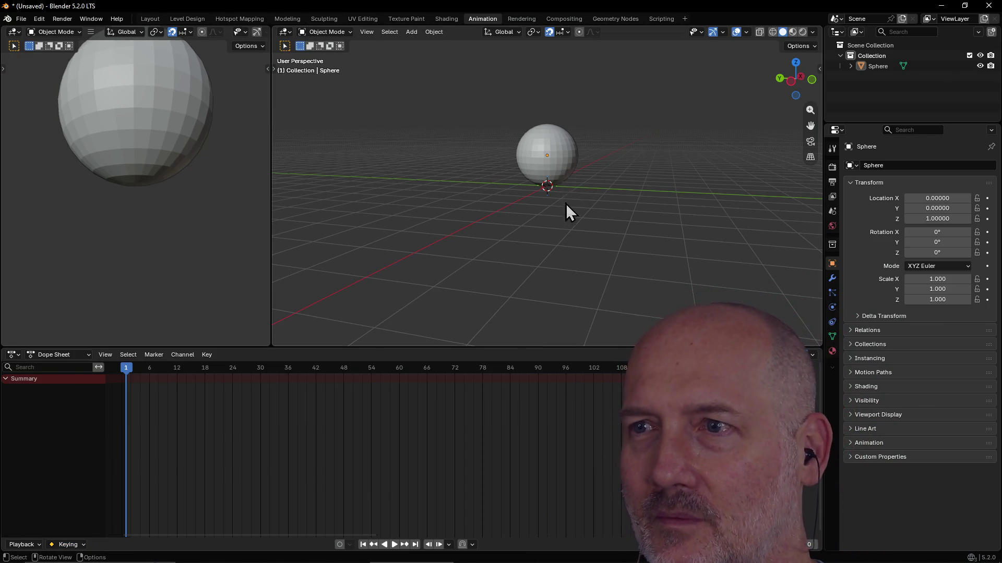
pyautogui.scroll(4, 564, 187)
pyautogui.scroll(-5, 563, 187)
pyautogui.scroll(1, 563, 187)
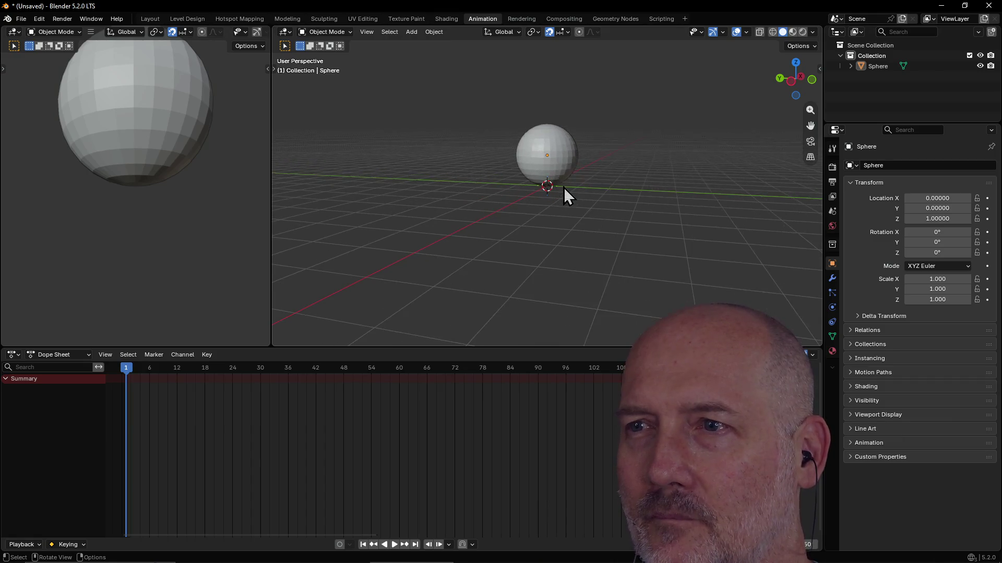
pyautogui.scroll(1, 564, 187)
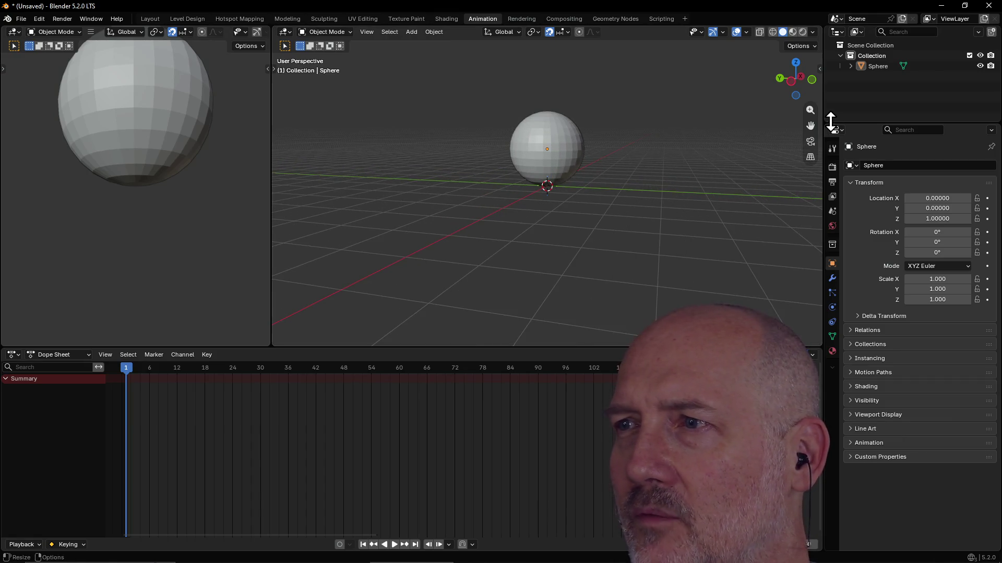
pyautogui.moveTo(808, 125)
pyautogui.mouseDown()
pyautogui.moveTo(791, 207)
pyautogui.moveTo(716, 120)
pyautogui.mouseUp()
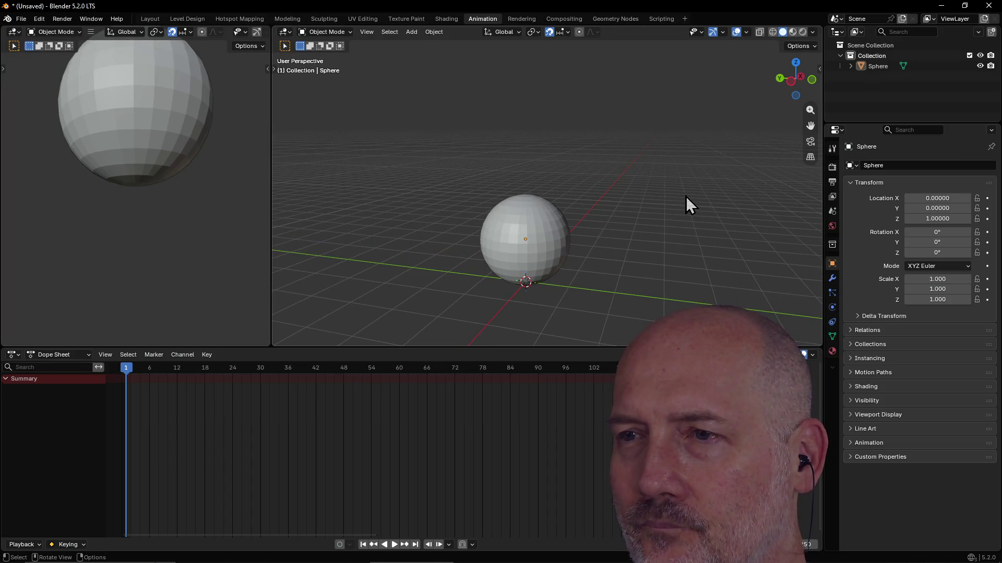
pyautogui.scroll(-2, 686, 196)
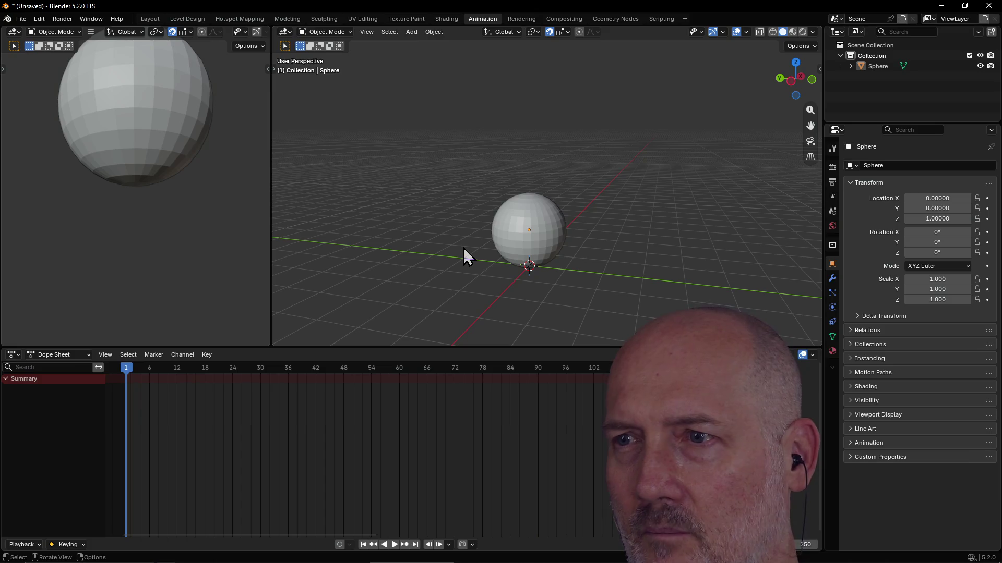
pyautogui.press('`')
pyautogui.click(402, 214)
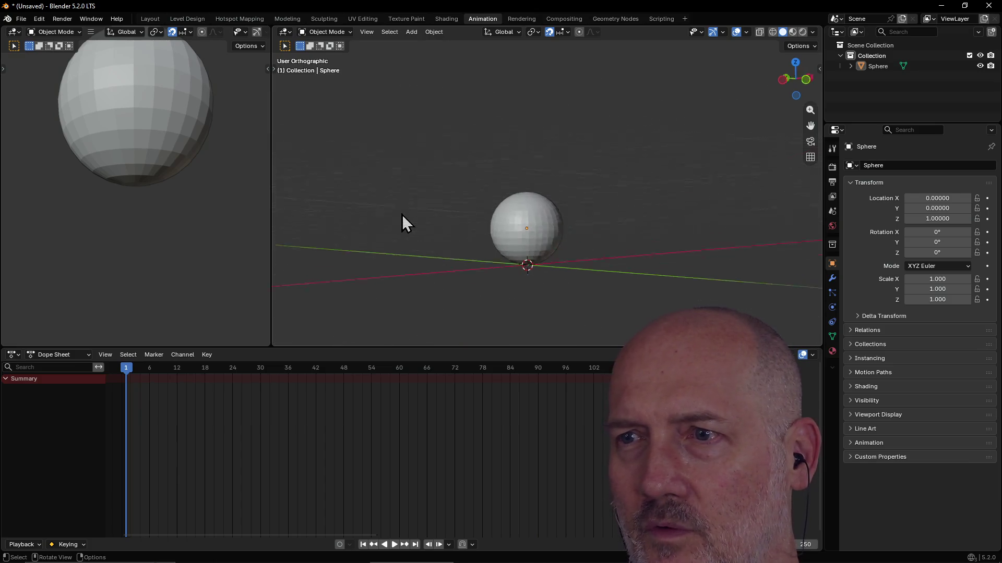
pyautogui.moveTo(565, 188); pyautogui.dragTo(561, 202, button='middle')
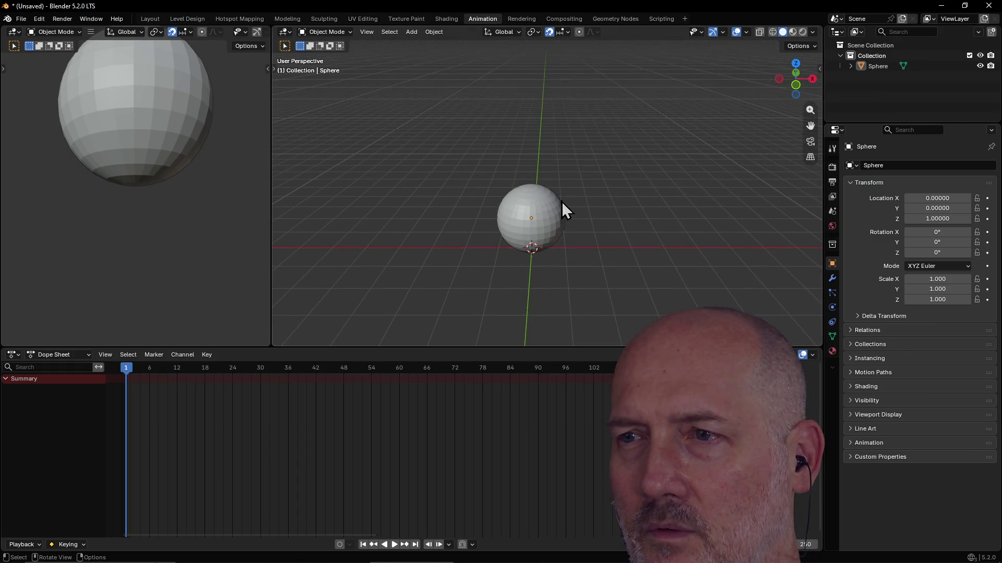
# Step: Add a floor plane under the sphere, clear its accidental keyframes, and scale it to 3.726
pyautogui.hotkey('shift', 'a')
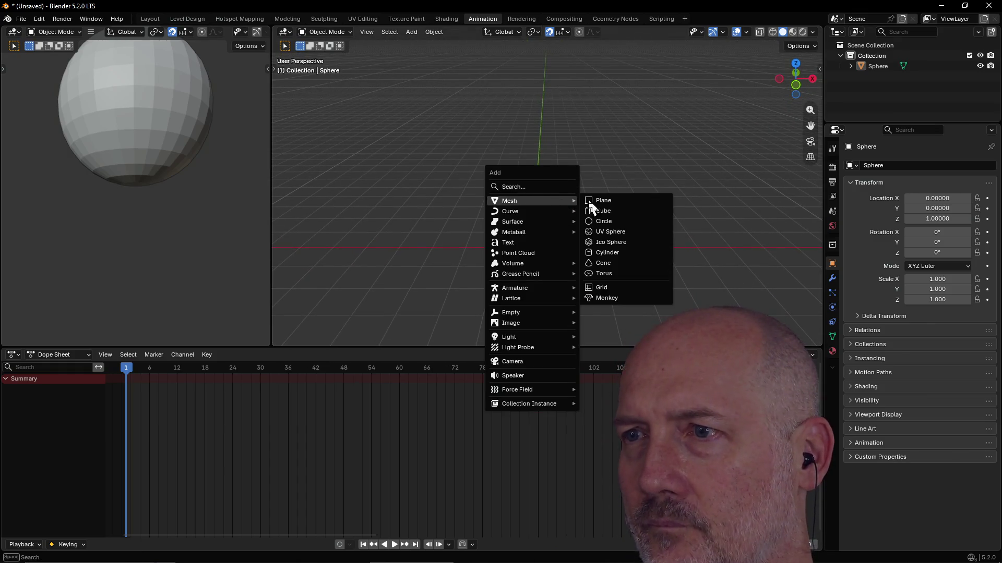
pyautogui.click(604, 200)
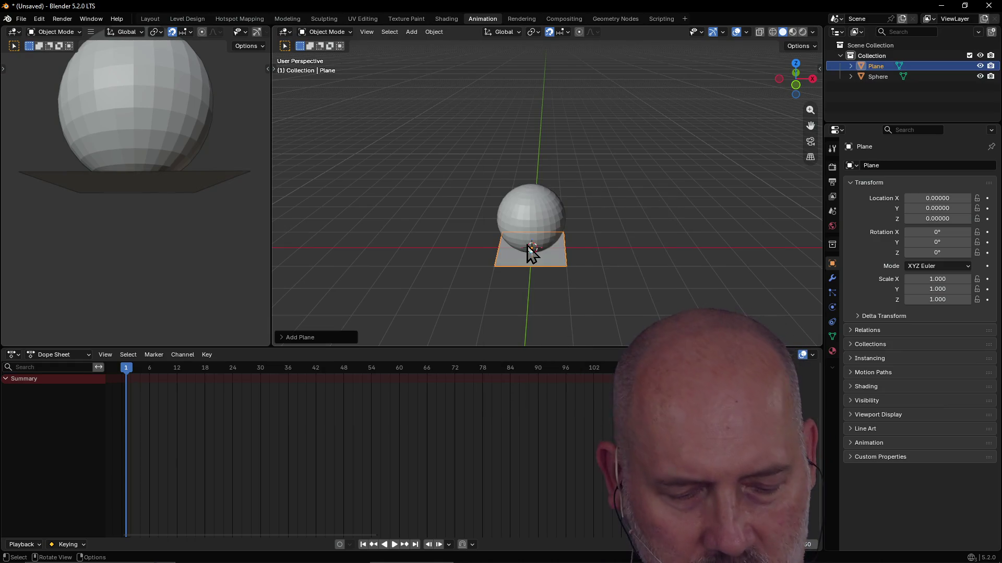
pyautogui.press('i')
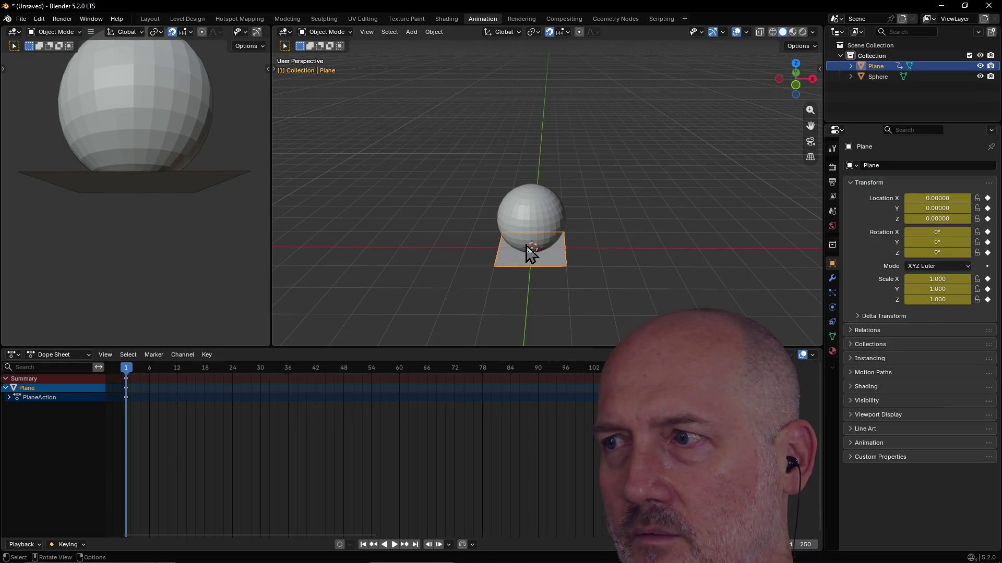
pyautogui.hotkey('alt', 'i')
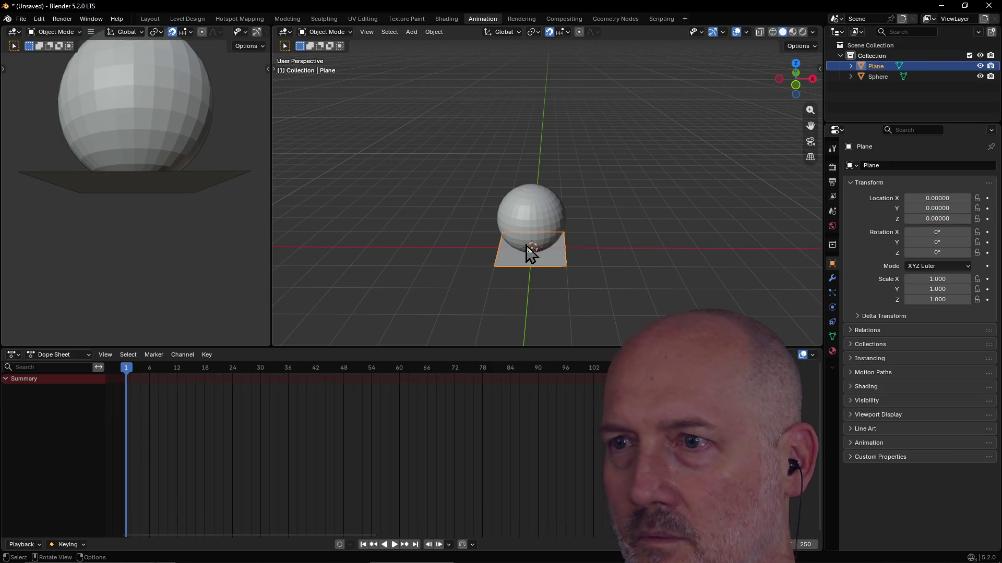
pyautogui.press('s')
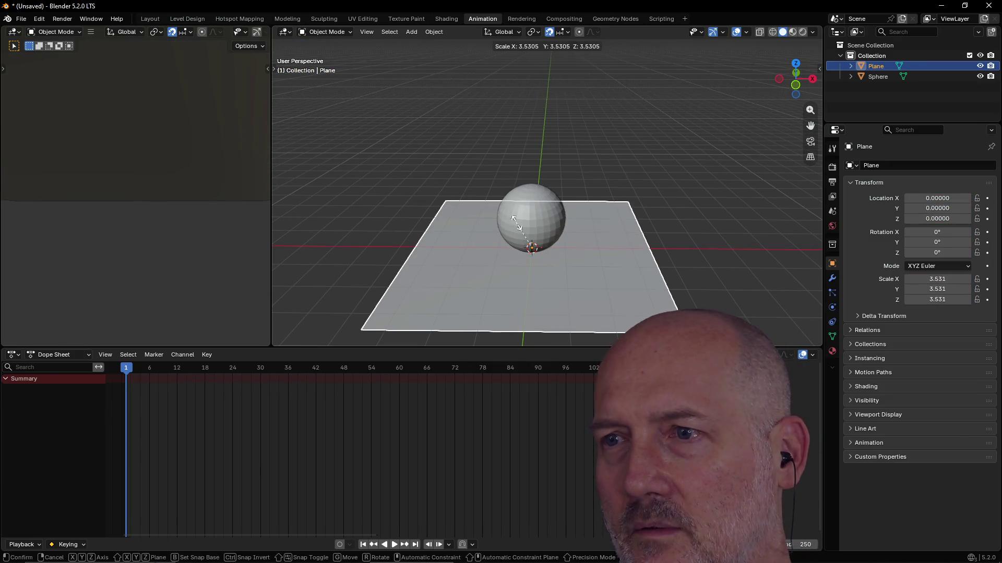
pyautogui.click(513, 218)
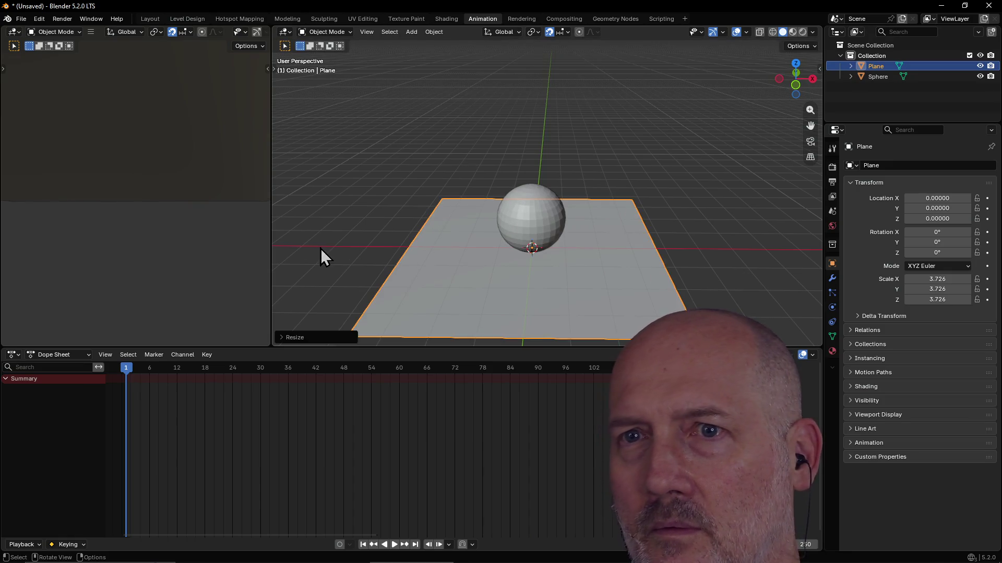
# Step: Orbit the left view to look down on the floor and sphere
pyautogui.moveTo(144, 197); pyautogui.dragTo(142, 191, button='middle')
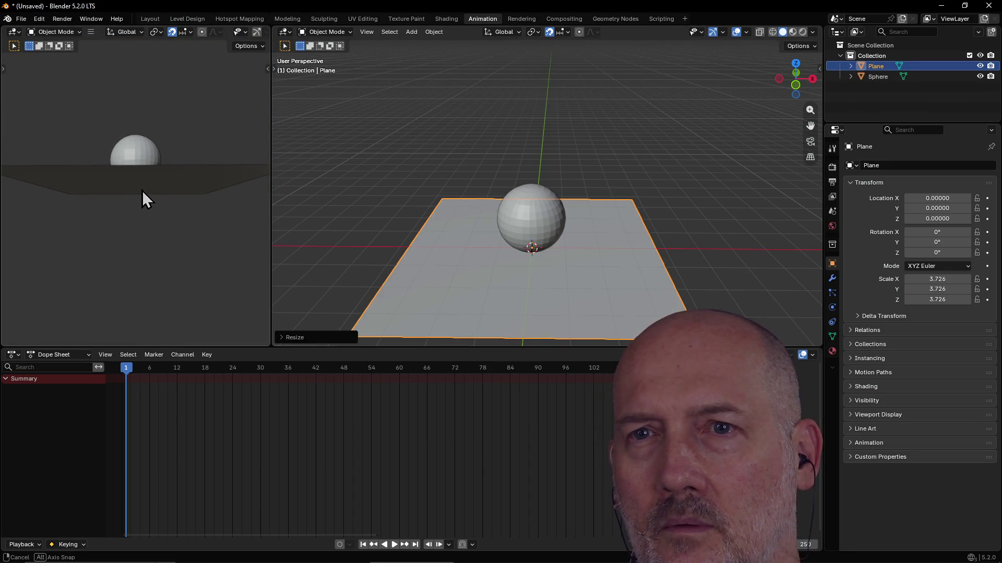
pyautogui.moveTo(142, 191); pyautogui.dragTo(146, 239, button='middle')
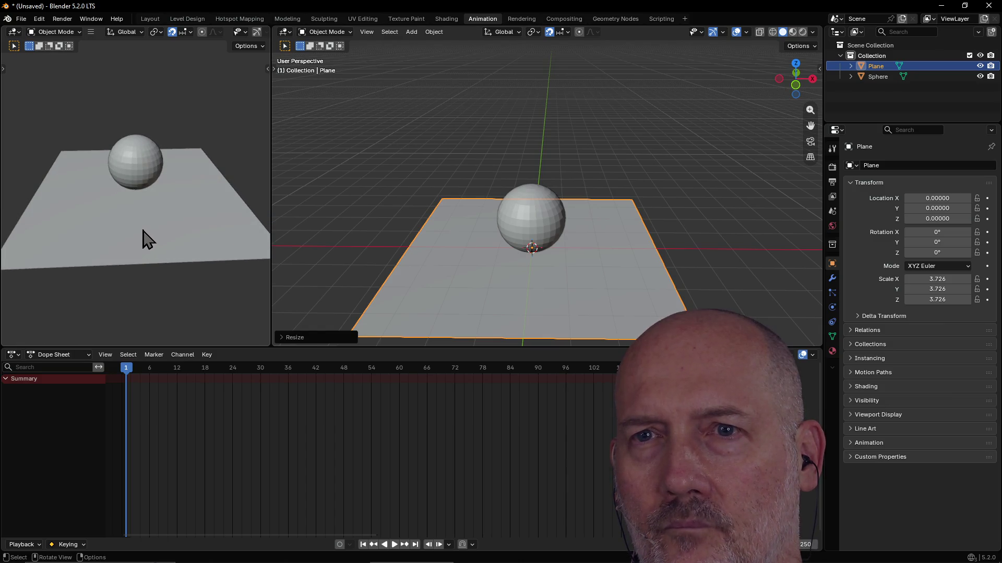
pyautogui.scroll(2, 130, 232)
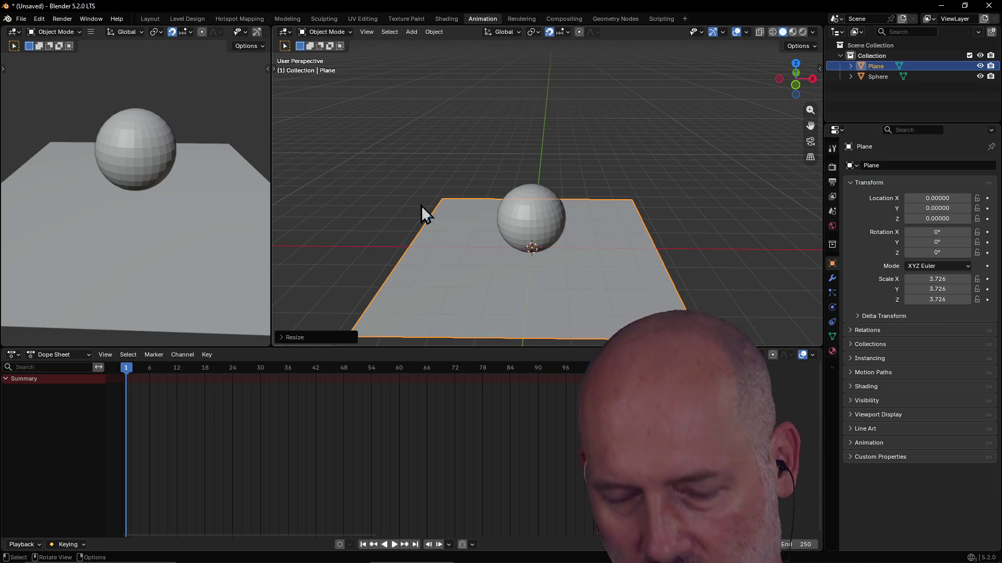
pyautogui.press('shift')
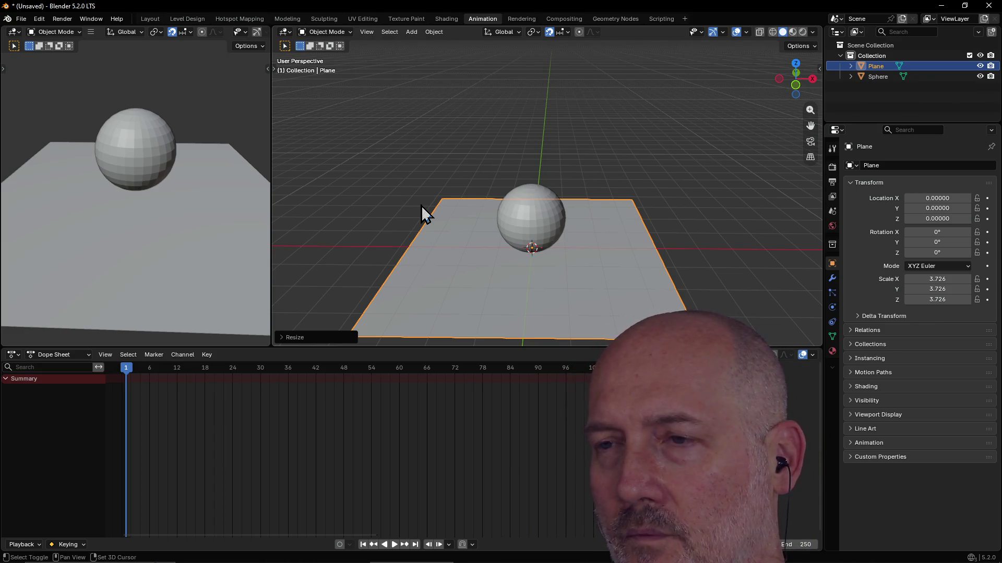
pyautogui.hotkey('shift', 'a')
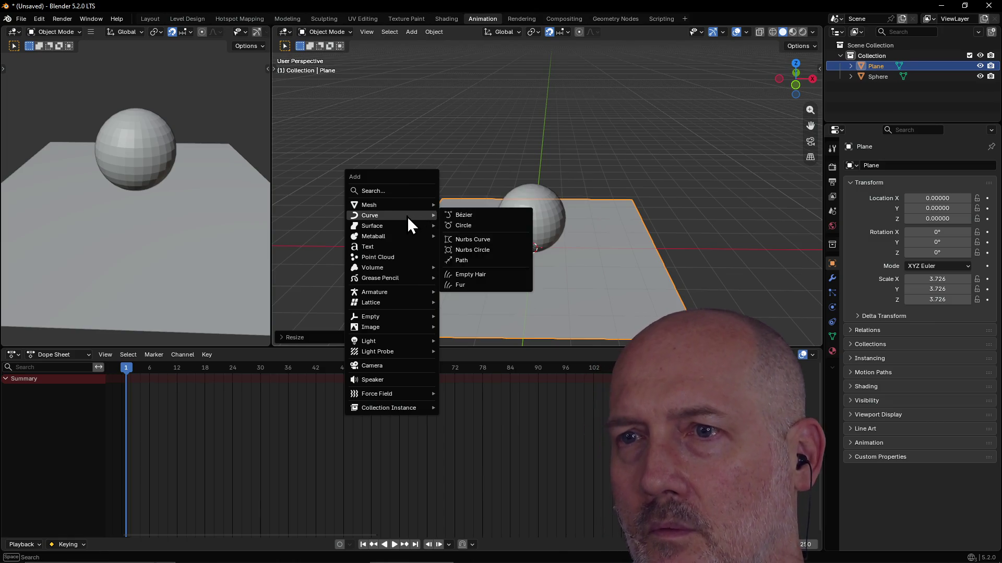
# Step: Add a second plane and move it back along the Y axis behind the sphere
pyautogui.click(470, 204)
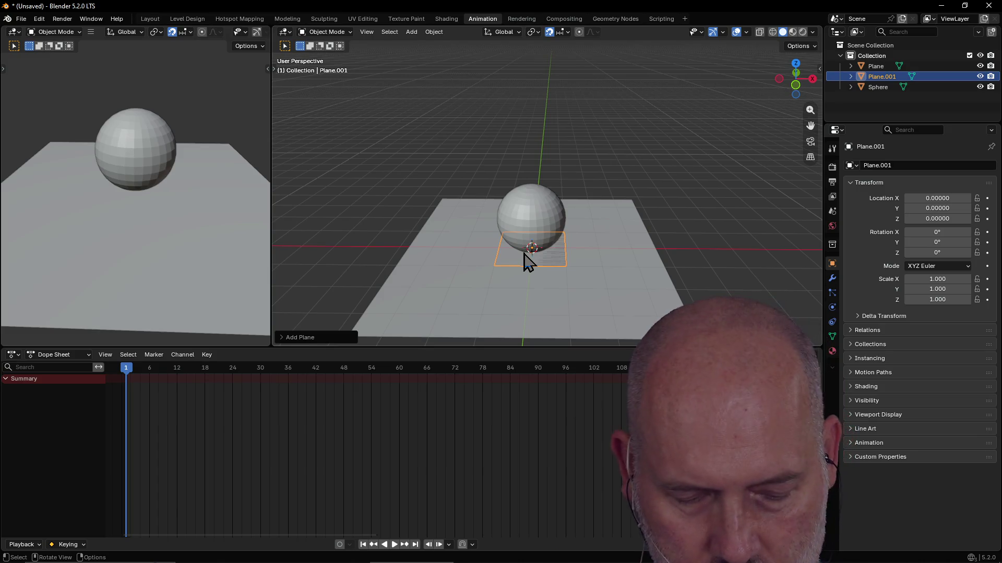
pyautogui.write('g')
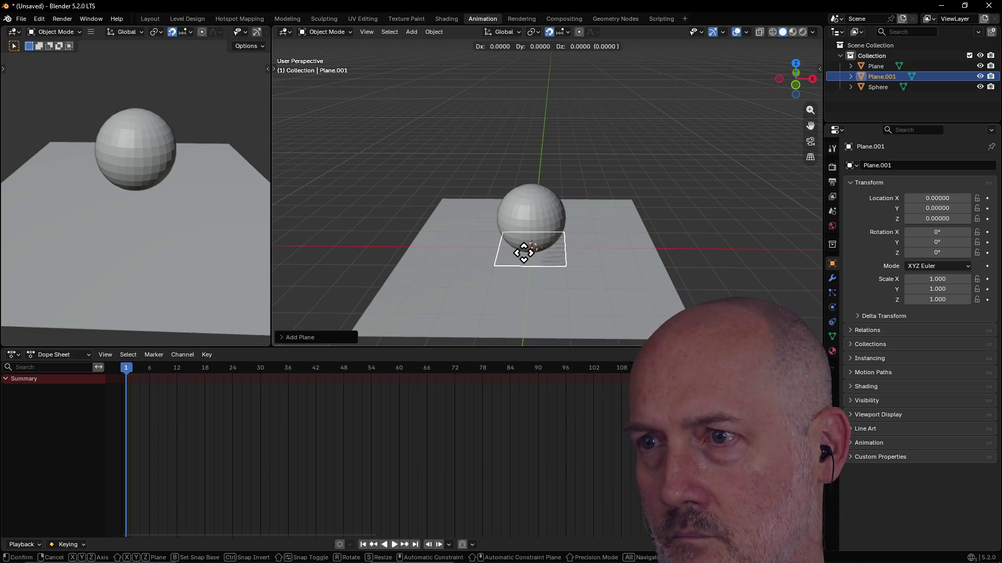
pyautogui.write('y1')
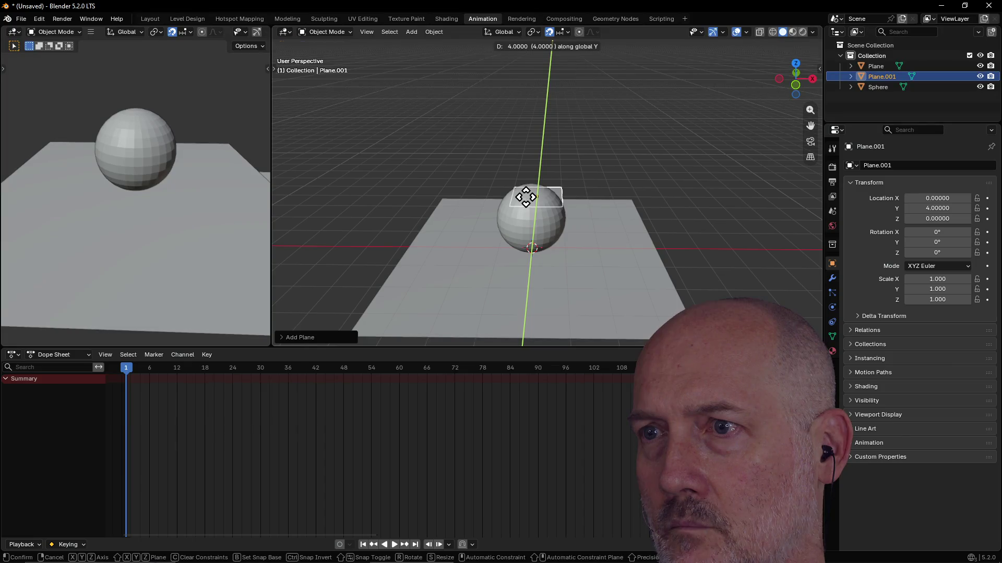
pyautogui.press('Return')
pyautogui.moveTo(635, 167)
pyautogui.mouseDown(button='middle')
pyautogui.moveTo(622, 221)
pyautogui.moveTo(548, 104)
pyautogui.mouseUp(button='middle')
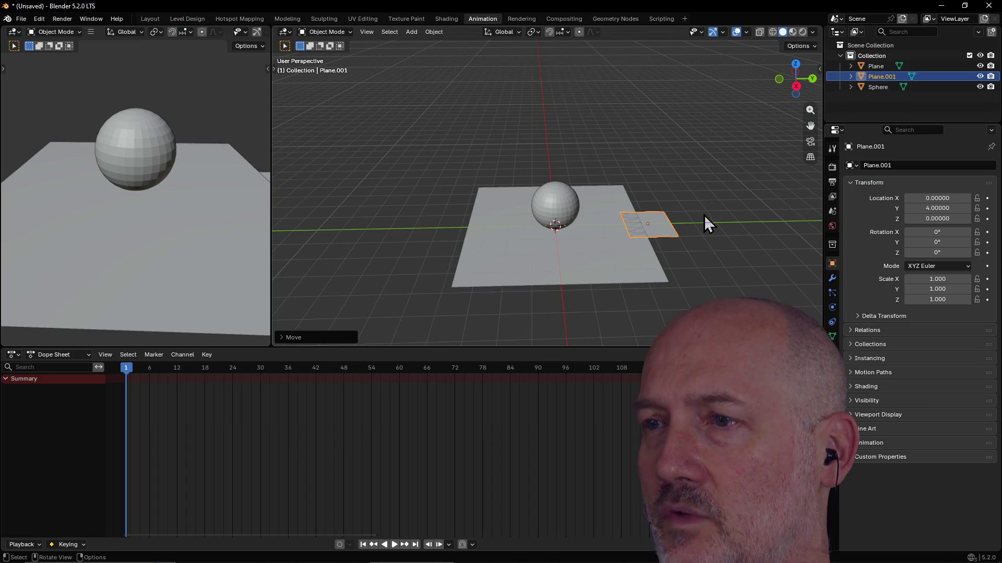
pyautogui.press('g')
pyautogui.press('y')
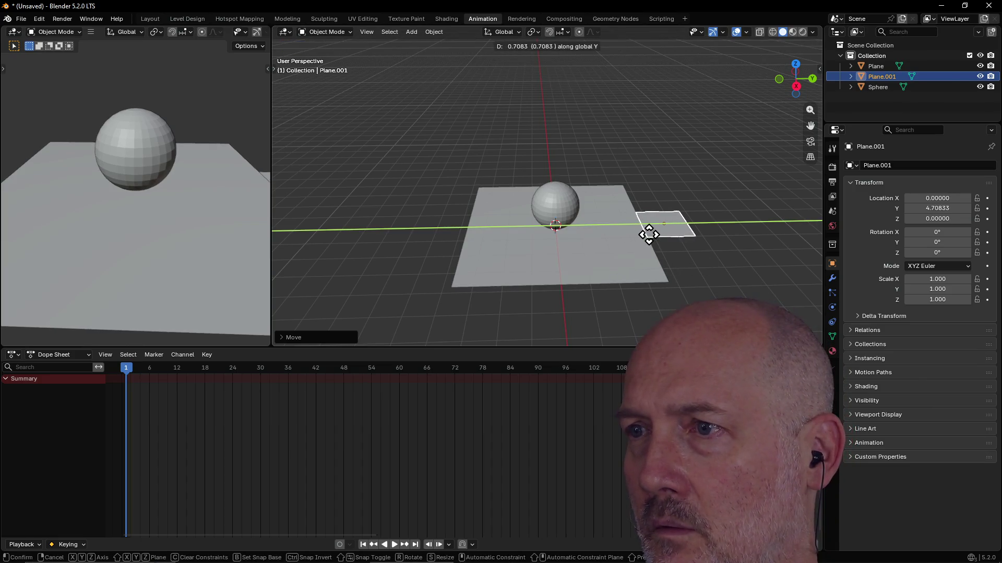
pyautogui.click(648, 234)
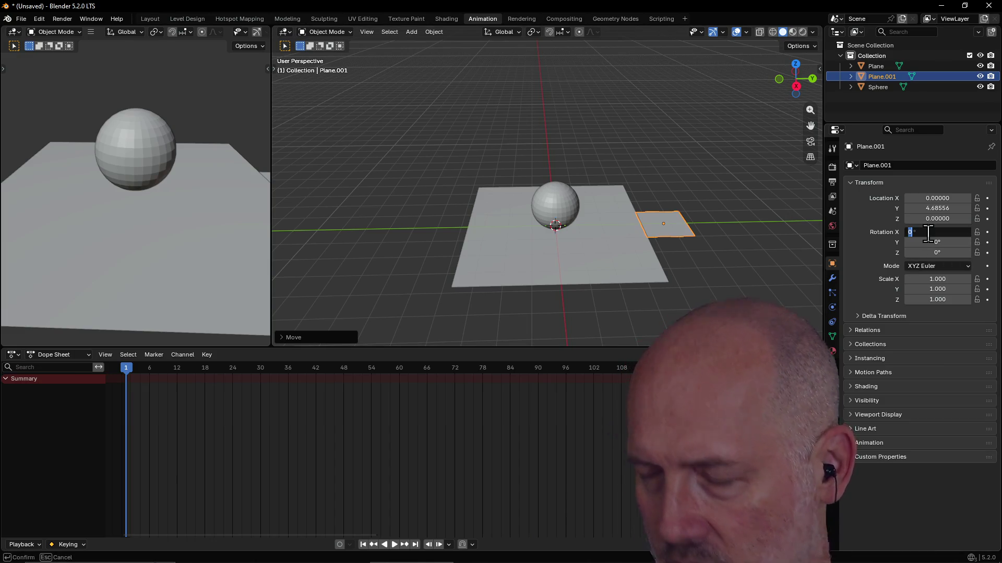
pyautogui.write('90')
# Step: Rotate the second plane 90° on X to stand upright and raise it to Z height 4
pyautogui.press('Return')
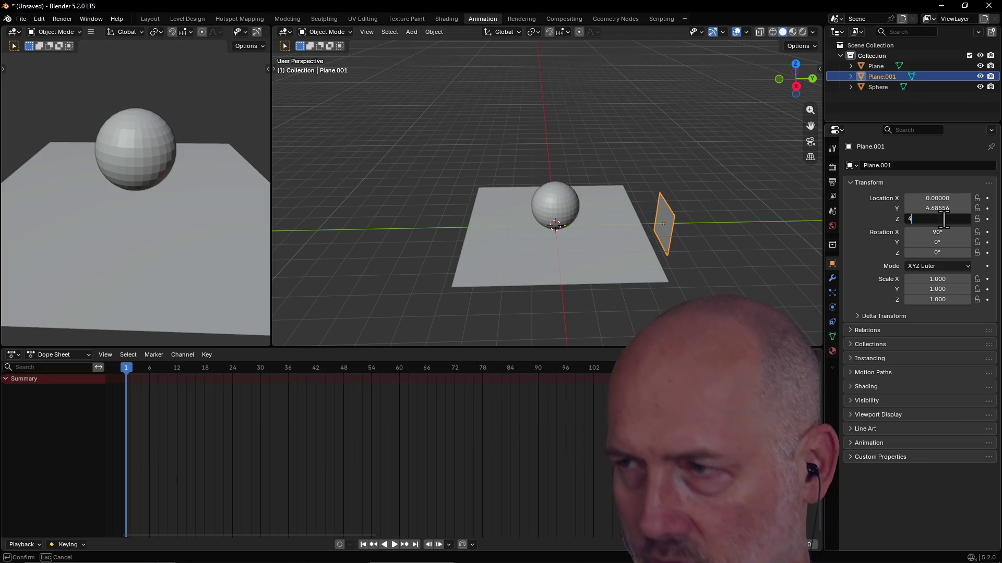
pyautogui.write('4')
pyautogui.press('Return')
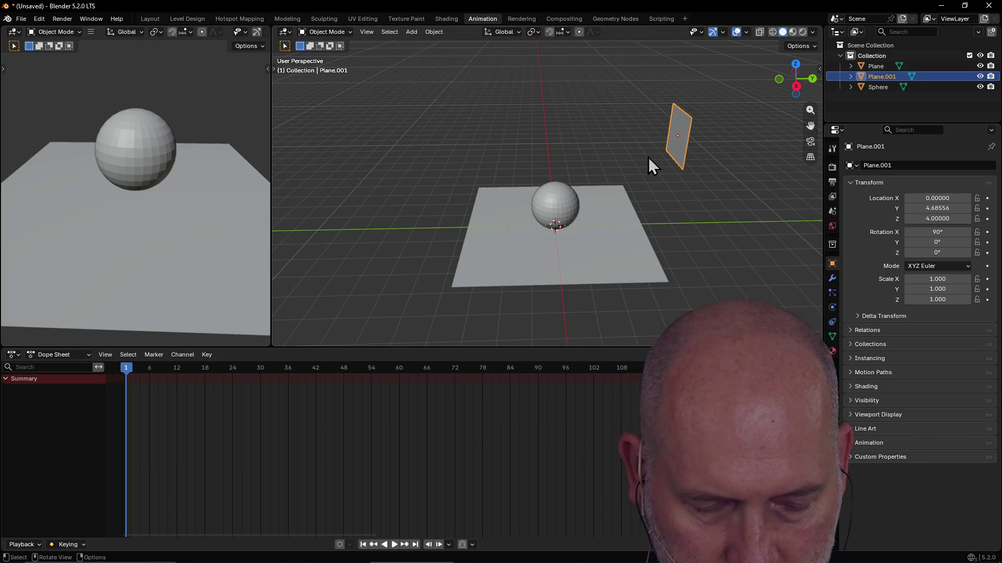
pyautogui.press('s')
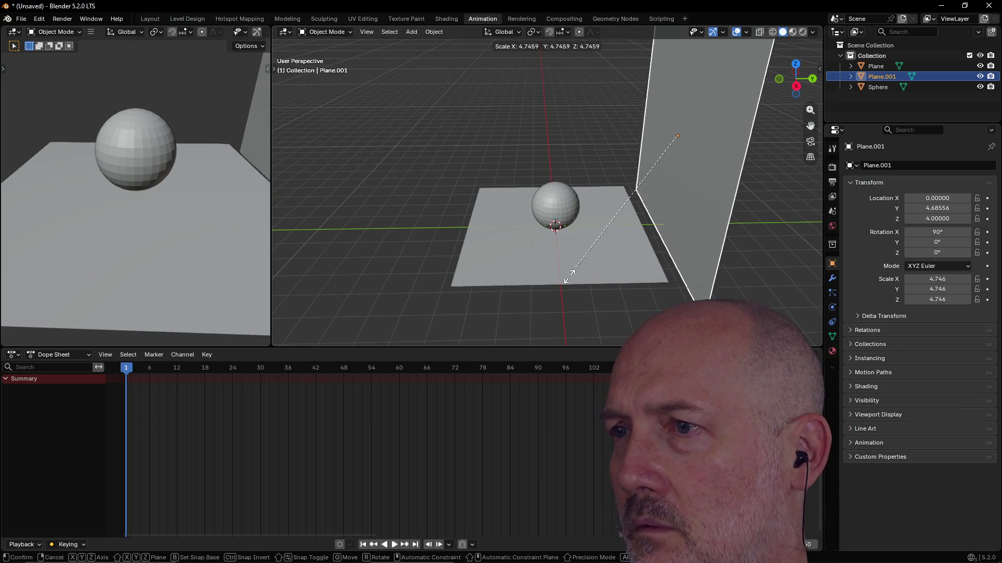
# Step: Delete the enlarged upright plane and select the floor plane for duplication
pyautogui.click(615, 228)
pyautogui.moveTo(615, 227)
pyautogui.mouseDown(button='middle')
pyautogui.moveTo(727, 220)
pyautogui.moveTo(678, 92)
pyautogui.moveTo(668, 128)
pyautogui.mouseUp(button='middle')
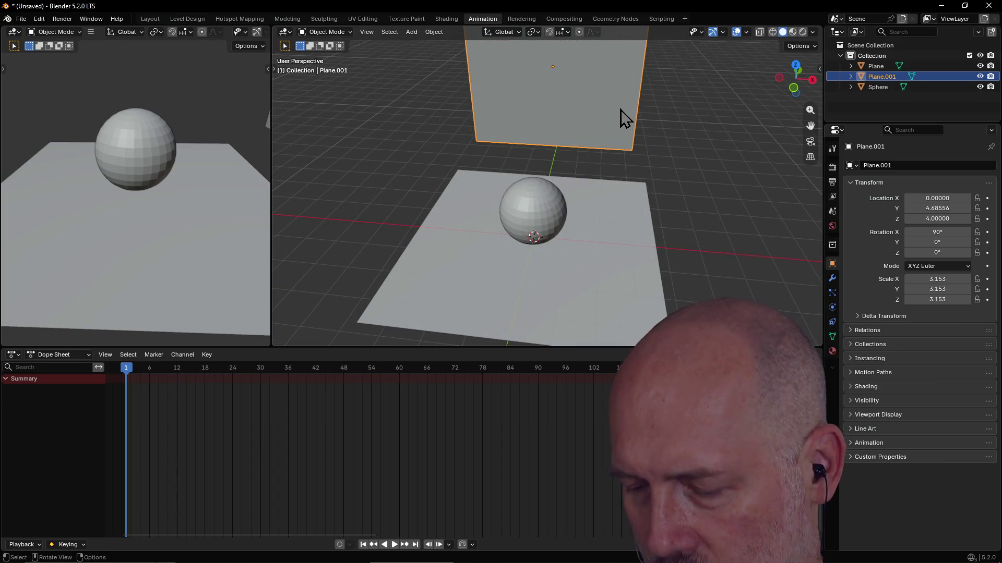
pyautogui.press('Delete')
pyautogui.click(609, 297)
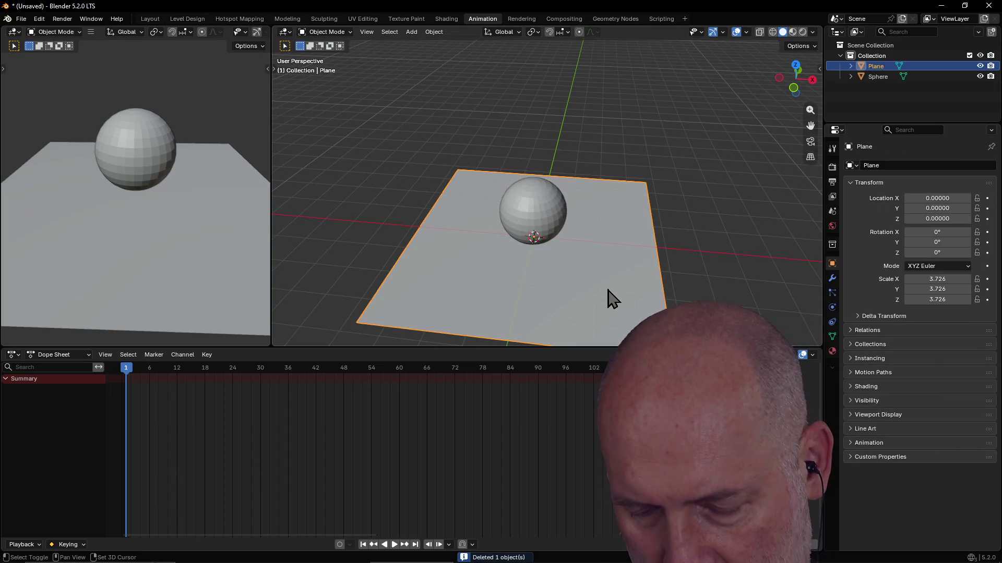
pyautogui.hotkey('shift', 'd')
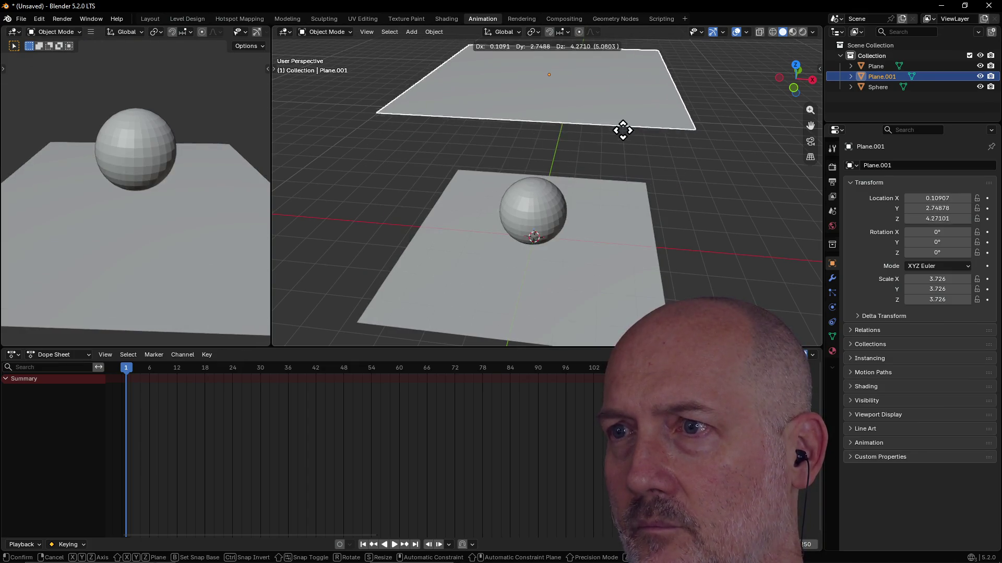
# Step: Place the duplicated floor plane, keeping solid viewport shading
pyautogui.click(604, 248)
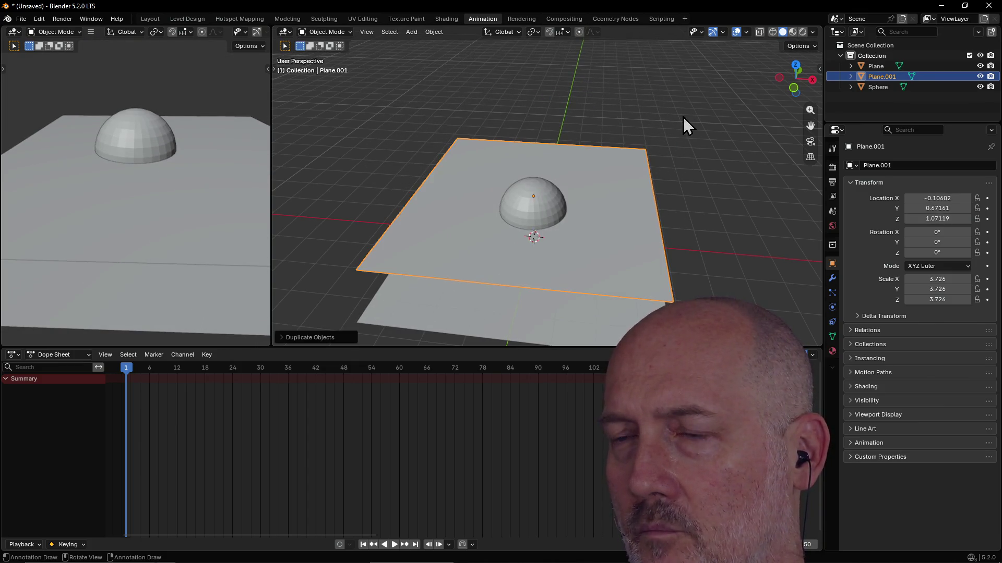
pyautogui.moveTo(682, 123)
pyautogui.mouseDown(button='middle')
pyautogui.moveTo(570, 141)
pyautogui.moveTo(579, 138)
pyautogui.mouseUp(button='middle')
pyautogui.press('z')
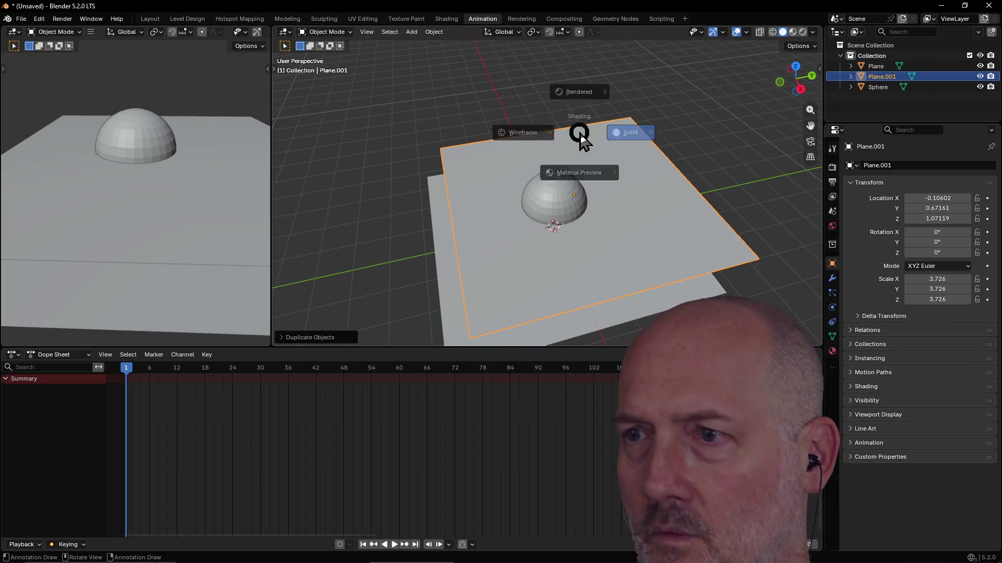
pyautogui.click(668, 169)
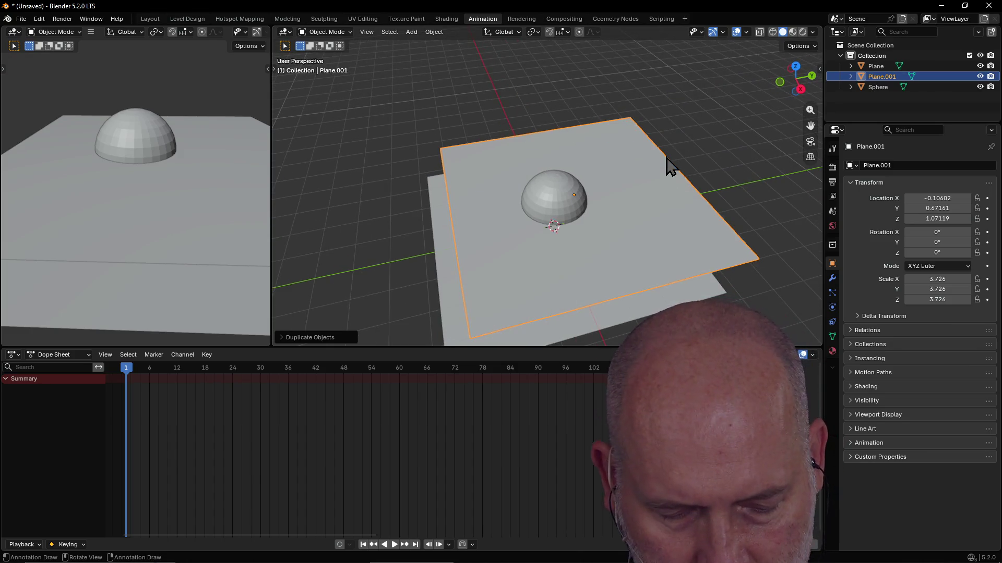
# Step: Slide the copied plane back along Y about 6.9 units past the original floor
pyautogui.press('g')
pyautogui.press('y')
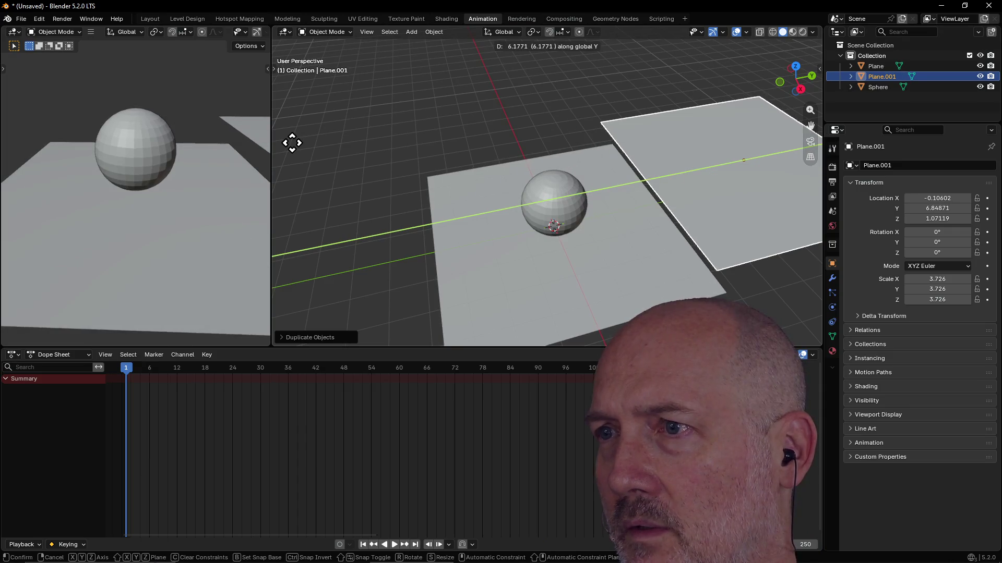
pyautogui.click(296, 151)
pyautogui.moveTo(60, 153); pyautogui.dragTo(15, 149, button='middle')
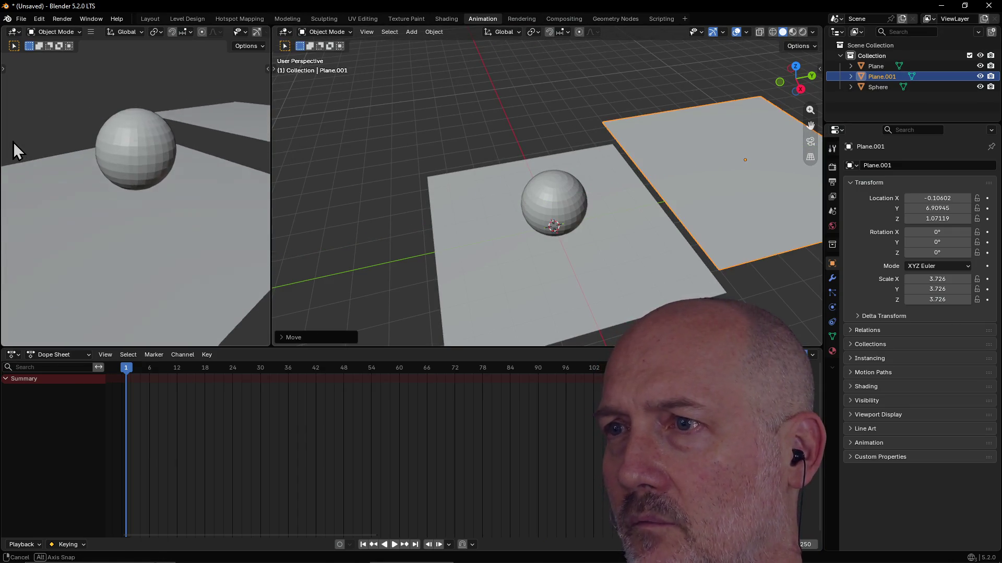
# Step: Rotate the copied plane 90° on X so it stands upright
pyautogui.moveTo(406, 136); pyautogui.dragTo(649, 137, button='middle')
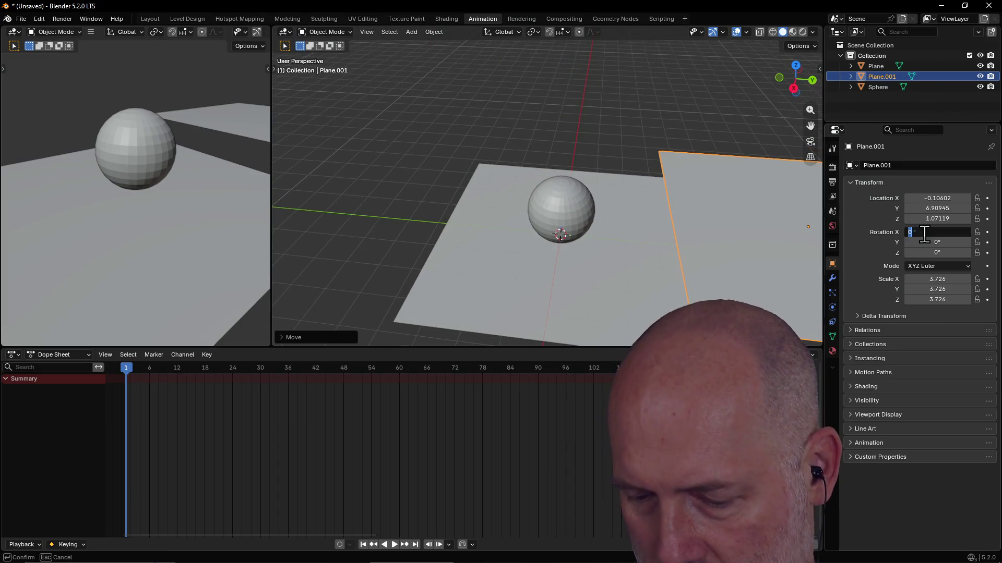
pyautogui.write('90')
pyautogui.press('Return')
pyautogui.scroll(-4, 738, 200)
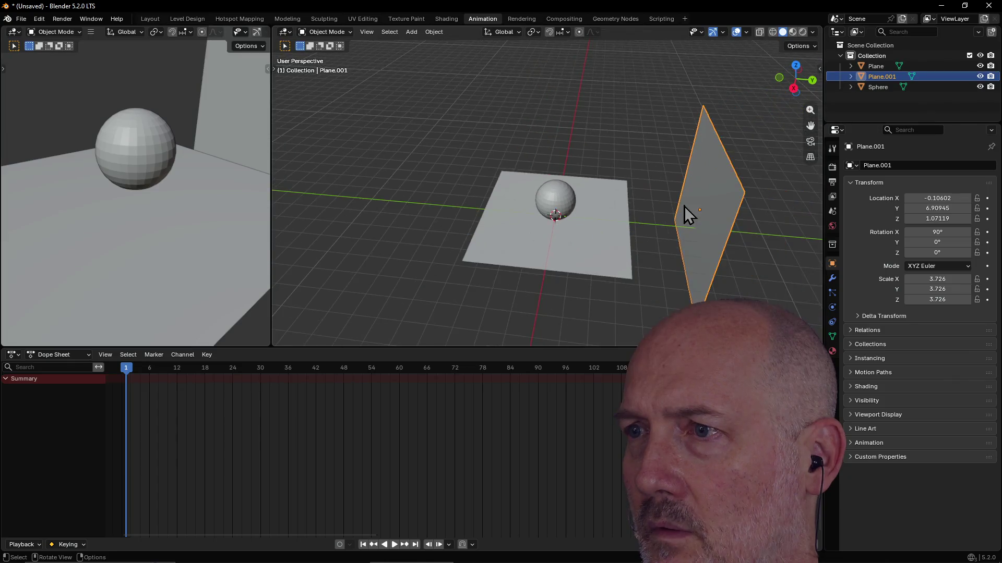
pyautogui.moveTo(684, 205)
pyautogui.mouseDown(button='middle')
pyautogui.moveTo(728, 241)
pyautogui.moveTo(744, 197)
pyautogui.mouseUp(button='middle')
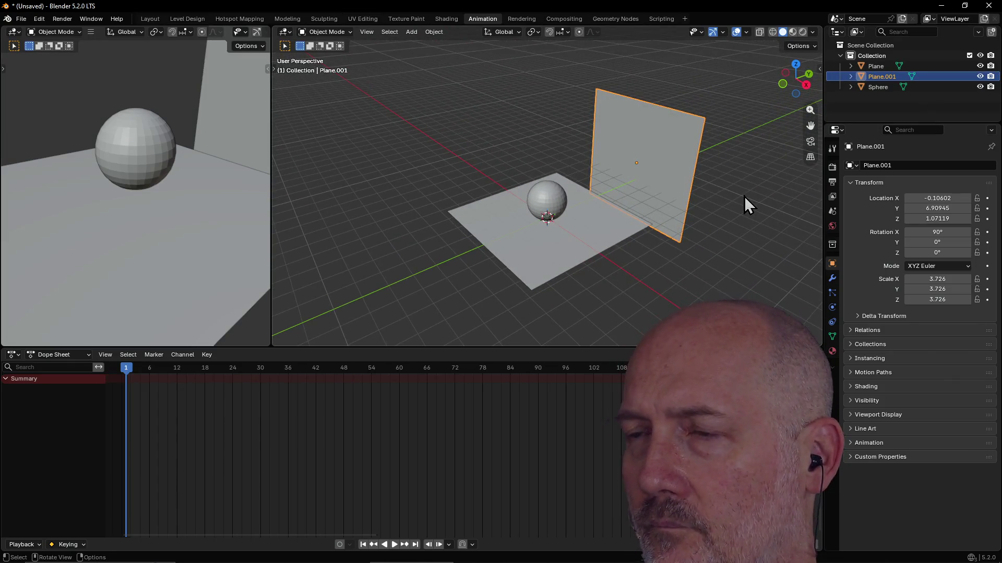
pyautogui.press('z')
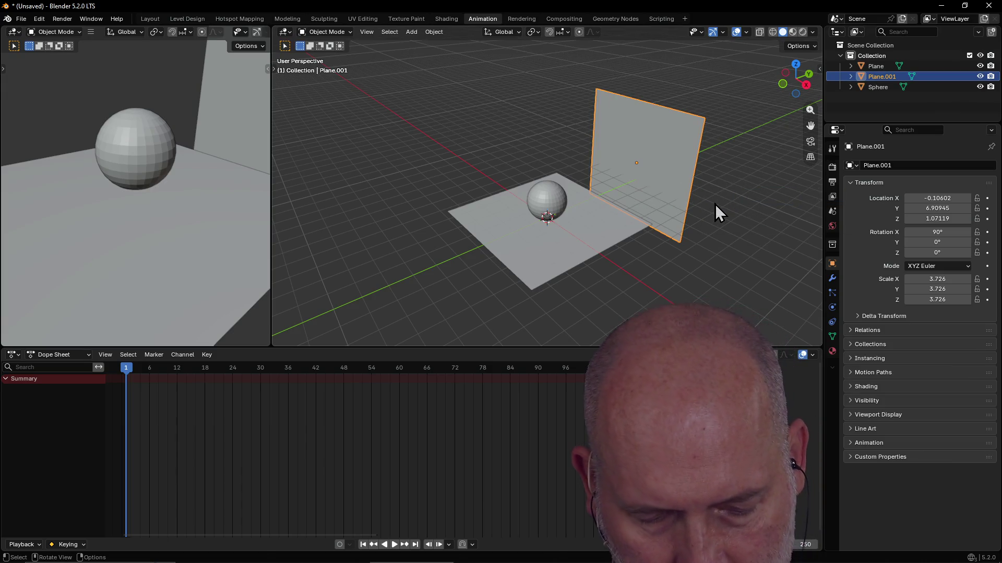
# Step: Move the wall to the floor's back edge along Y and raise it to about 3.66 units, then select the sphere
pyautogui.press('g')
pyautogui.press('y')
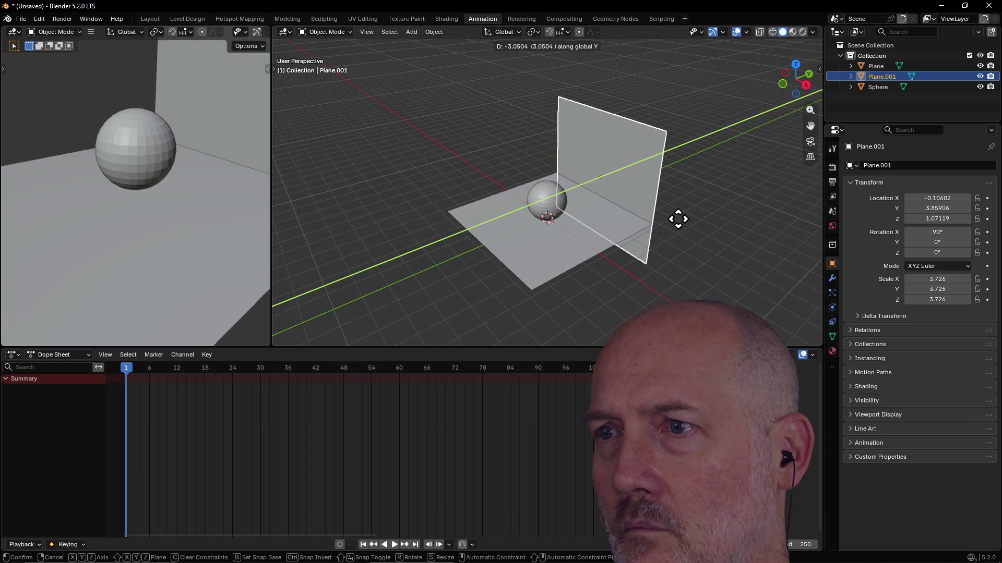
pyautogui.click(678, 217)
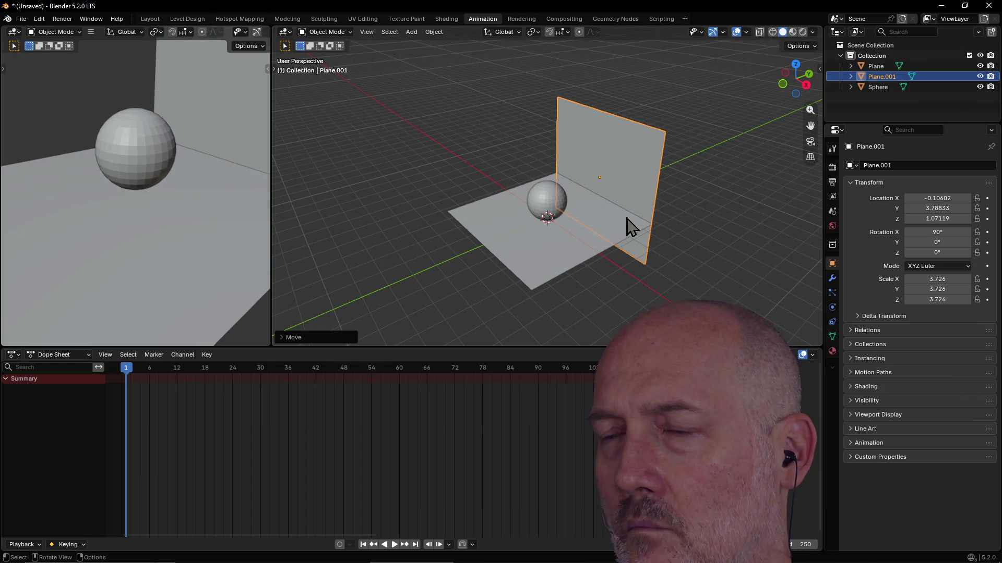
pyautogui.press('g')
pyautogui.press('z')
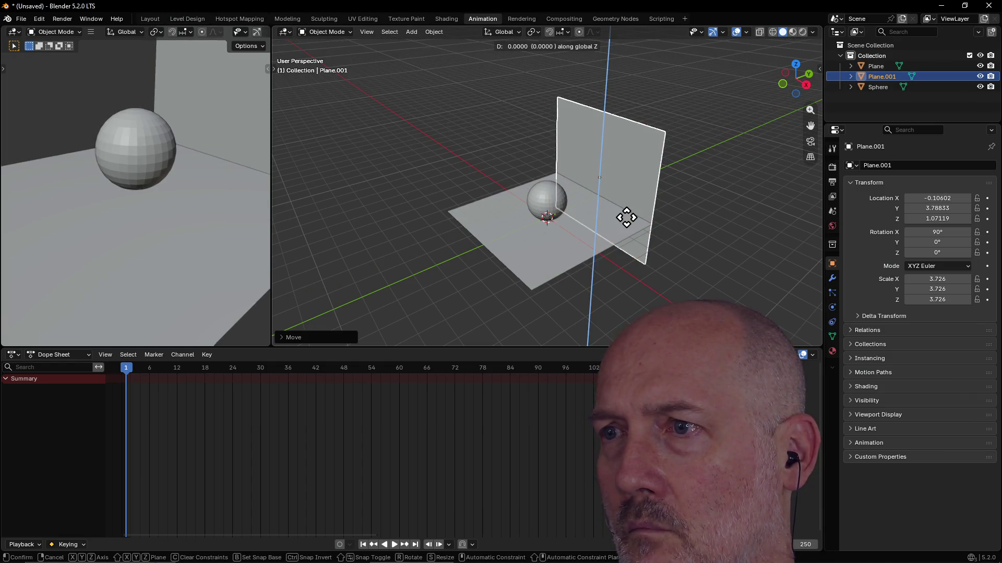
pyautogui.click(628, 173)
pyautogui.moveTo(599, 201)
pyautogui.mouseDown(button='middle')
pyautogui.moveTo(655, 186)
pyautogui.moveTo(665, 167)
pyautogui.mouseUp(button='middle')
pyautogui.scroll(2, 661, 168)
pyautogui.scroll(1, 668, 165)
pyautogui.scroll(-1, 668, 165)
pyautogui.click(539, 279)
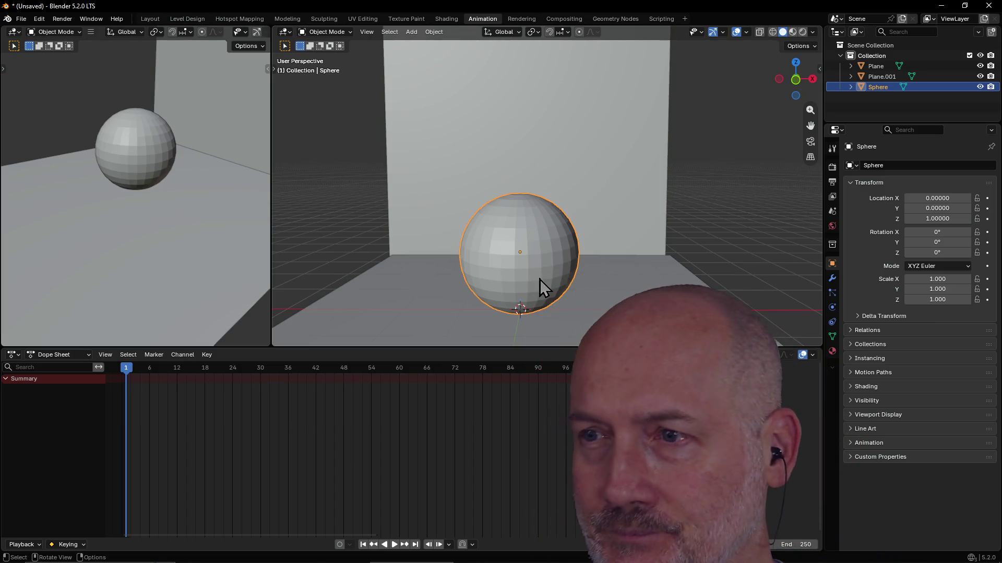
# Step: Save the floor, wall and sphere scene as zeds_bouncing_ball.blend
pyautogui.moveTo(582, 272); pyautogui.dragTo(585, 268, button='middle')
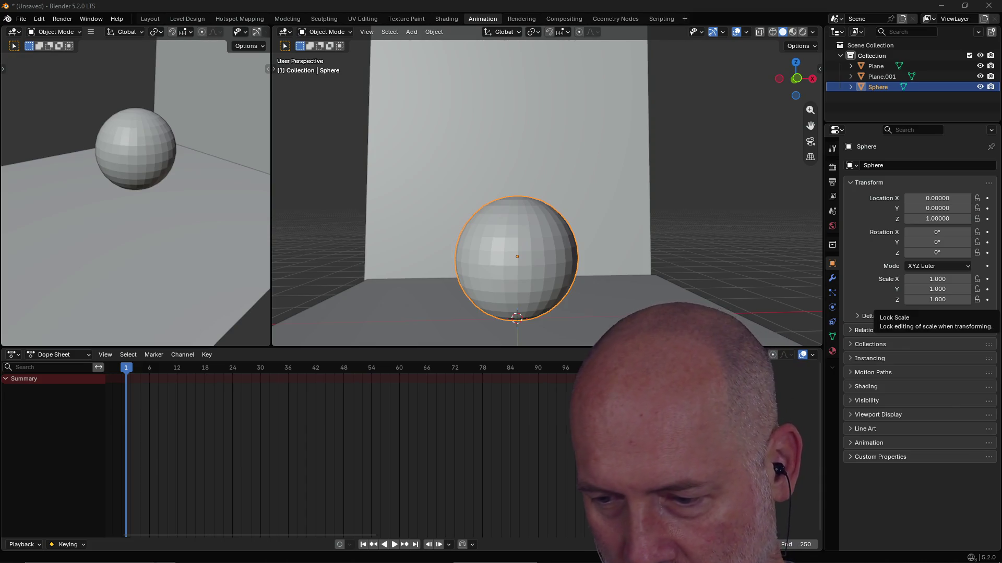
pyautogui.press('Return')
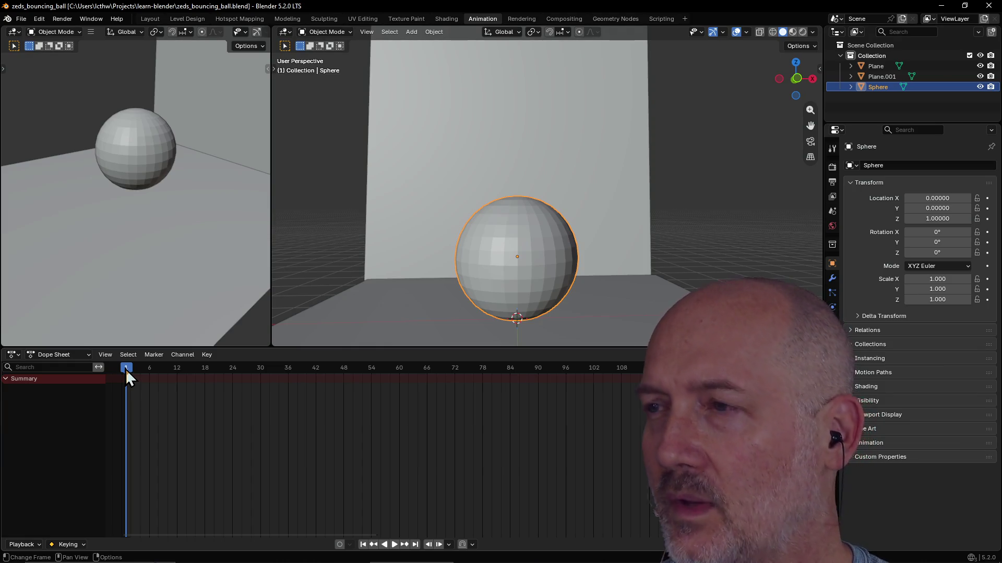
# Step: Rough out the bounce by raising the sphere along Z at frames 2, 6 and 9
pyautogui.moveTo(125, 369); pyautogui.dragTo(134, 370)
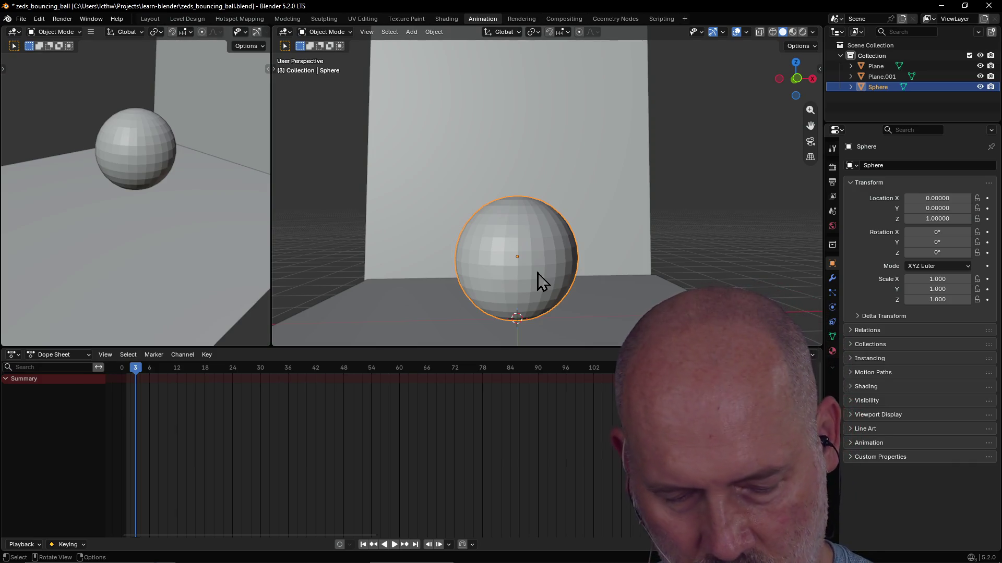
pyautogui.press('g')
pyautogui.press('z')
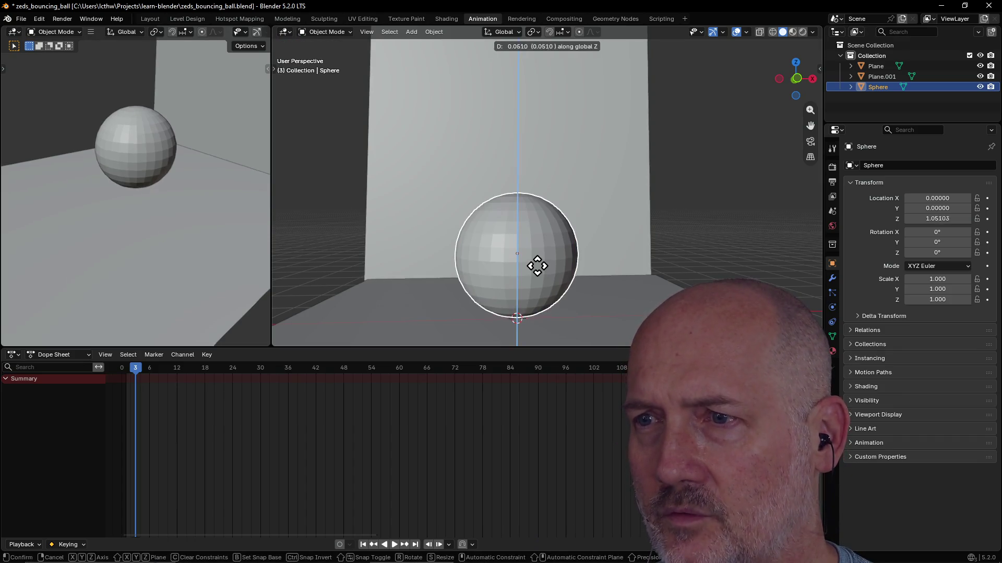
pyautogui.click(538, 259)
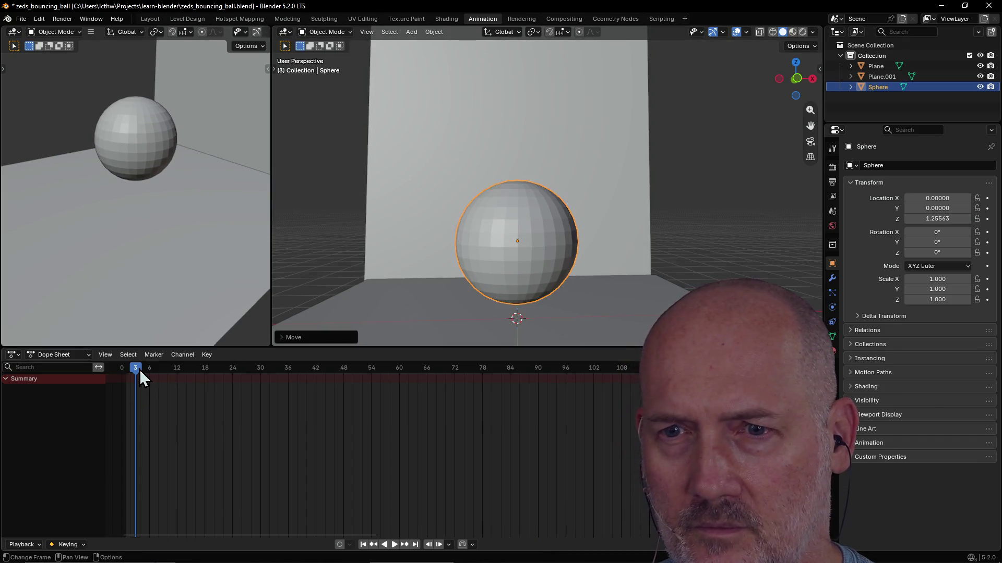
pyautogui.moveTo(139, 369); pyautogui.dragTo(149, 368)
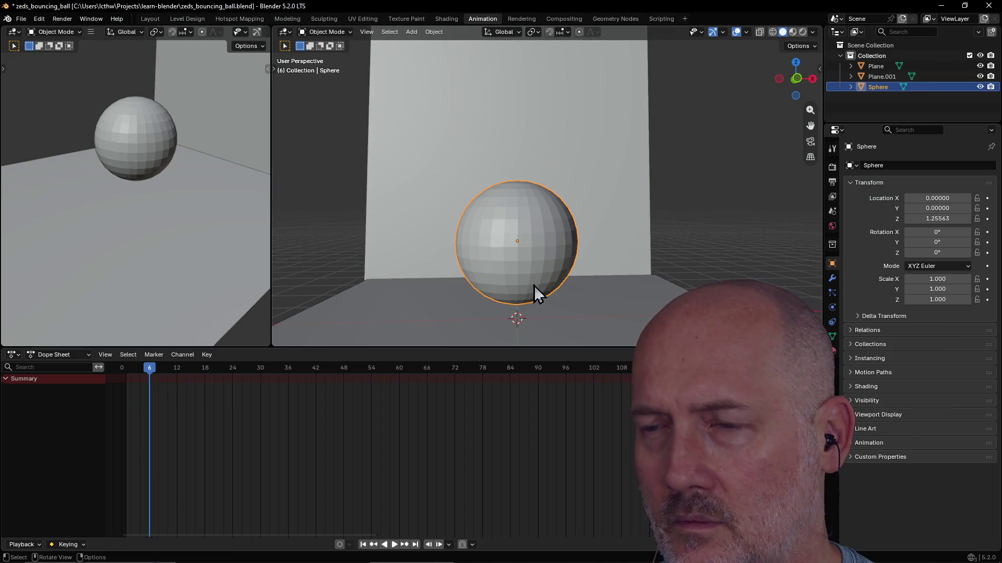
pyautogui.press('g')
pyautogui.press('z')
pyautogui.click(531, 249)
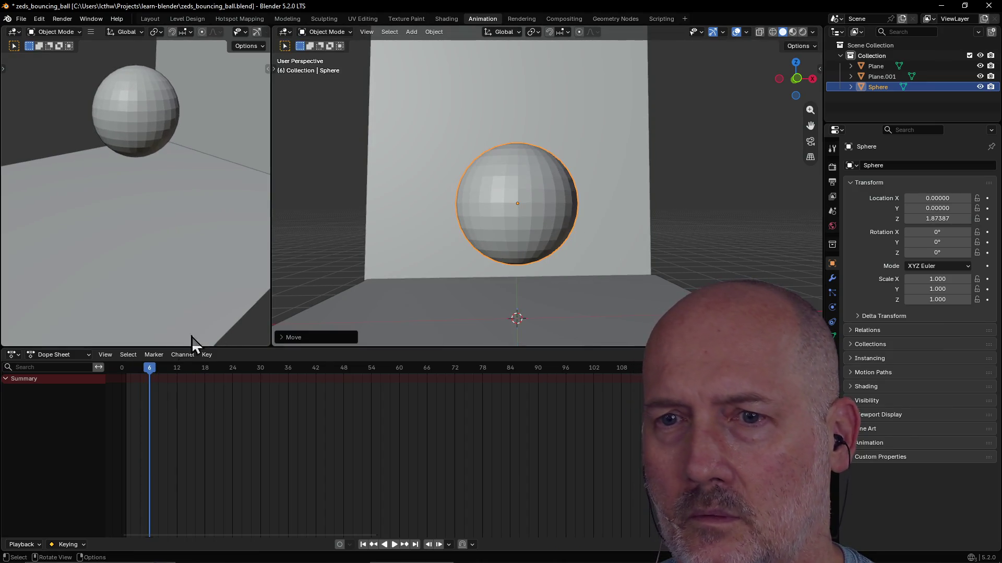
pyautogui.moveTo(151, 368); pyautogui.dragTo(164, 369)
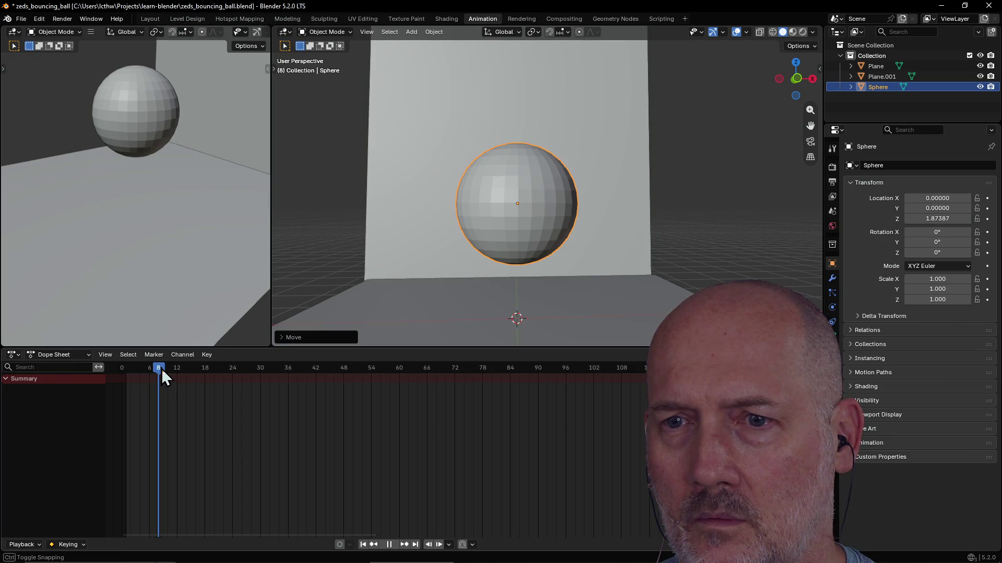
pyautogui.press('g')
pyautogui.press('z')
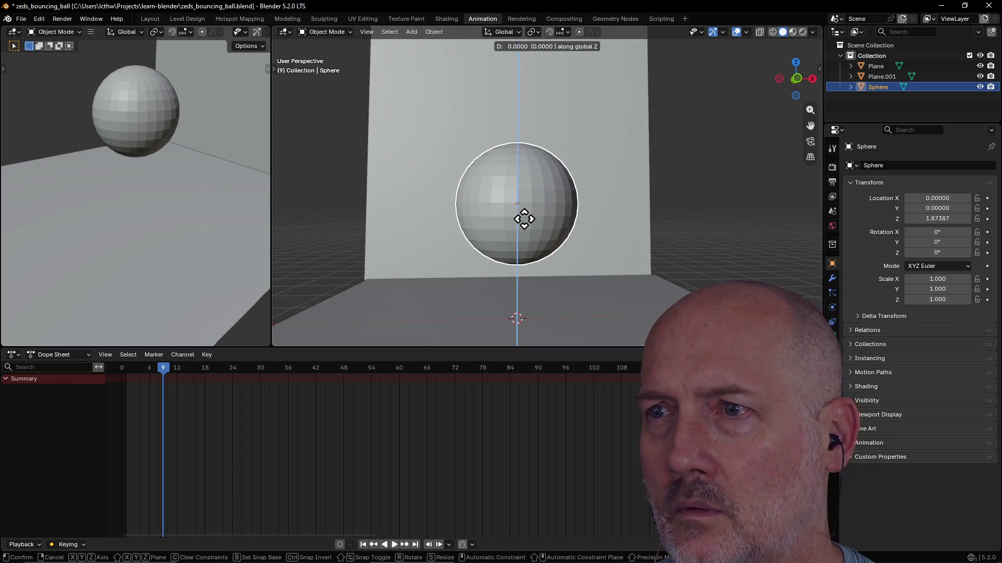
pyautogui.click(524, 200)
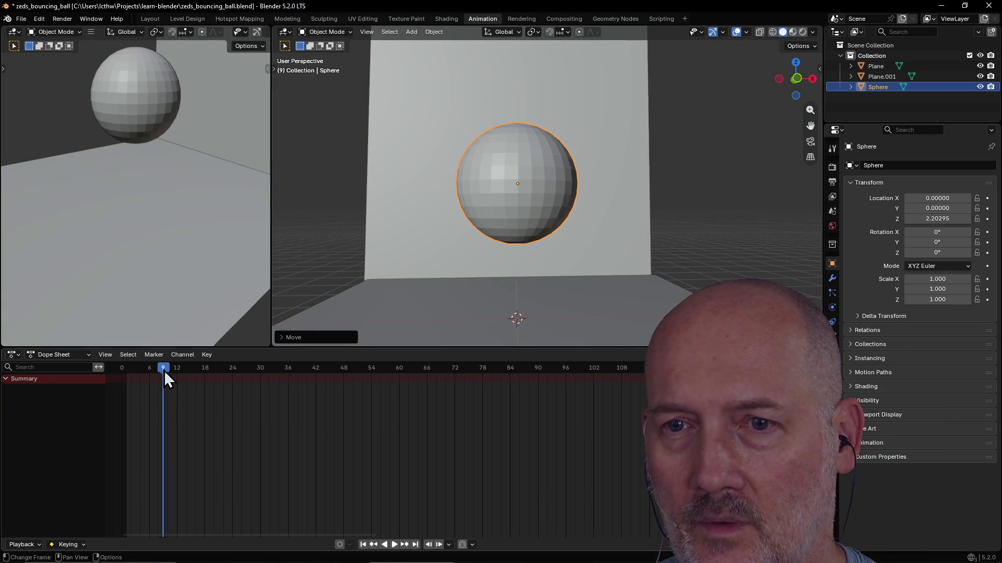
# Step: Back at frame 0, lower the sphere and set its Location Z to exactly 1
pyautogui.hotkey('shift', 'Left')
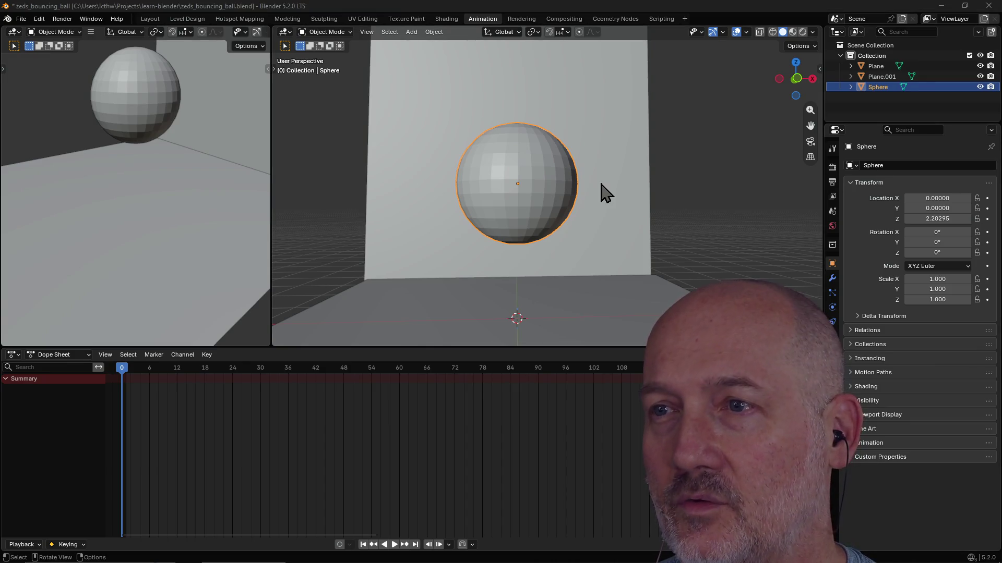
pyautogui.press('g')
pyautogui.press('z')
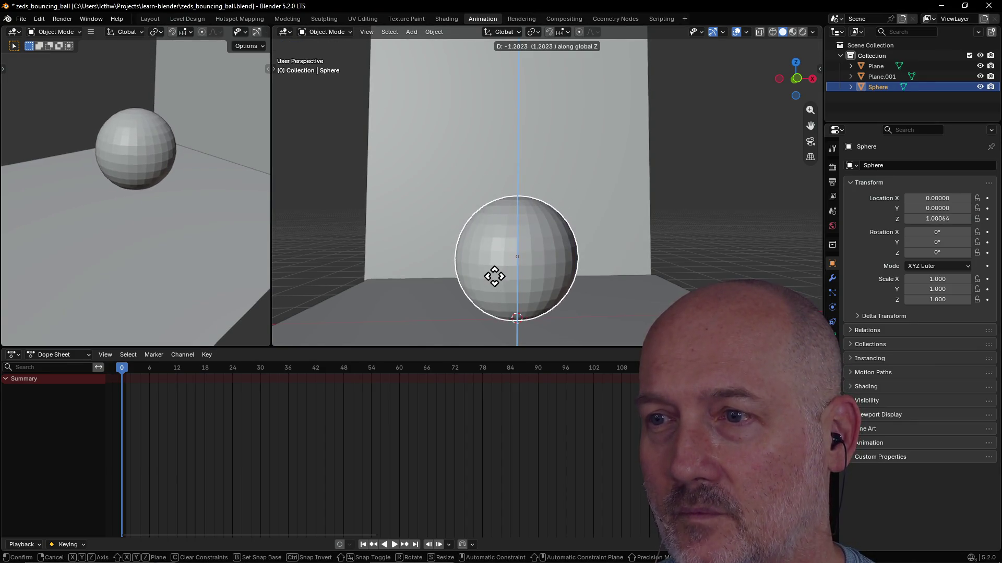
pyautogui.click(494, 274)
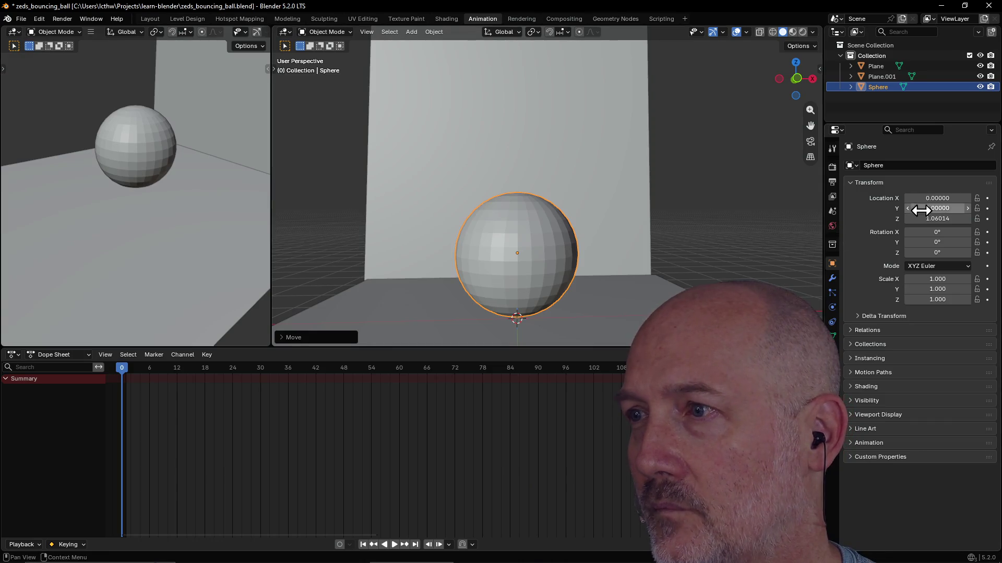
pyautogui.click(939, 222)
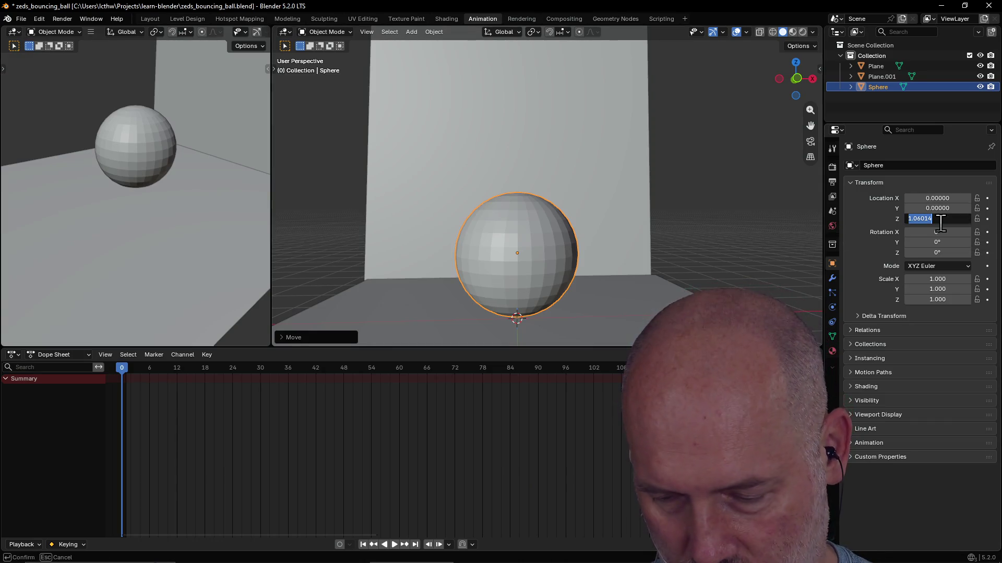
pyautogui.write('1')
pyautogui.press('Return')
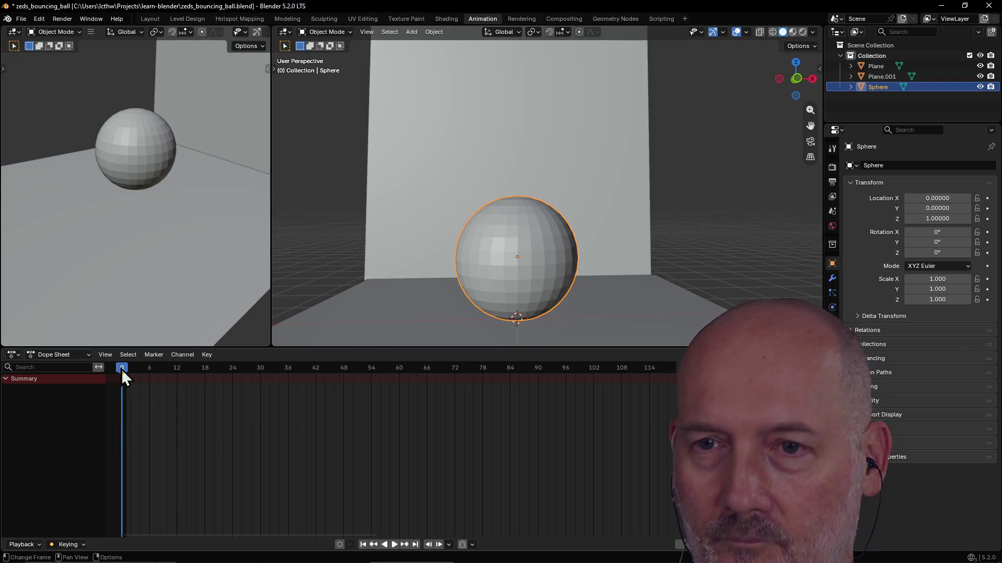
# Step: Step the playhead forward from frame 0 to frame 1
pyautogui.press('Right')
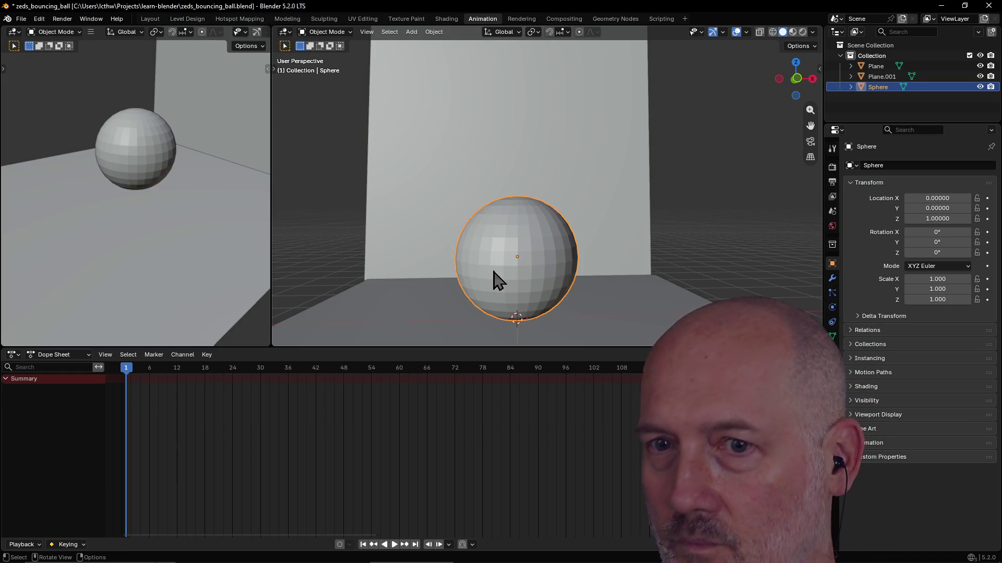
# Step: Insert a keyframe for the sphere at frame 1, then nudge it upward along Z
pyautogui.press('i')
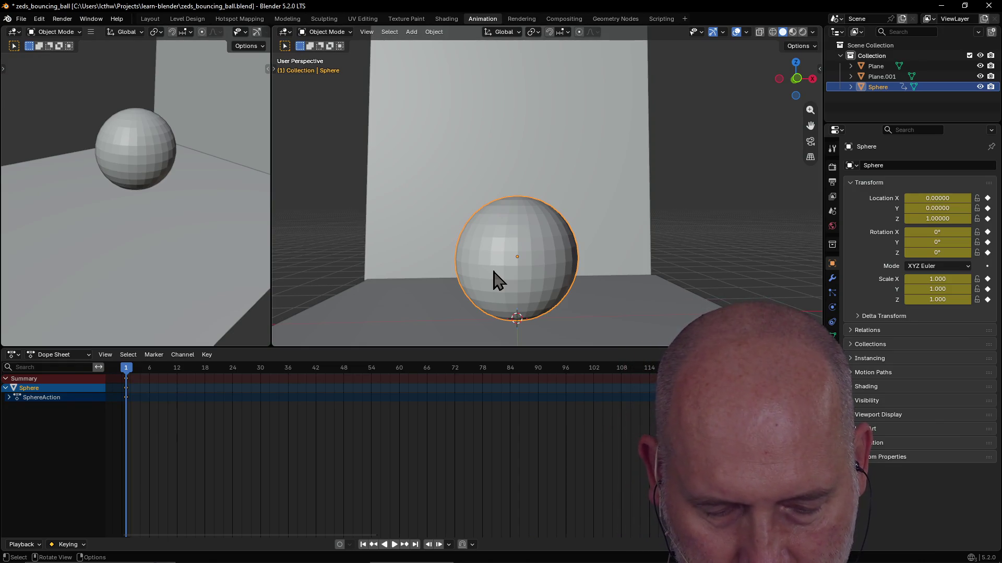
pyautogui.press('g')
pyautogui.press('z')
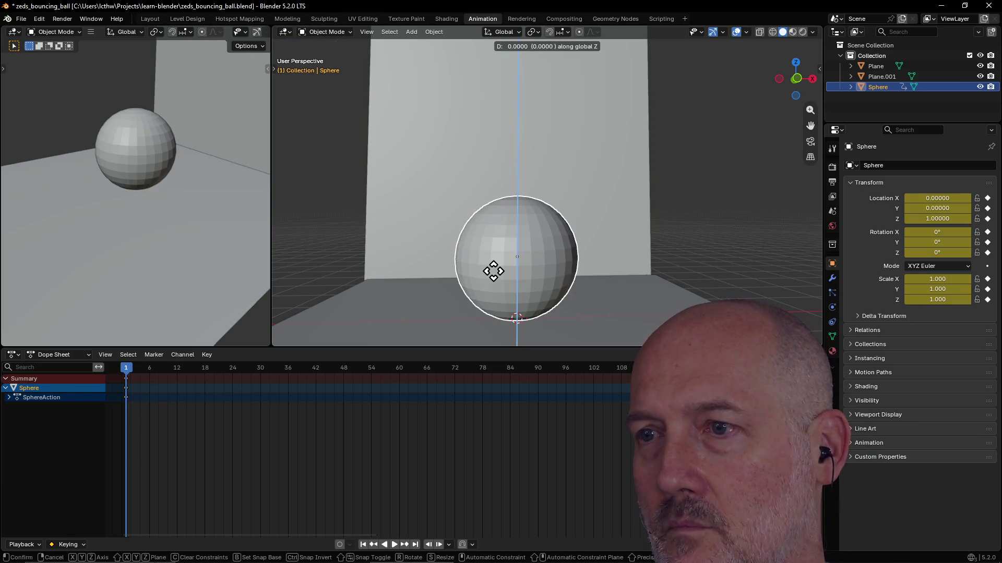
pyautogui.click(493, 268)
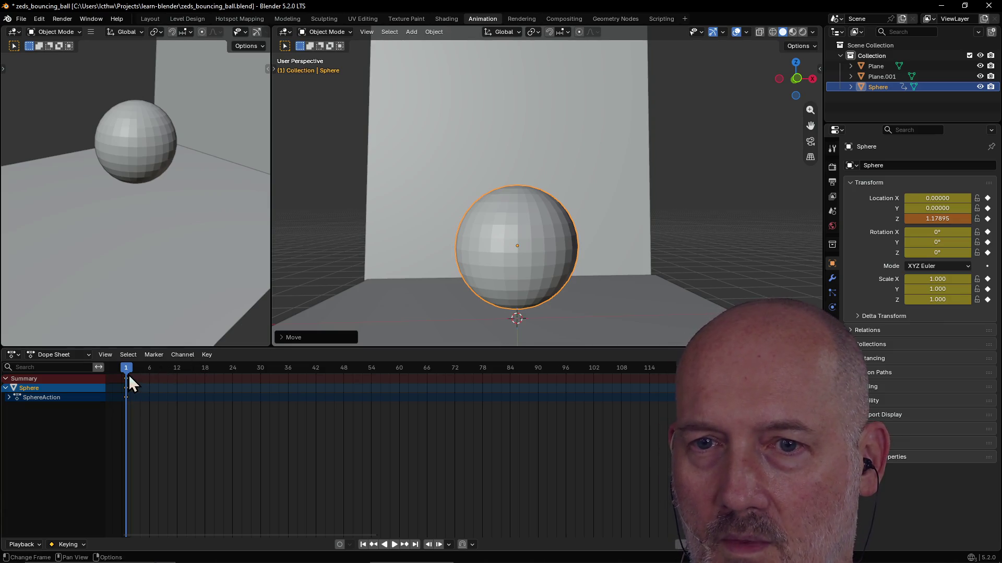
# Step: Move to frame 3, raise the sphere along Z, and settle the playhead back on frame 3
pyautogui.press('Right')
pyautogui.press('Right')
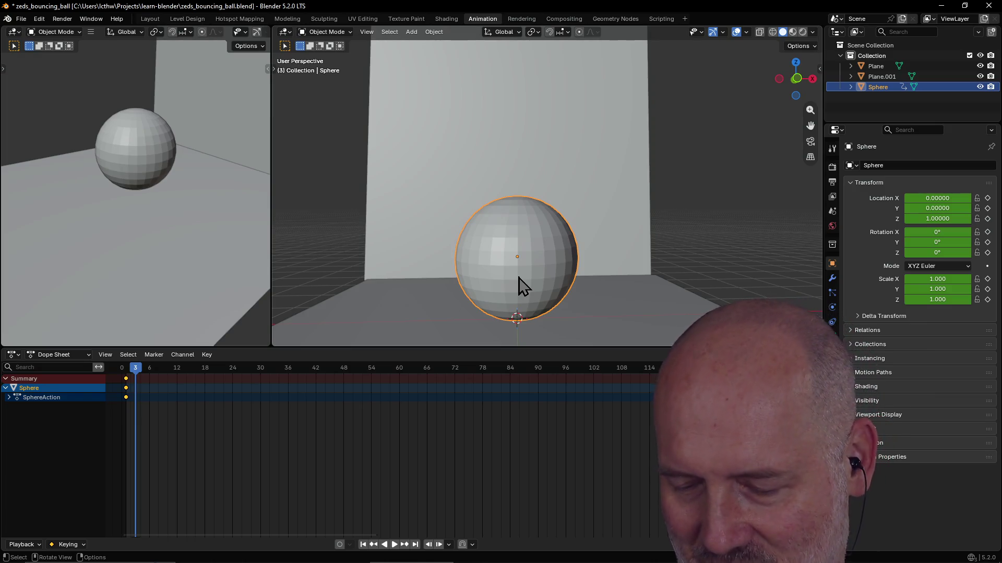
pyautogui.press('g')
pyautogui.press('z')
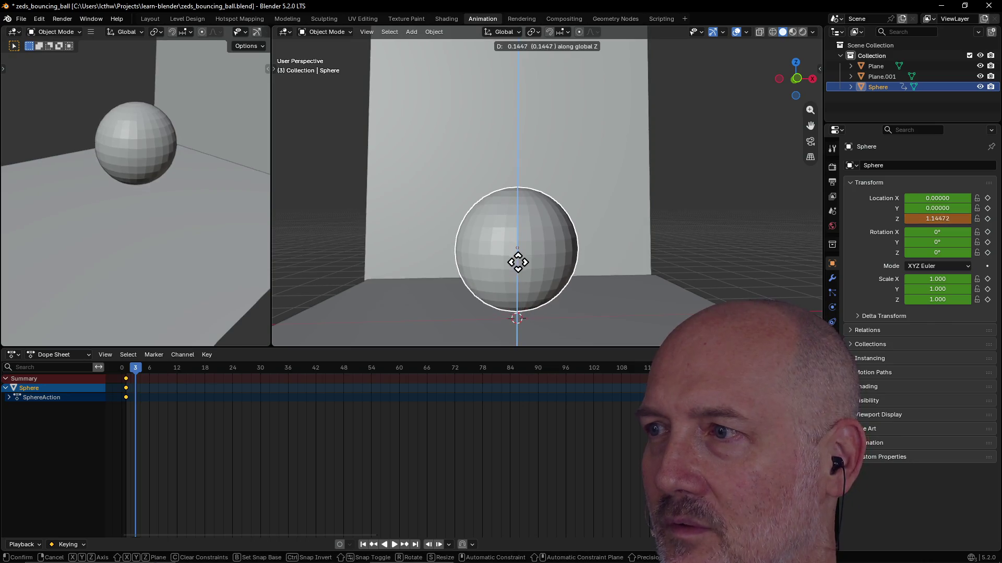
pyautogui.click(516, 232)
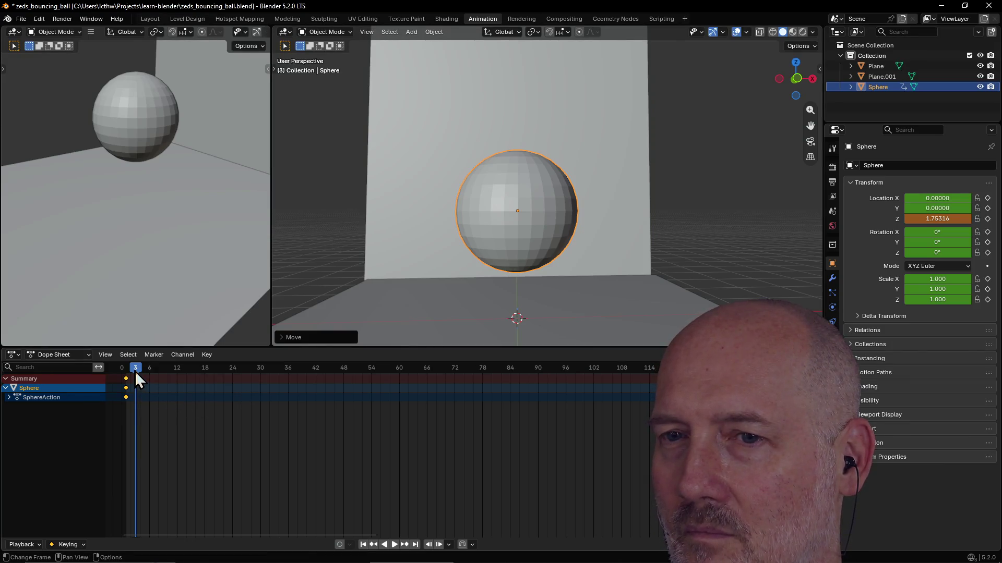
pyautogui.press('Right')
pyautogui.press('Right')
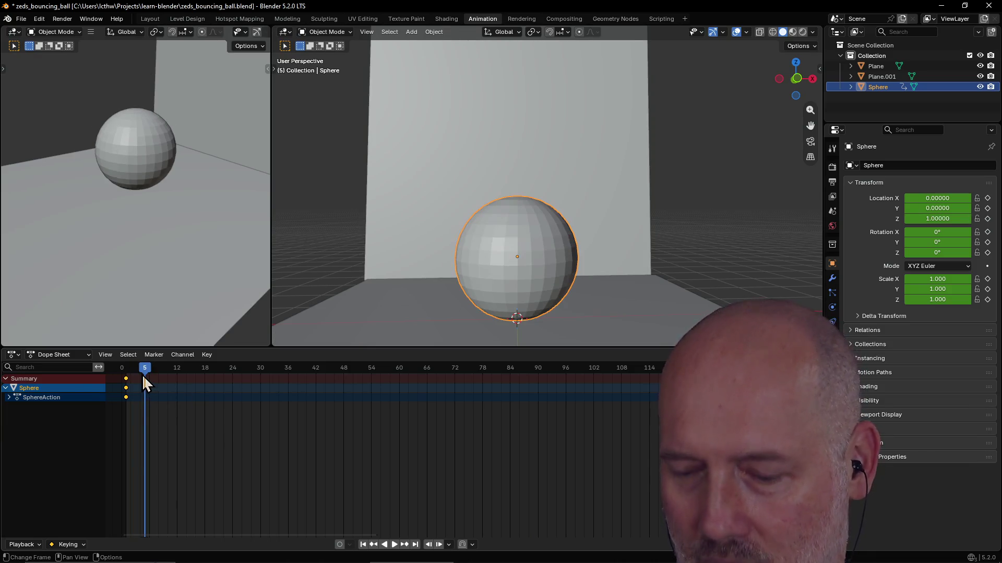
pyautogui.press('Left')
pyautogui.press('Left')
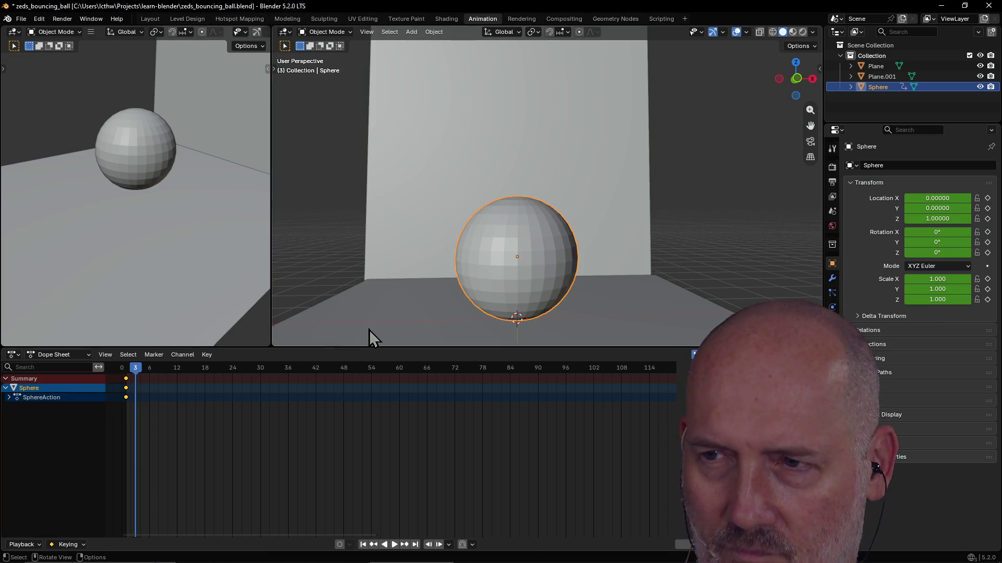
# Step: Keyframe the sphere at frame 3 and lift it higher along Z
pyautogui.press('i')
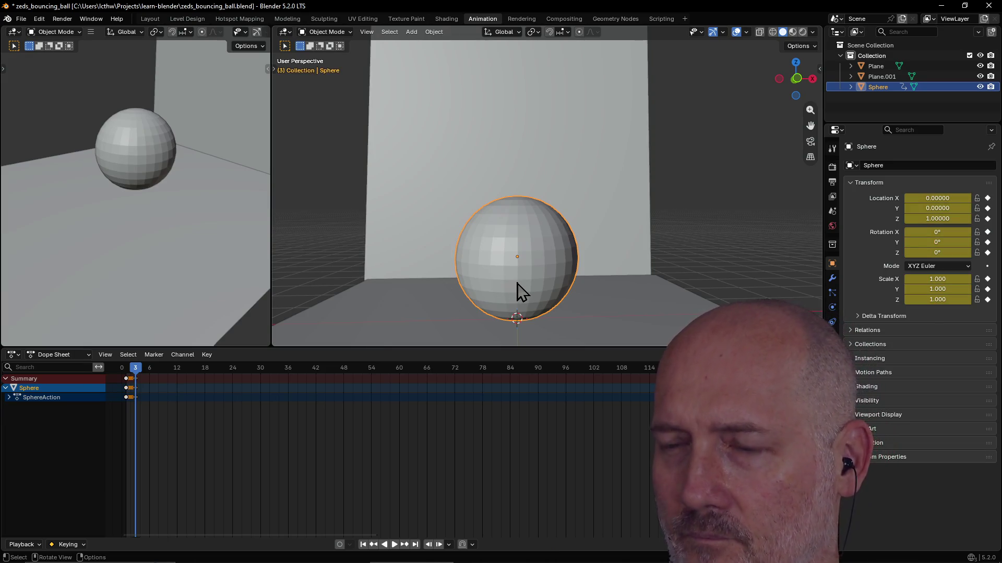
pyautogui.press('g')
pyautogui.press('z')
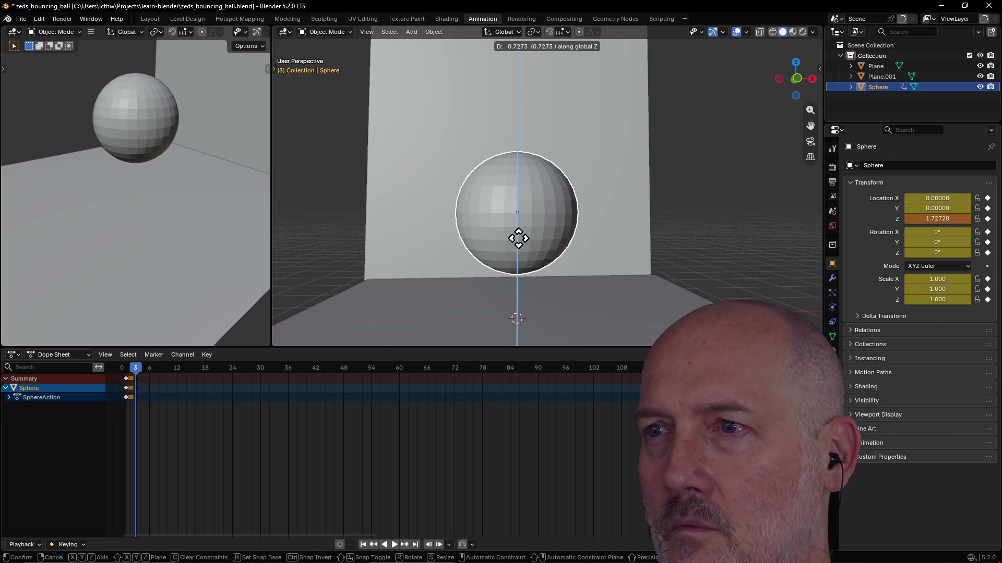
pyautogui.click(518, 238)
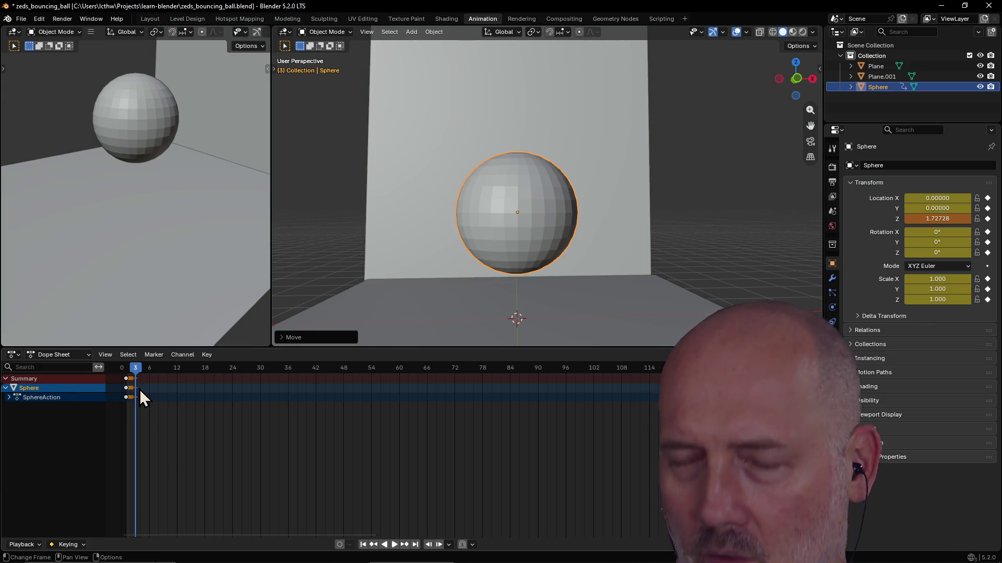
# Step: Re-key frame 3, advance to frame 5 and bring up the Insert Keyframe choices
pyautogui.press('i')
pyautogui.press('Right')
pyautogui.press('Right')
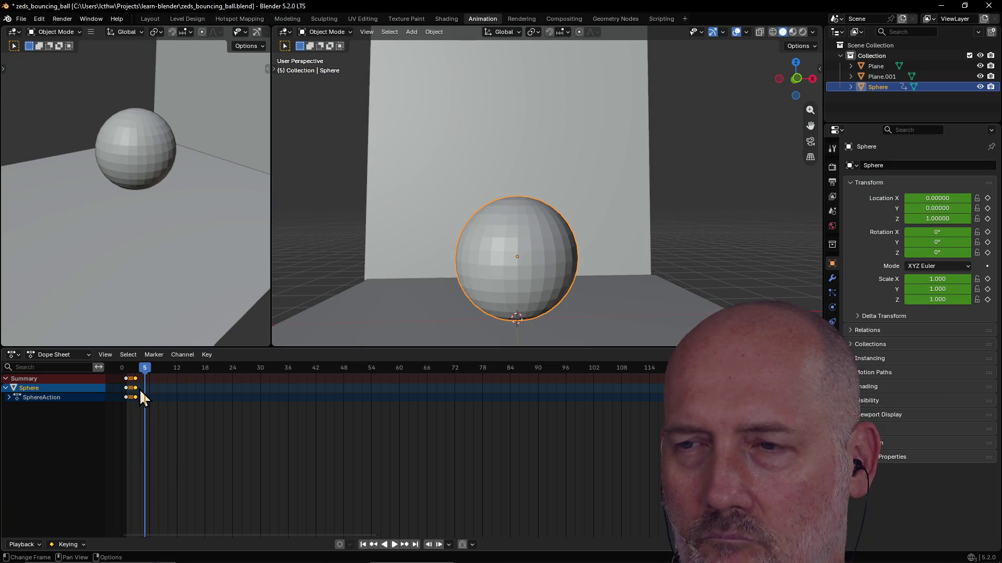
pyautogui.press('i')
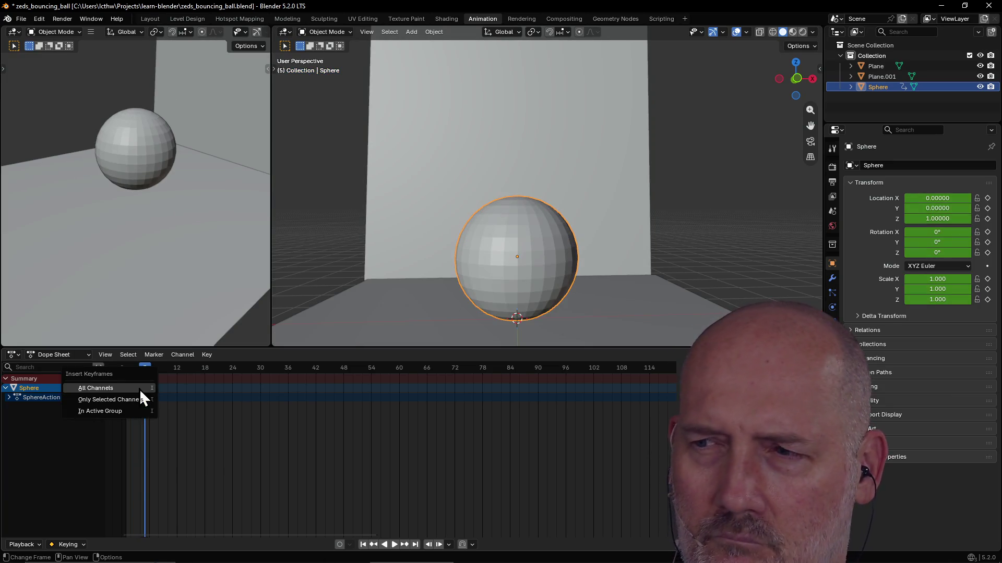
# Step: Key all of the sphere's channels at frame 5, then raise it along Z
pyautogui.press('Return')
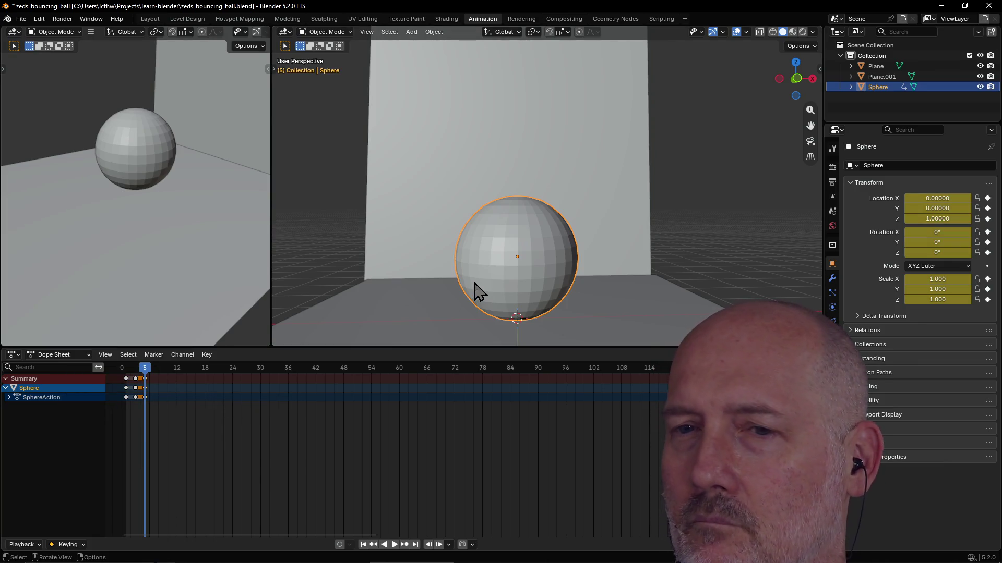
pyautogui.press('g')
pyautogui.press('z')
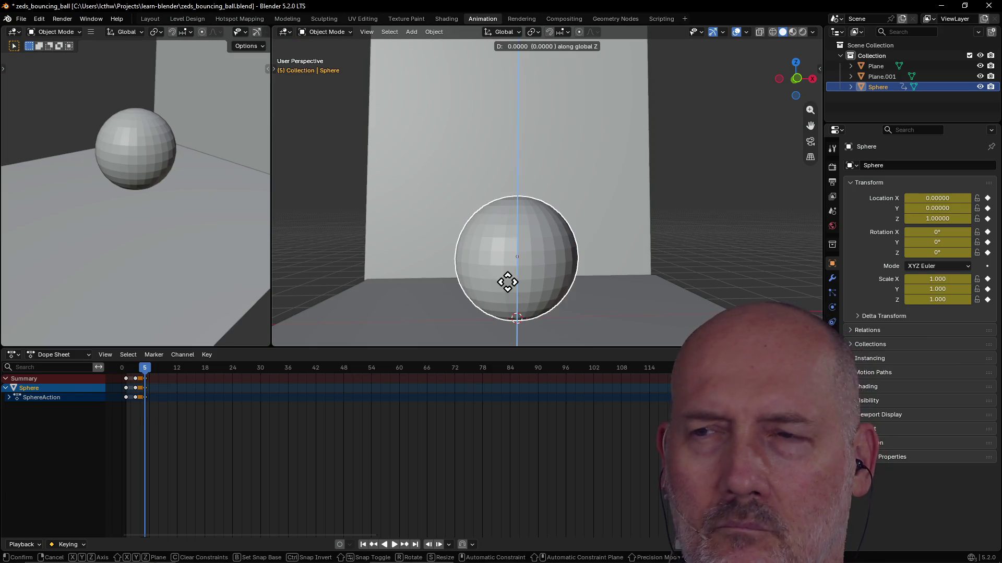
pyautogui.click(507, 212)
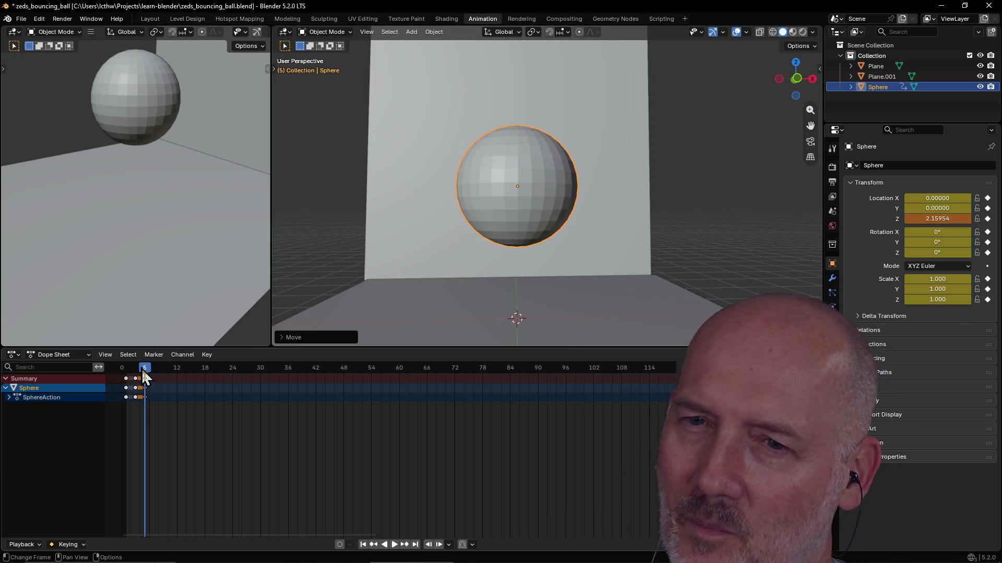
# Step: Scrub later in the timeline, briefly play, and settle the playhead on frame 27
pyautogui.moveTo(142, 369); pyautogui.dragTo(399, 386)
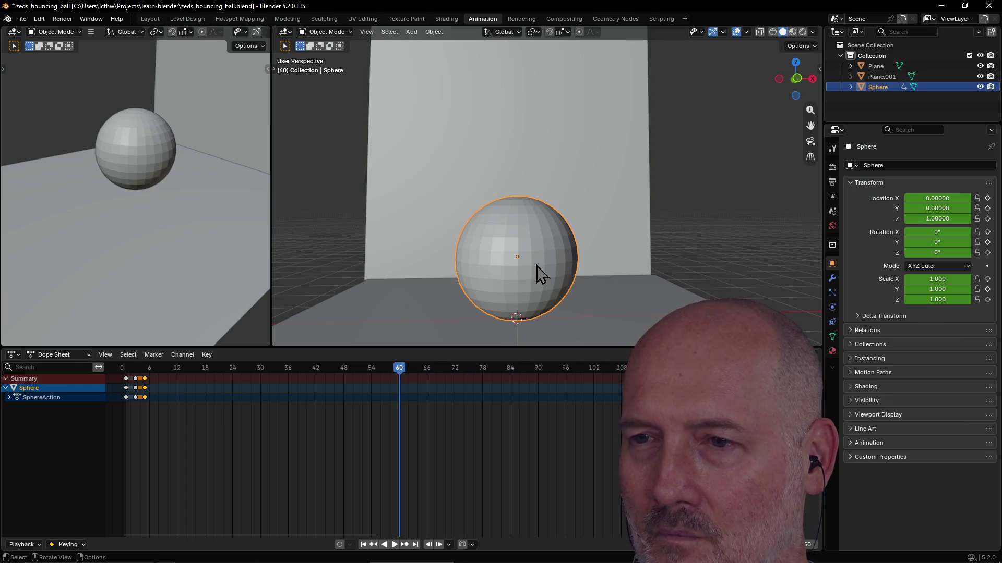
pyautogui.press('space')
pyautogui.moveTo(407, 374)
pyautogui.mouseDown()
pyautogui.moveTo(358, 363)
pyautogui.moveTo(247, 375)
pyautogui.mouseUp()
# Step: Keyframe the sphere at frame 27 and raise it along Z to about 3.1
pyautogui.press('g')
pyautogui.press('z')
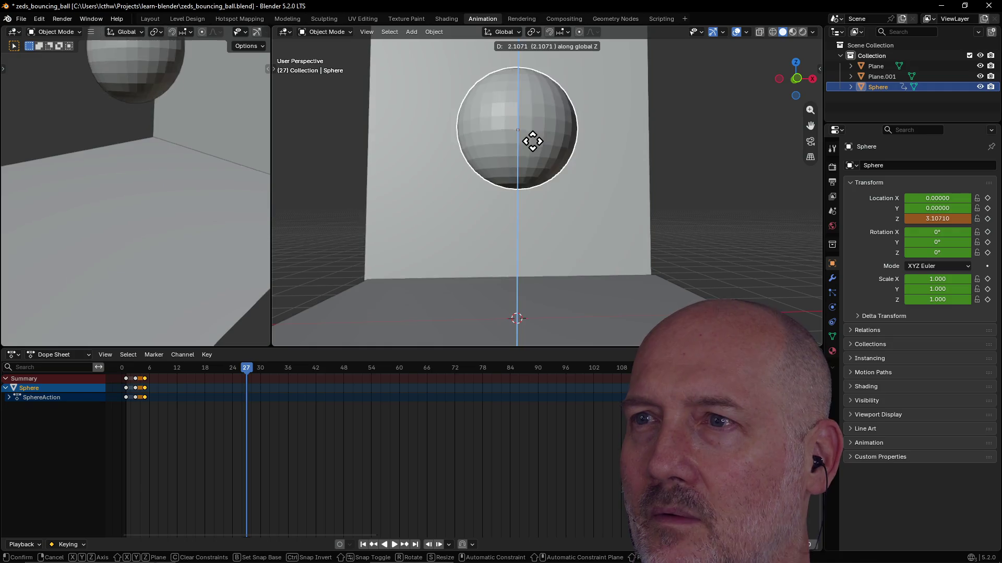
pyautogui.click(535, 129)
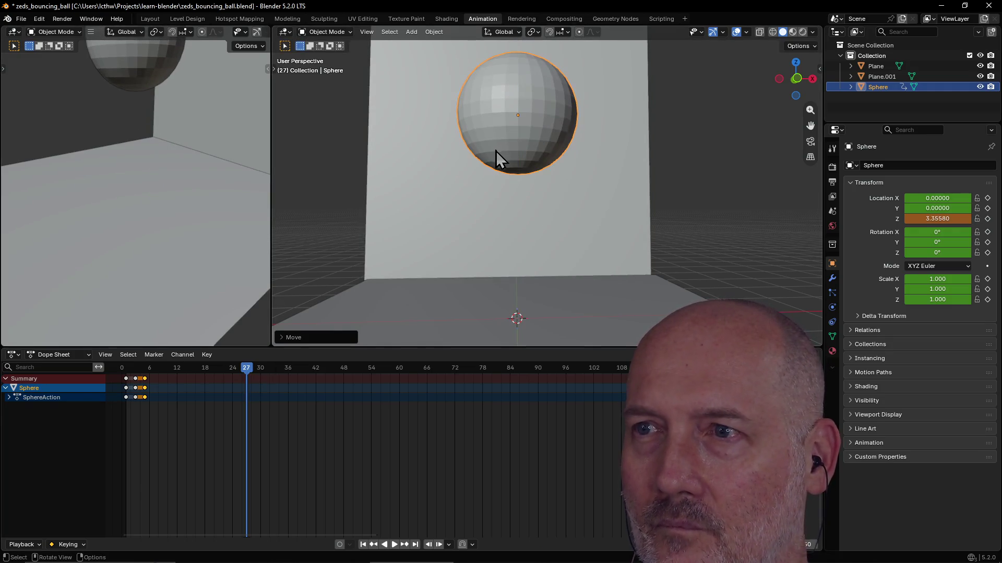
pyautogui.hotkey('ctrl', 'z')
pyautogui.press('i')
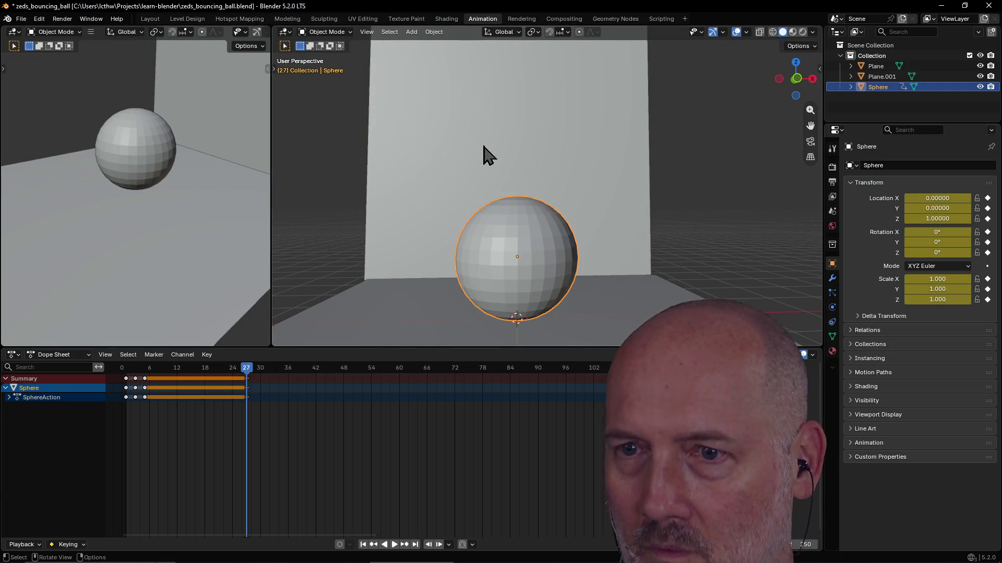
pyautogui.press('g')
pyautogui.press('z')
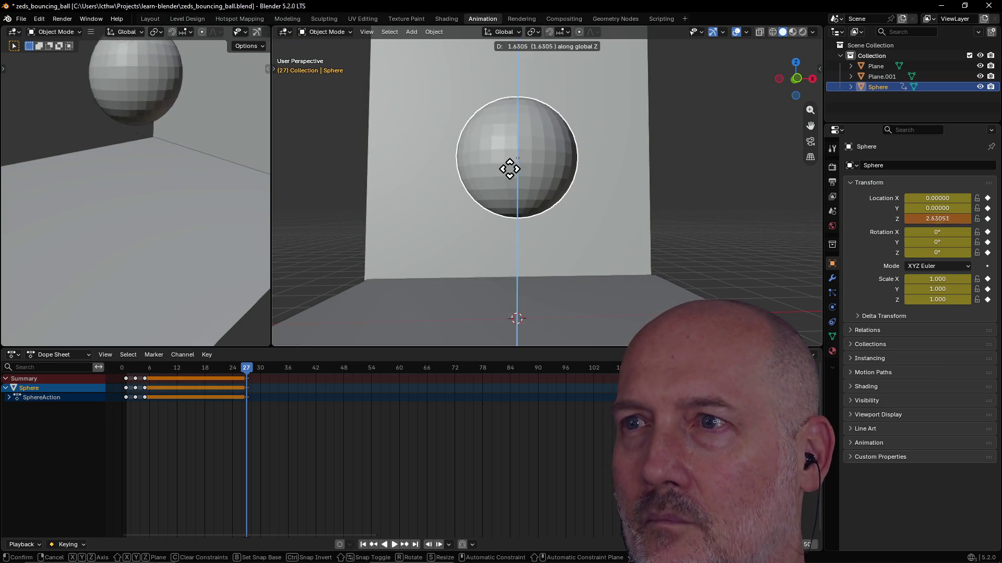
pyautogui.click(509, 157)
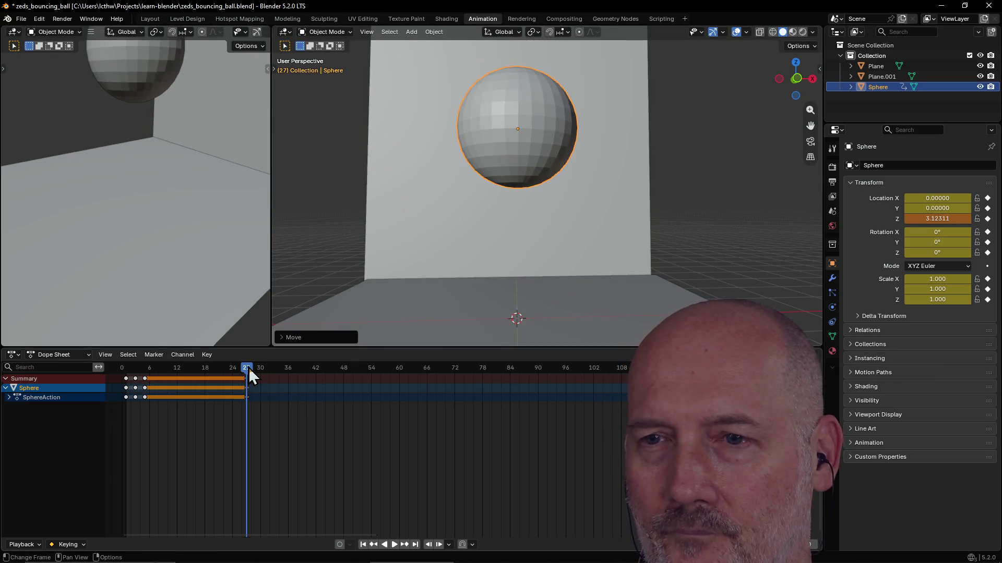
# Step: Move to frame 48, keyframe the sphere back at Z = 1, and deselect the Dope Sheet keys
pyautogui.moveTo(248, 366); pyautogui.dragTo(344, 368)
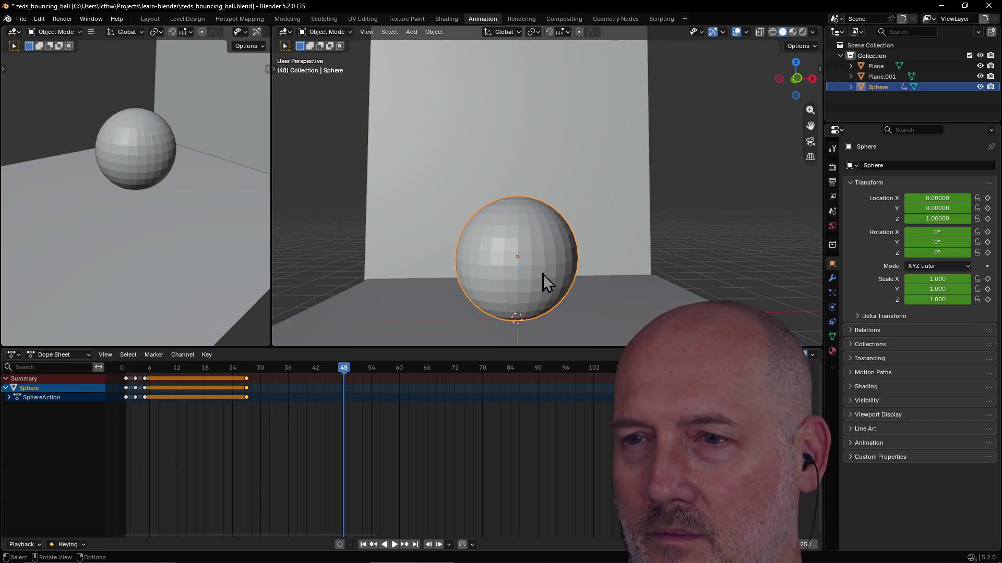
pyautogui.press('g')
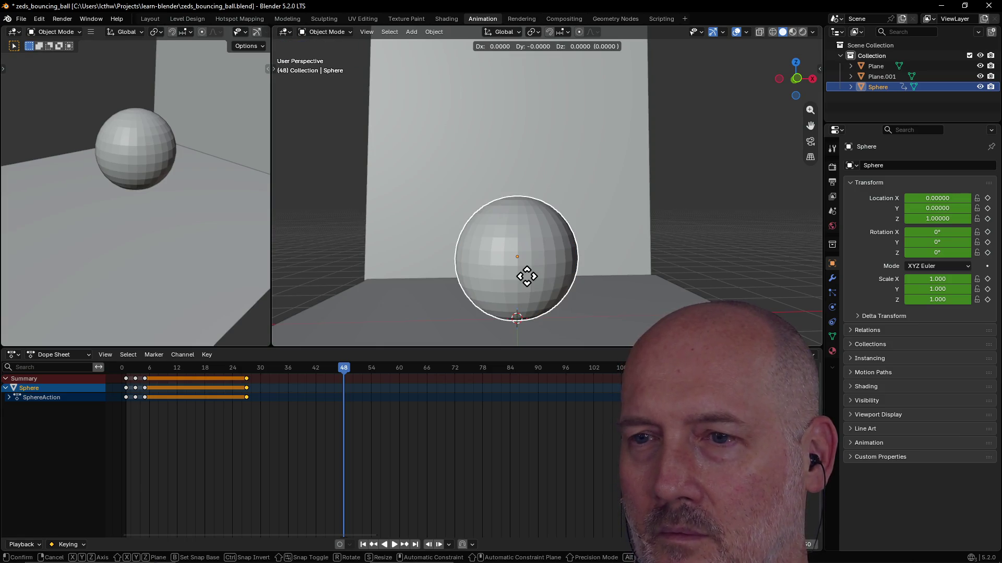
pyautogui.click(527, 280)
pyautogui.press('i')
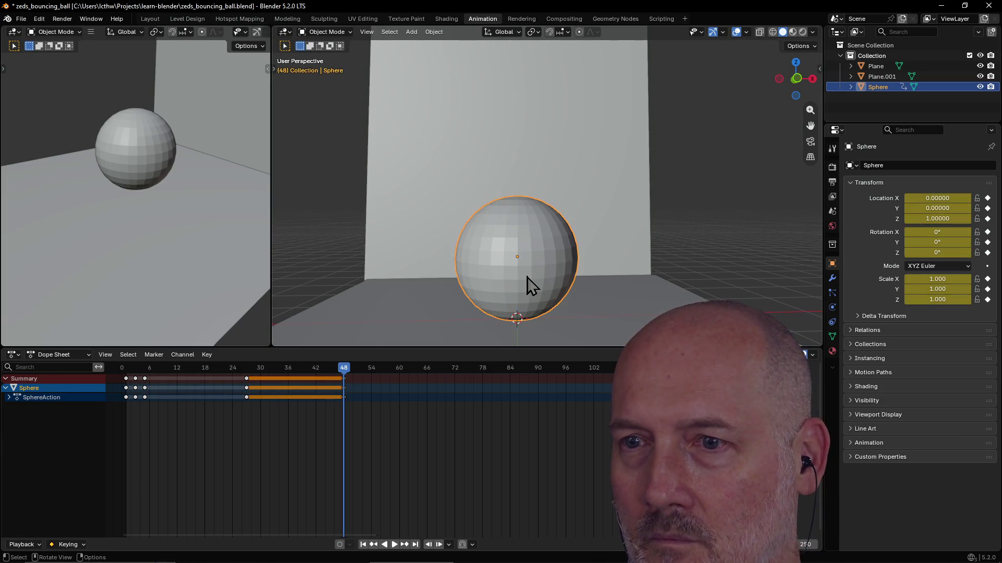
pyautogui.click(147, 415)
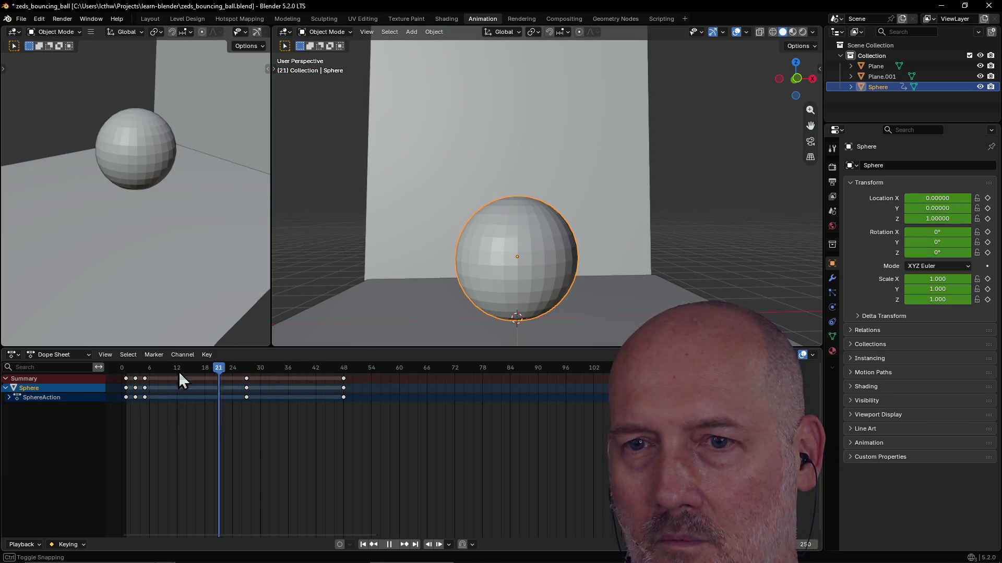
# Step: Rewind to frame 0, play the bounce once, stop it and scrub back to the start
pyautogui.moveTo(344, 371); pyautogui.dragTo(116, 375)
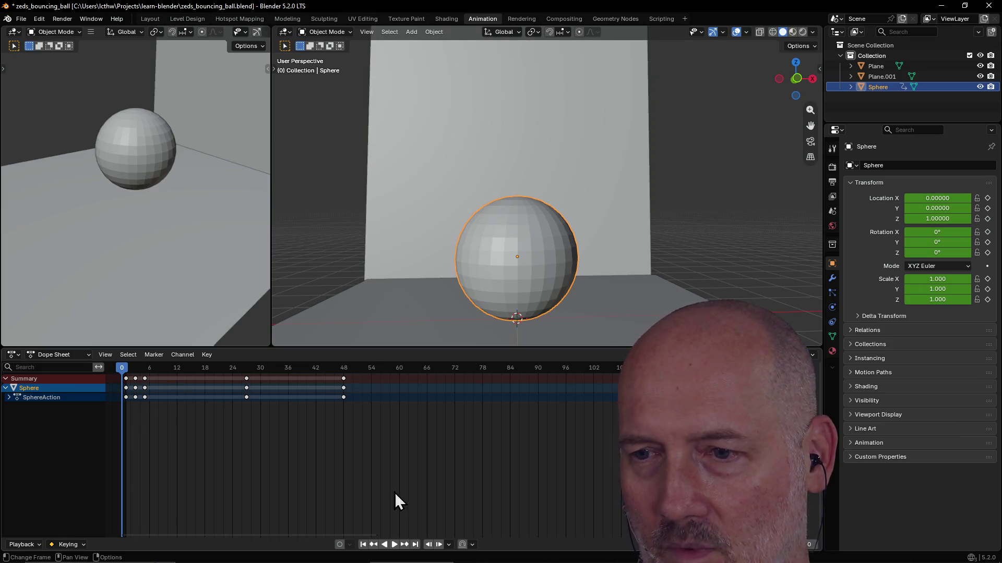
pyautogui.click(394, 544)
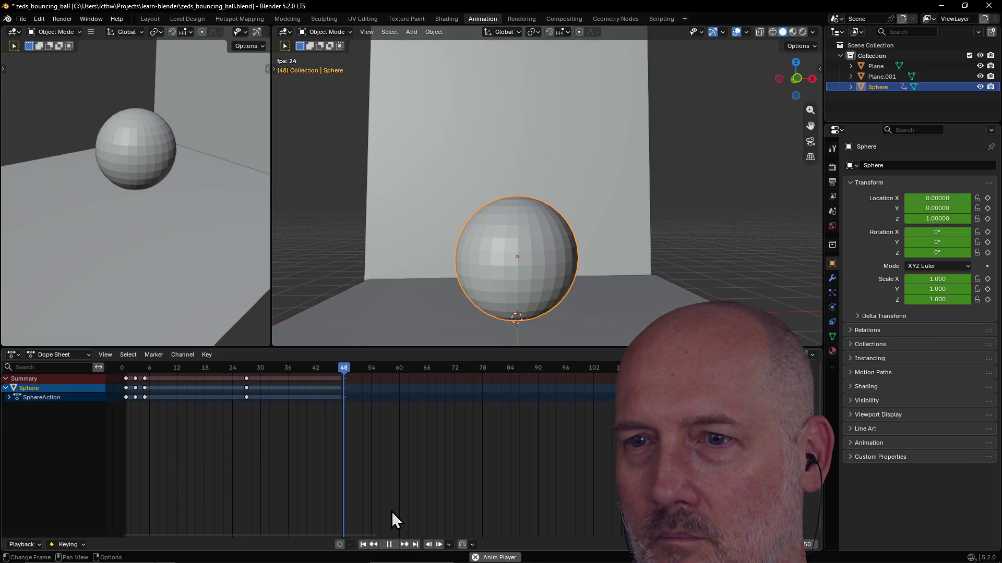
pyautogui.press('space')
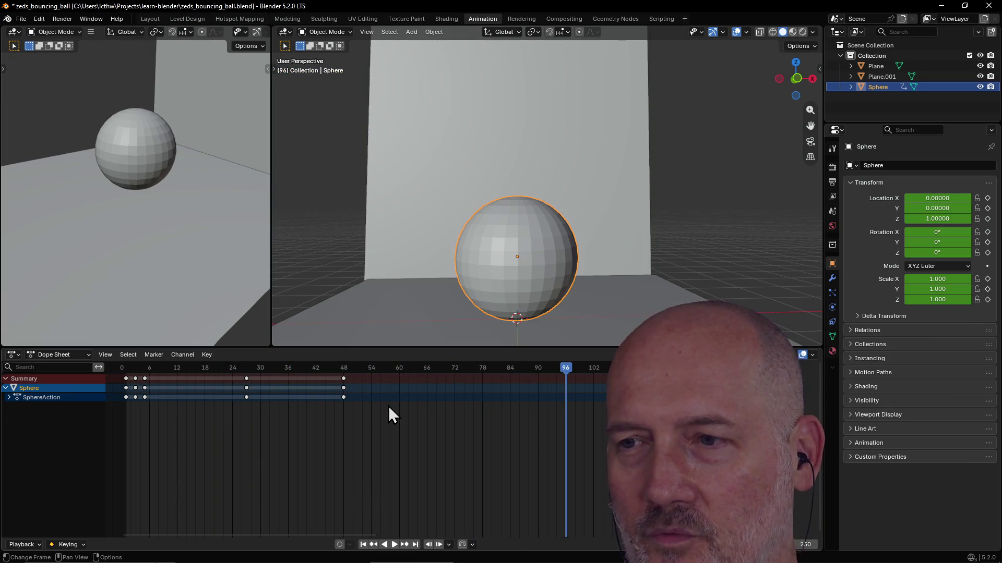
pyautogui.click(562, 369)
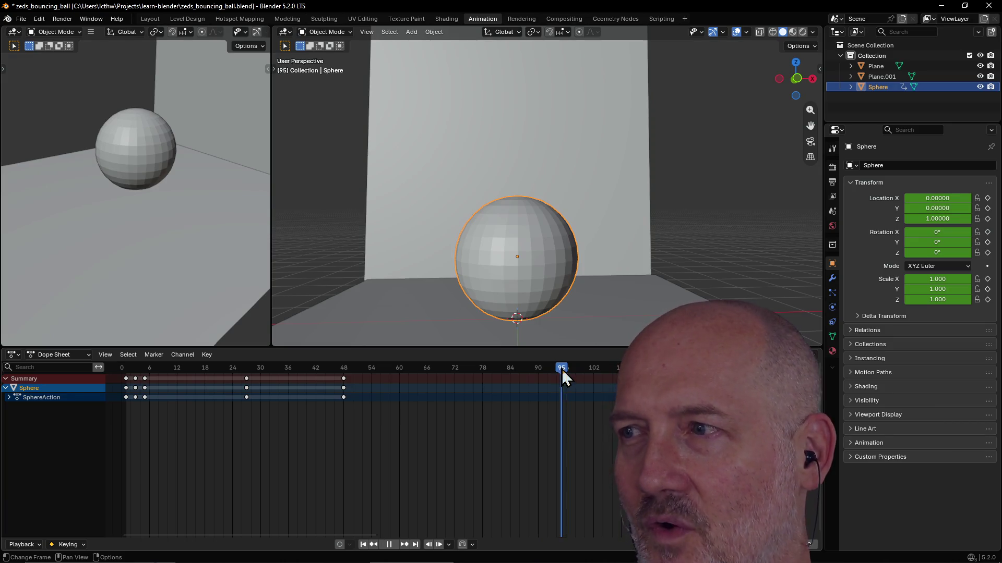
pyautogui.moveTo(561, 369); pyautogui.dragTo(112, 368)
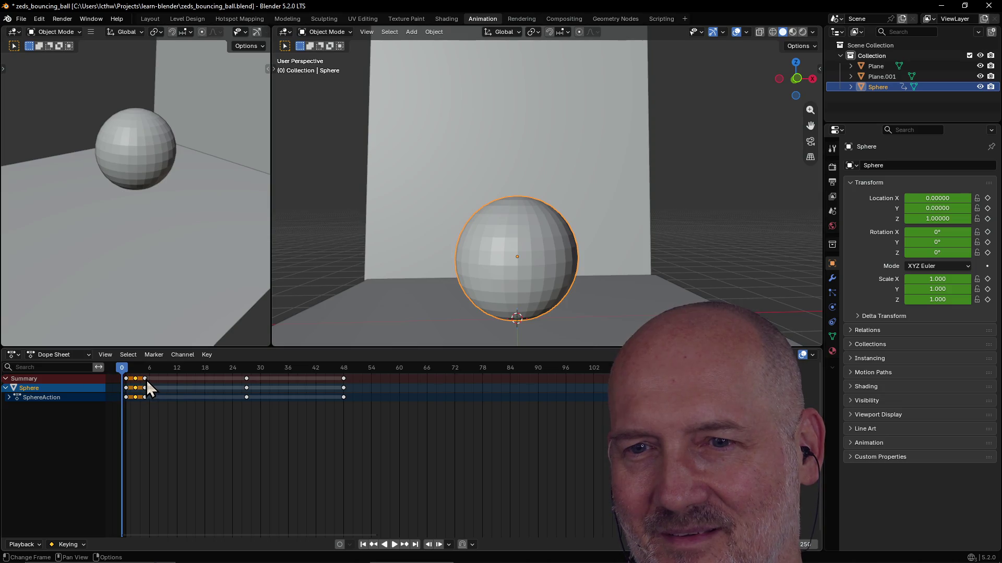
# Step: Select the keyframes through frame 48, replay the bounce, stop and rewind toward frame 0
pyautogui.moveTo(146, 379); pyautogui.dragTo(246, 378)
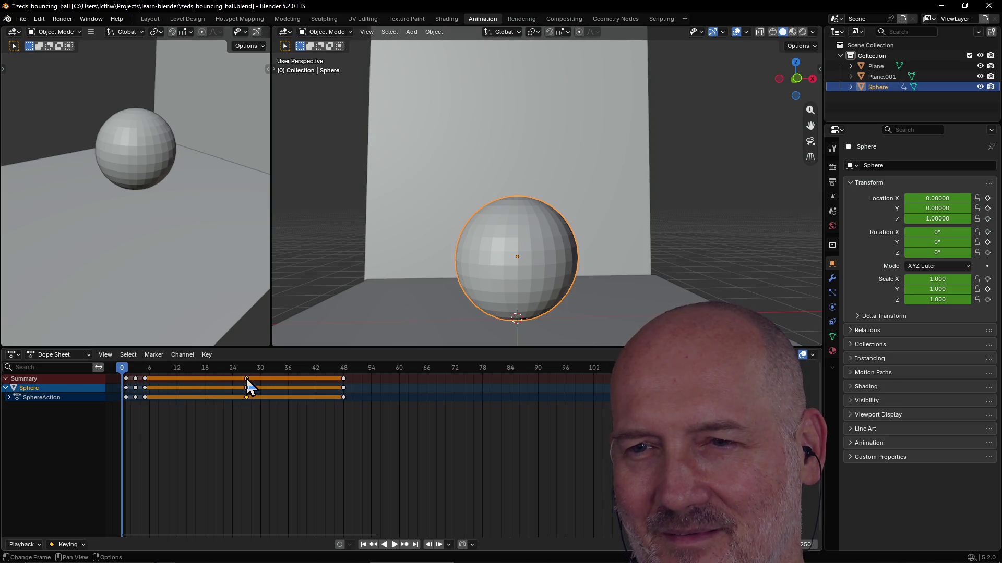
pyautogui.click(129, 384)
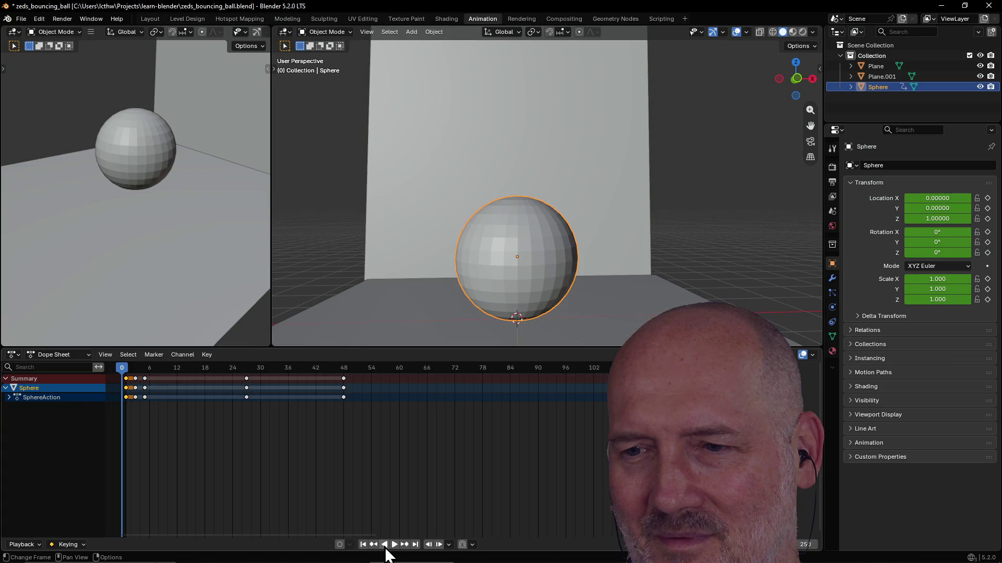
pyautogui.click(395, 545)
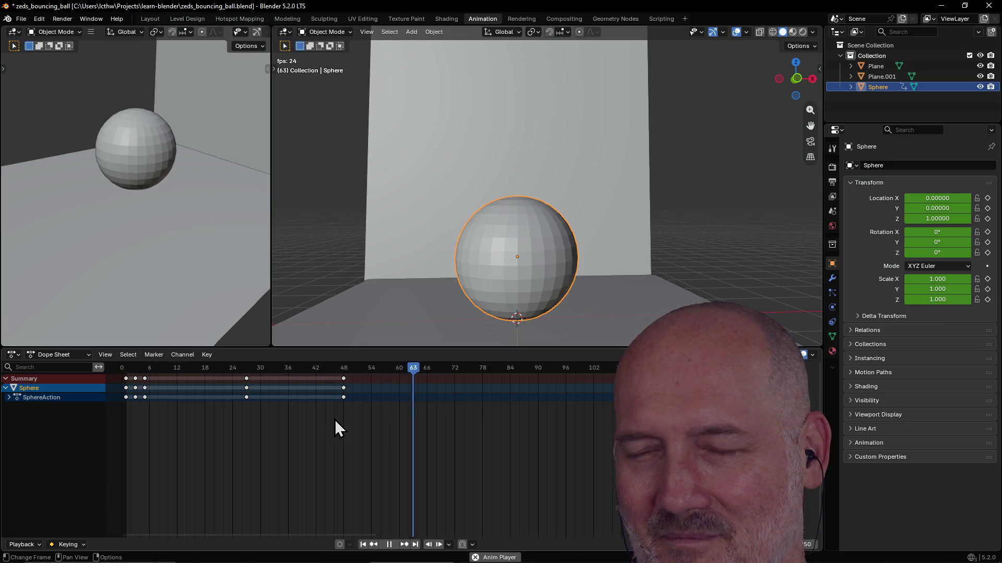
pyautogui.press('space')
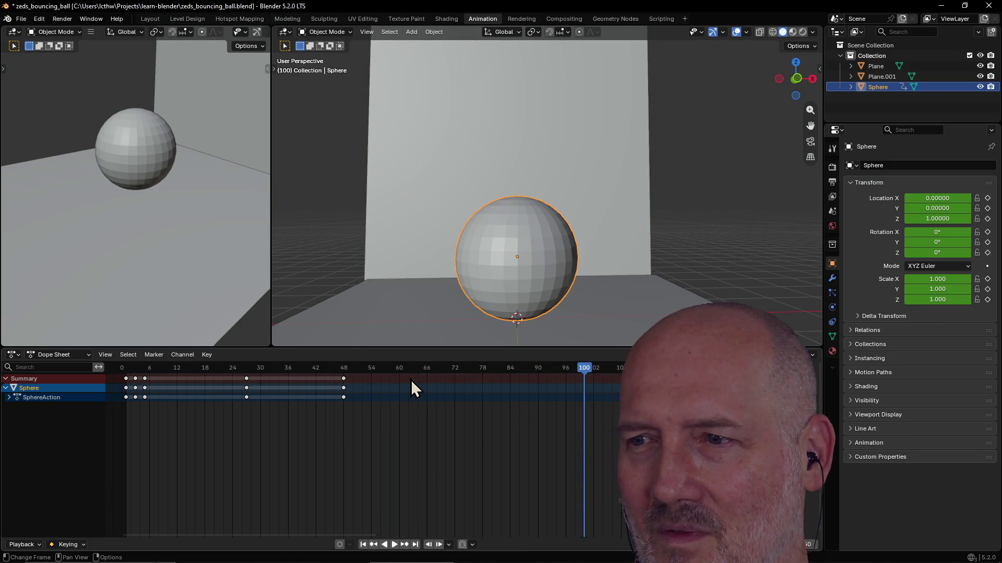
pyautogui.moveTo(579, 370); pyautogui.dragTo(112, 375)
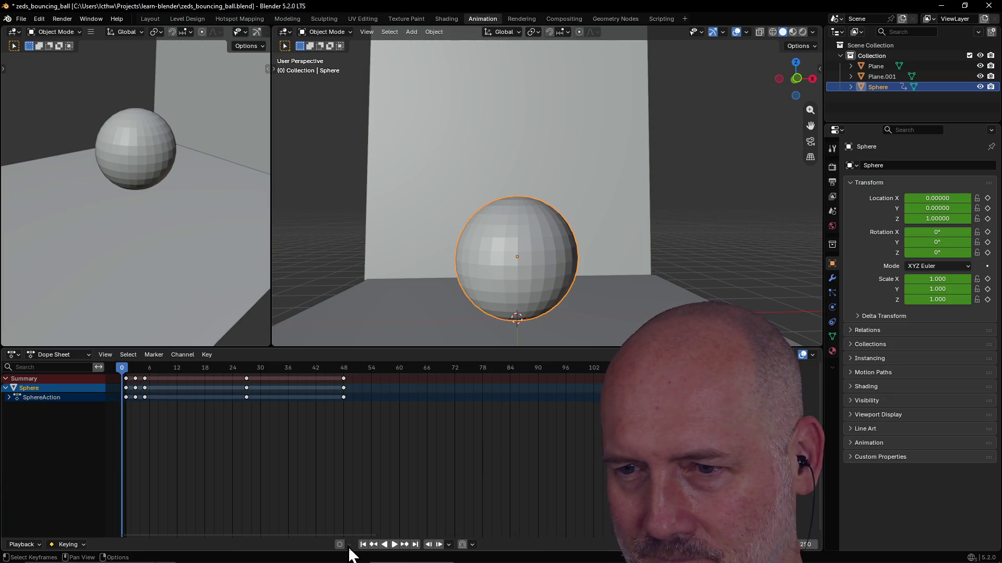
pyautogui.click(449, 545)
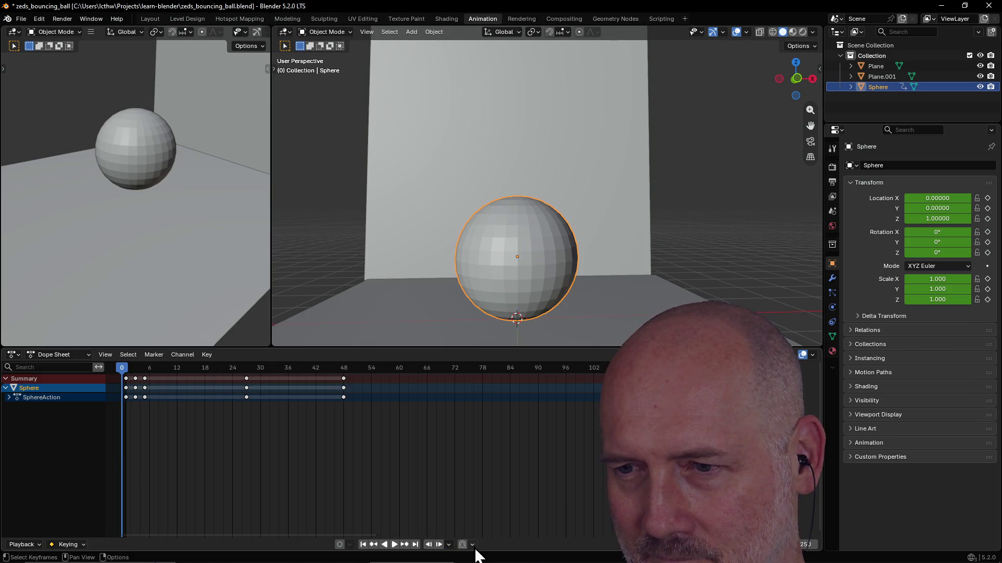
pyautogui.click(473, 546)
pyautogui.click(476, 547)
pyautogui.click(449, 546)
pyautogui.click(473, 546)
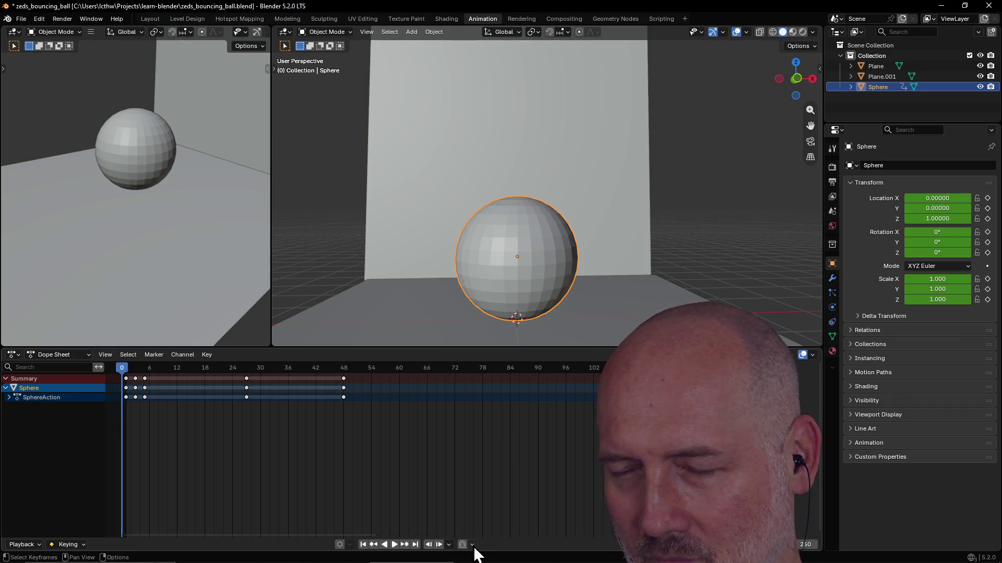
pyautogui.click(474, 548)
pyautogui.click(448, 546)
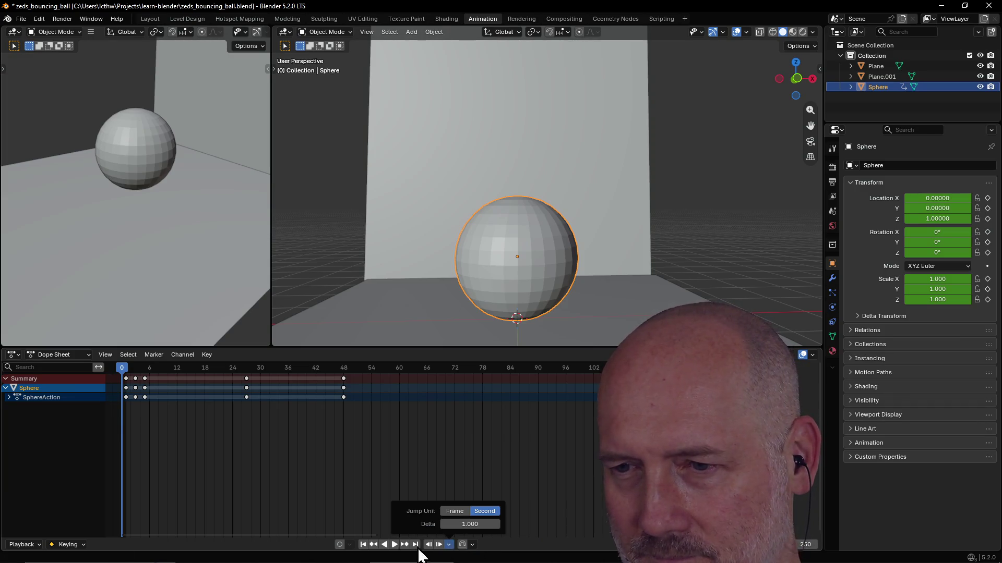
pyautogui.click(473, 546)
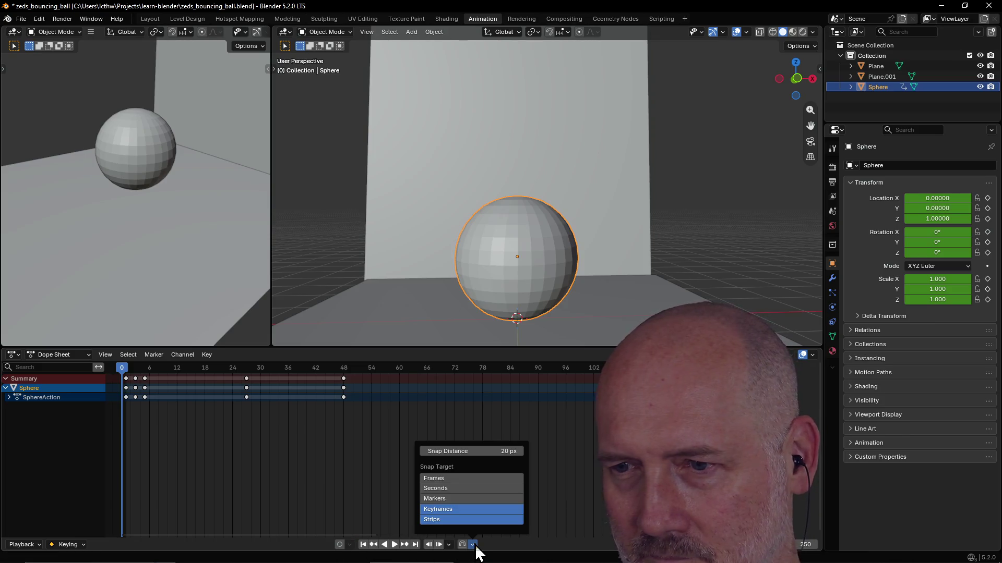
pyautogui.click(476, 553)
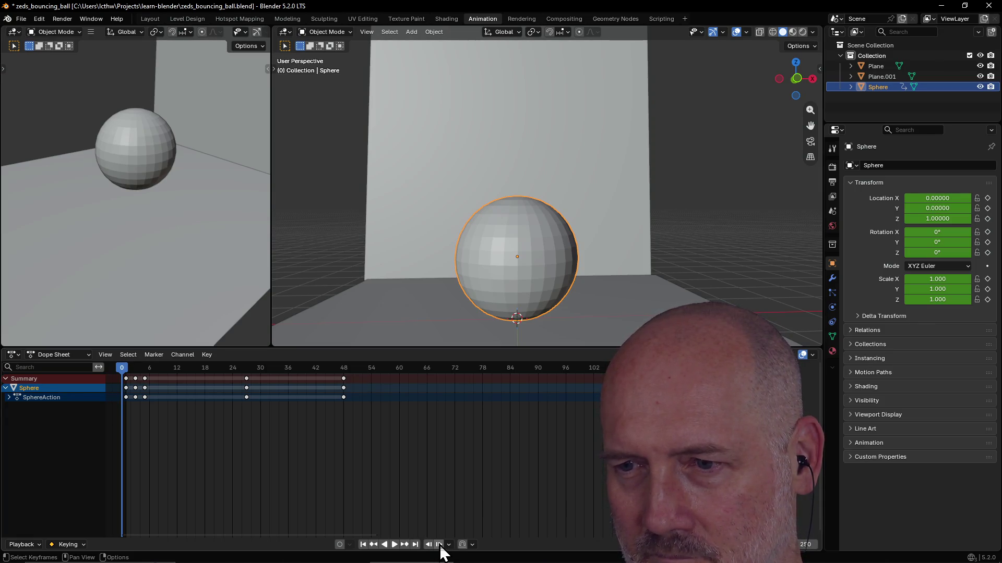
pyautogui.click(440, 545)
pyautogui.click(429, 546)
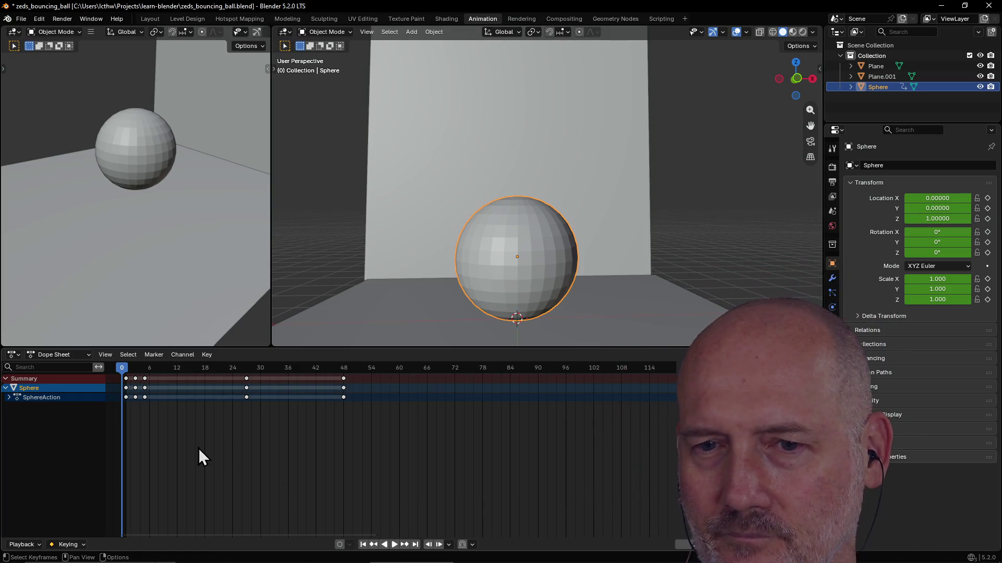
pyautogui.click(35, 545)
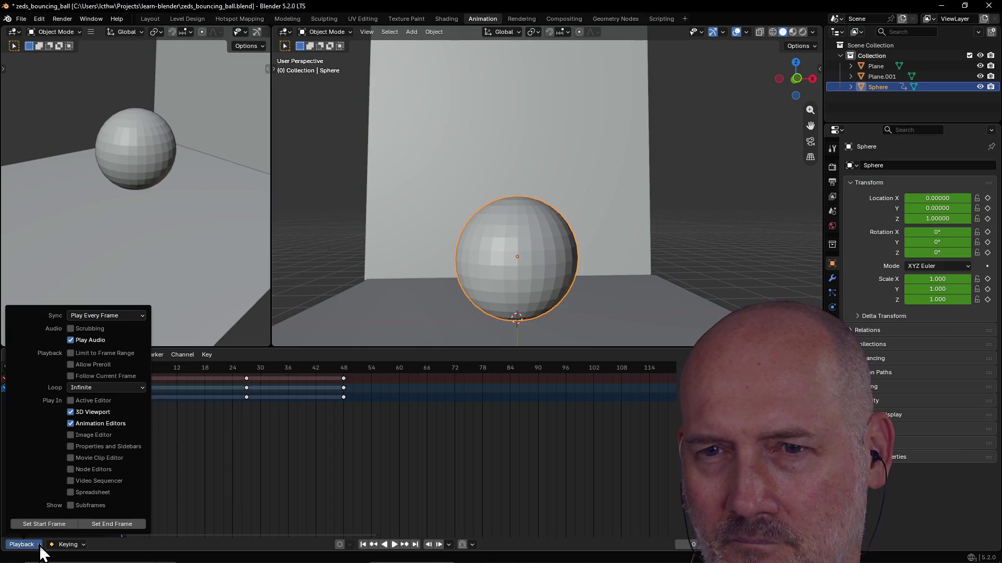
# Step: Enable Limit to Frame Range in Playback, glance at Keying, and start playing the bounce
pyautogui.click(70, 354)
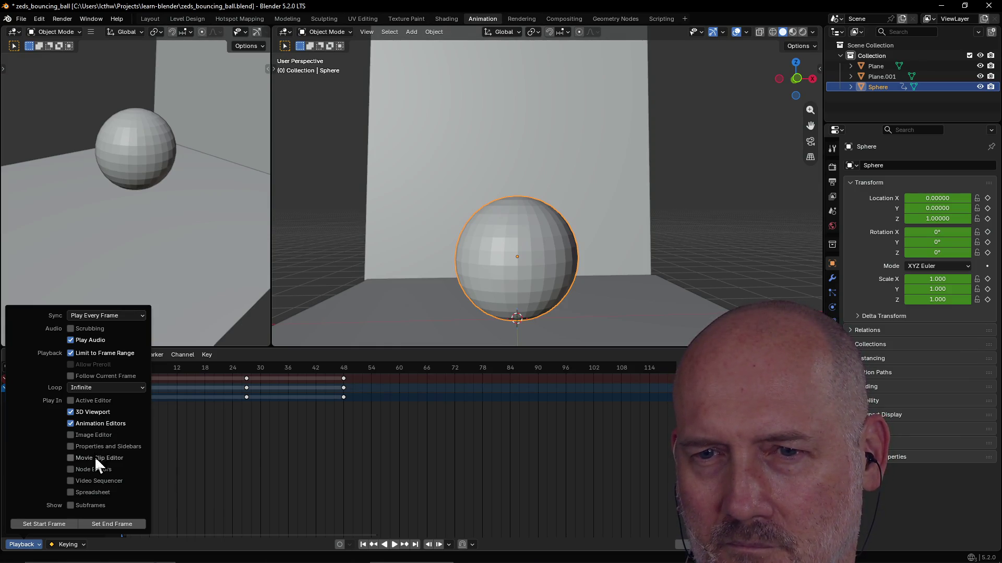
pyautogui.click(22, 545)
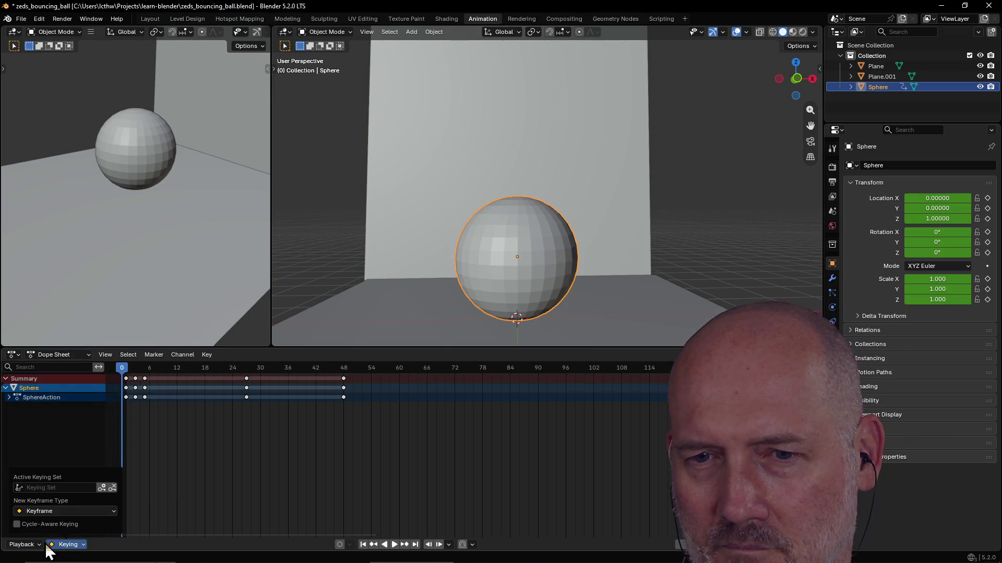
pyautogui.click(35, 546)
pyautogui.click(24, 545)
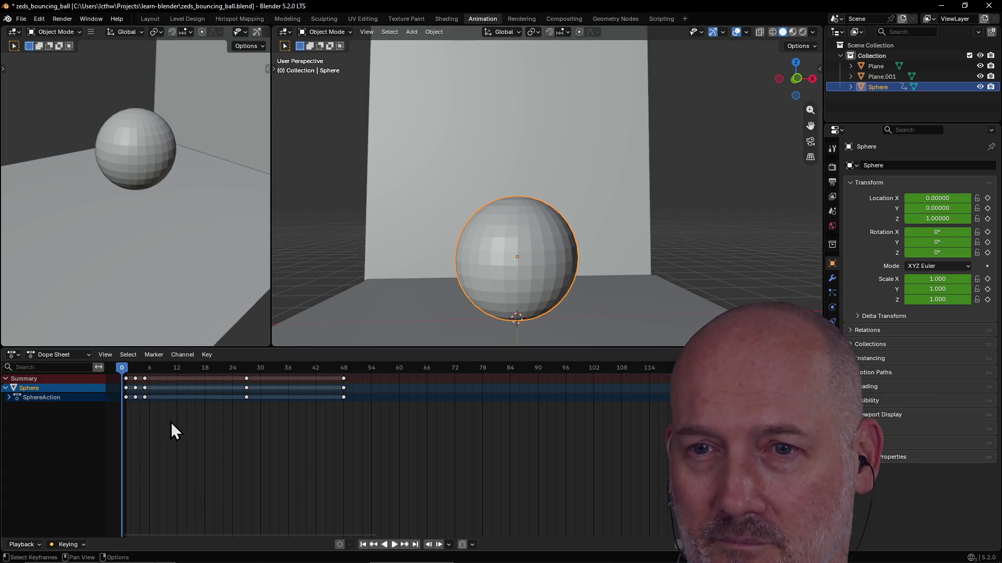
pyautogui.press('space')
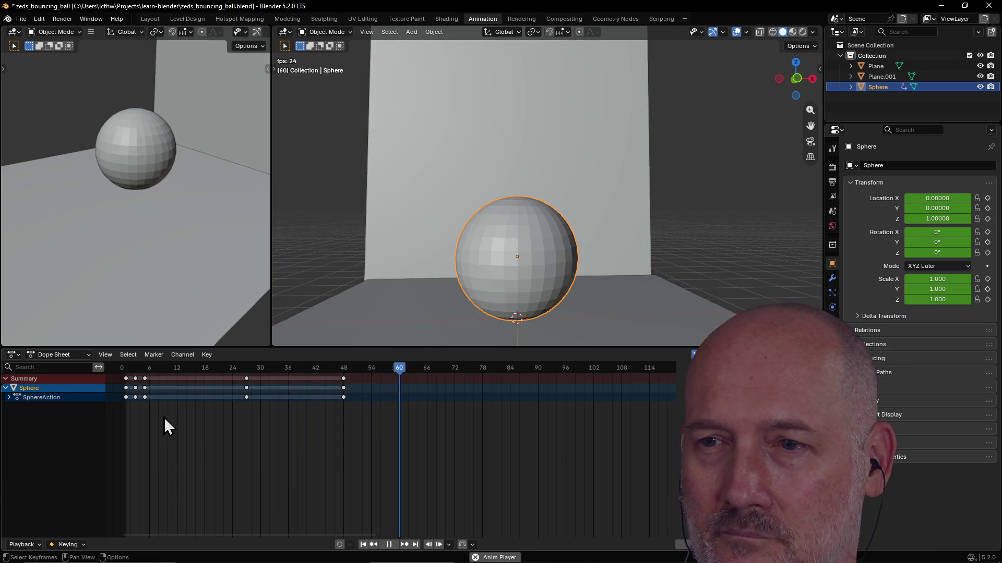
# Step: Stop playback, drag the playhead back to frame 1 and reopen the Playback settings
pyautogui.press('space')
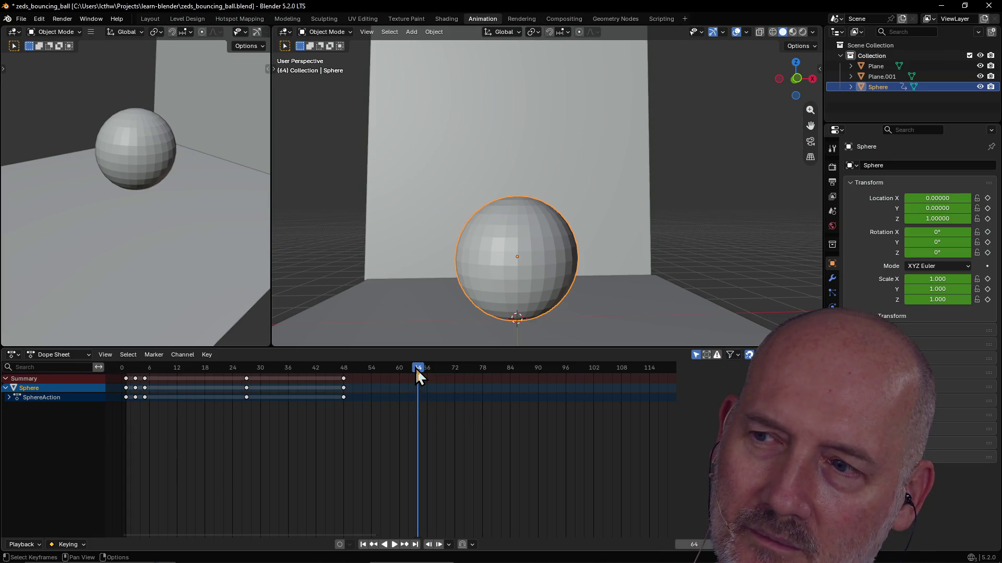
pyautogui.moveTo(416, 368)
pyautogui.mouseDown()
pyautogui.moveTo(160, 357)
pyautogui.moveTo(126, 366)
pyautogui.mouseUp()
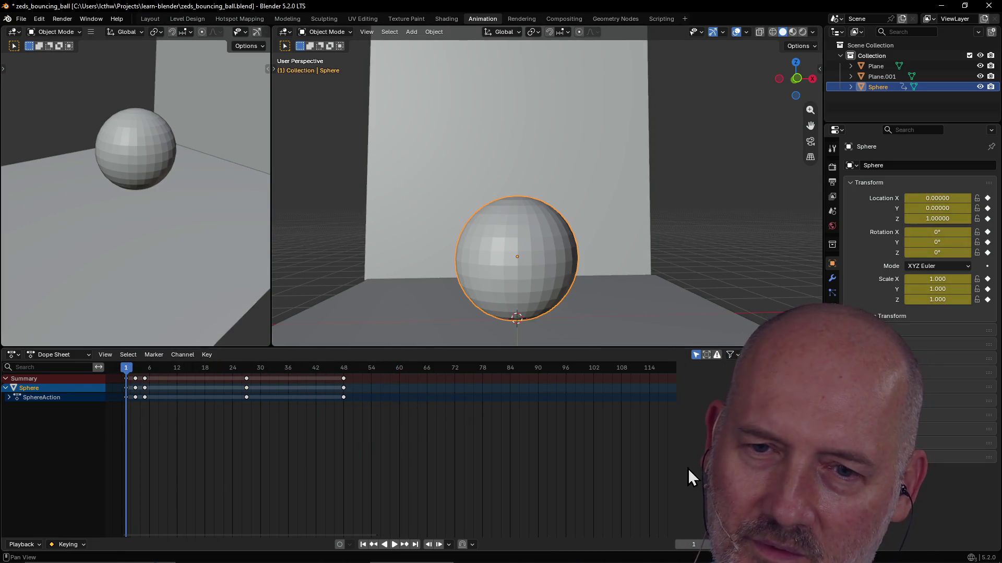
pyautogui.click(22, 544)
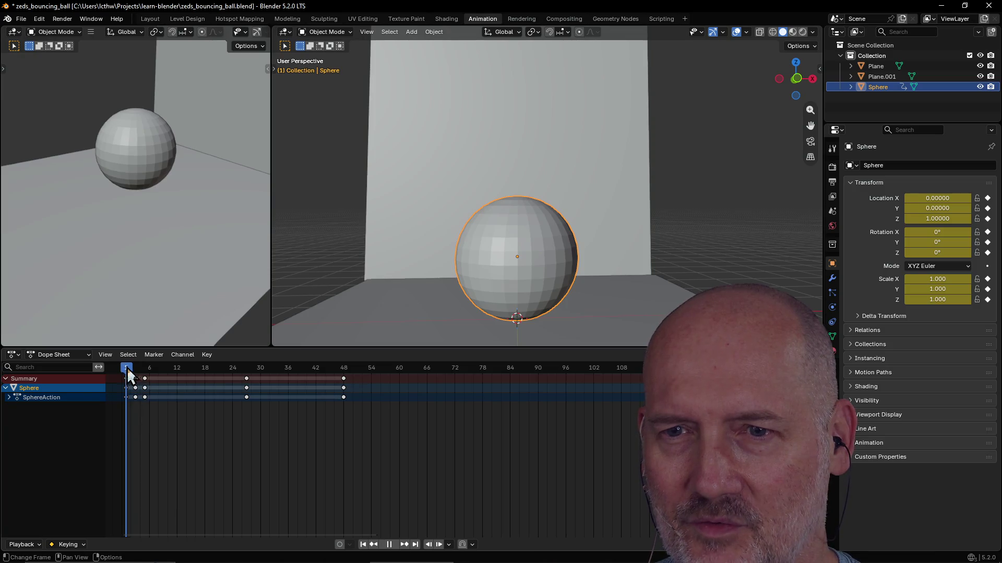
pyautogui.moveTo(128, 368); pyautogui.dragTo(342, 380)
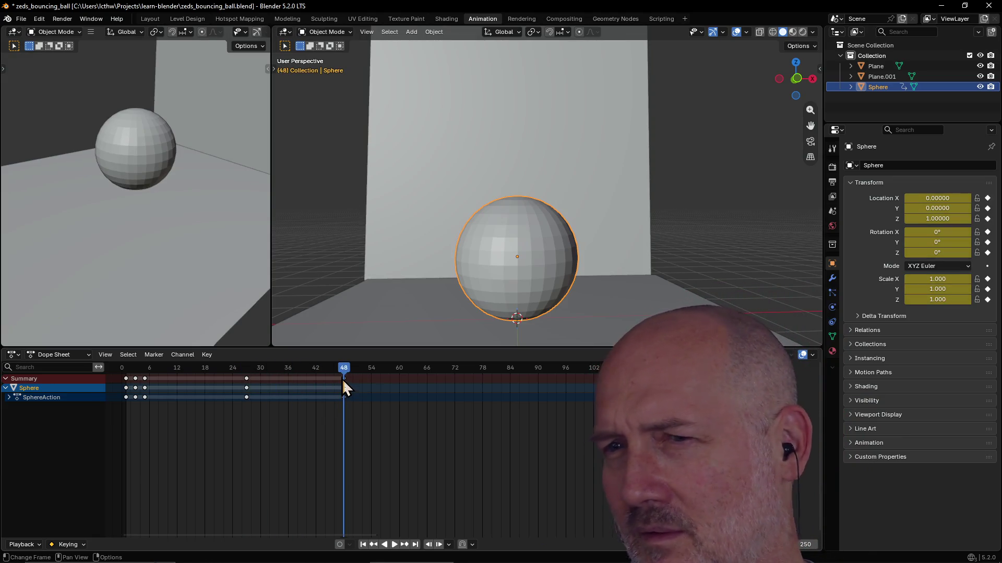
pyautogui.press('i')
pyautogui.hotkey('shift', 'Left')
pyautogui.press('space')
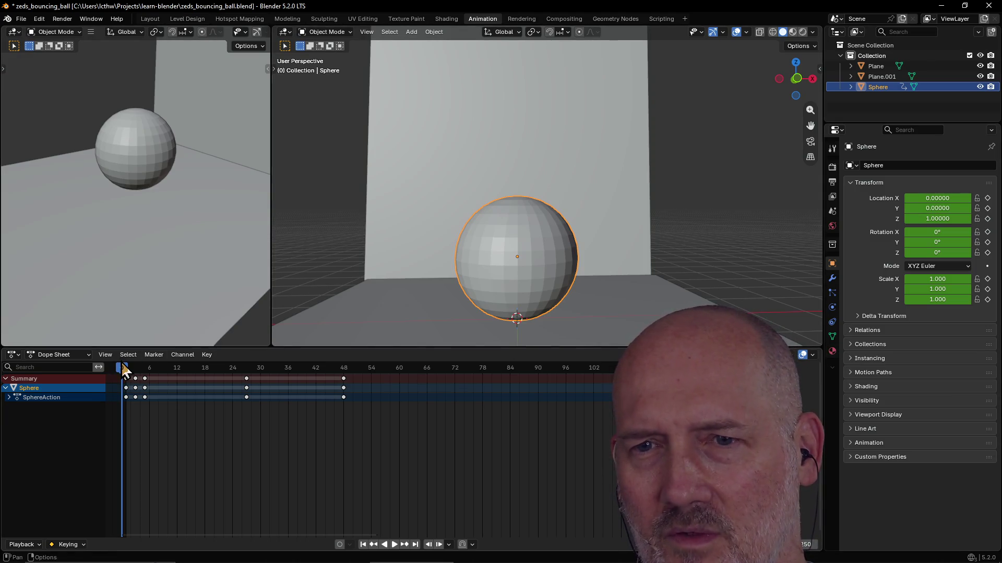
pyautogui.moveTo(122, 364); pyautogui.dragTo(127, 376)
pyautogui.press('space')
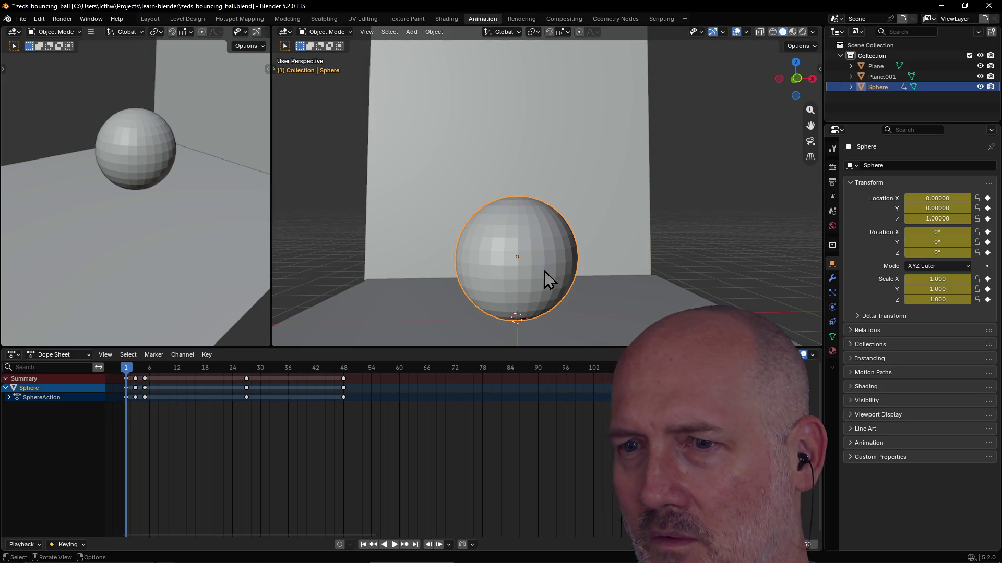
# Step: At frame 1, lift the sphere along Z to about 1.256, checking the keyed height in between
pyautogui.press('g')
pyautogui.press('z')
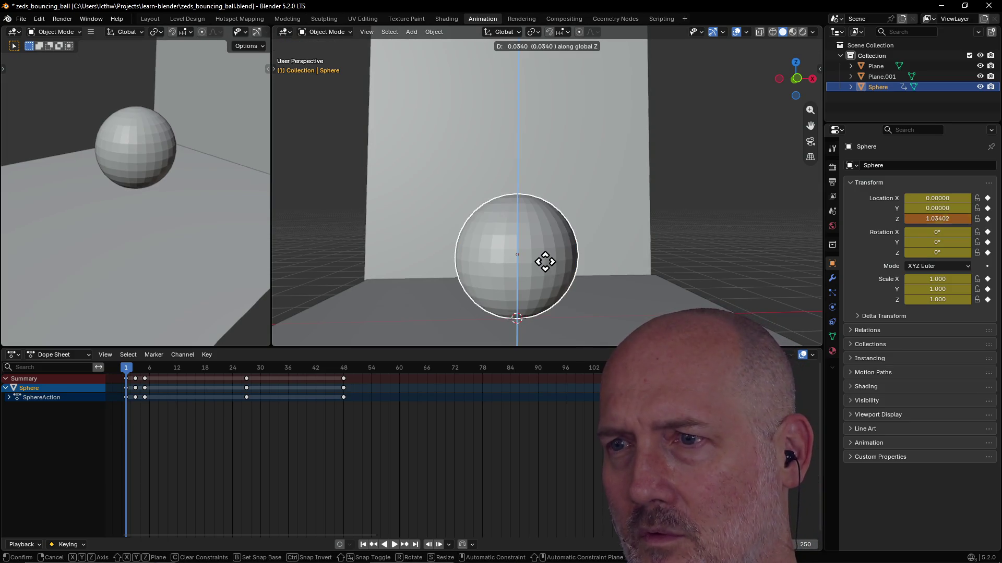
pyautogui.click(544, 253)
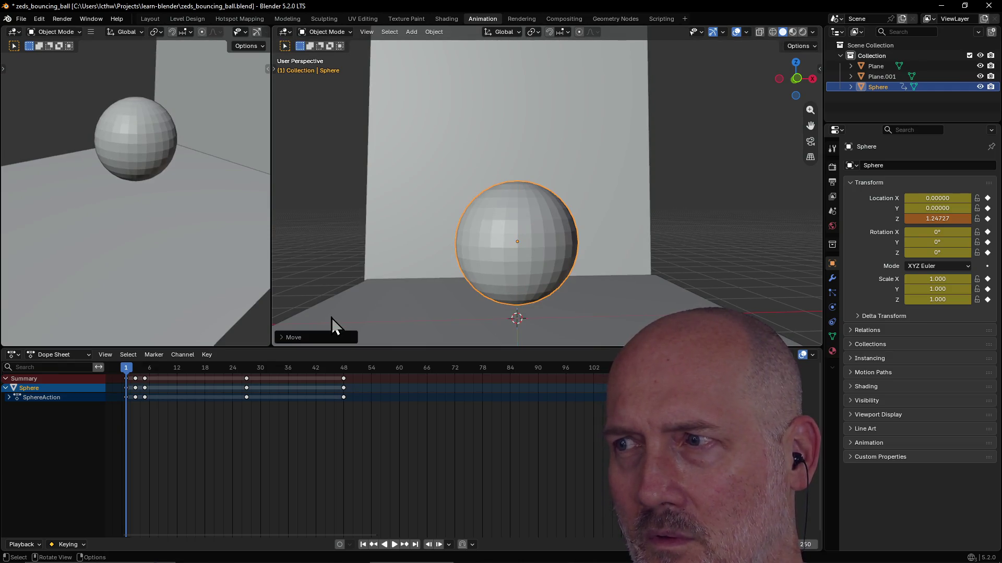
pyautogui.click(137, 388)
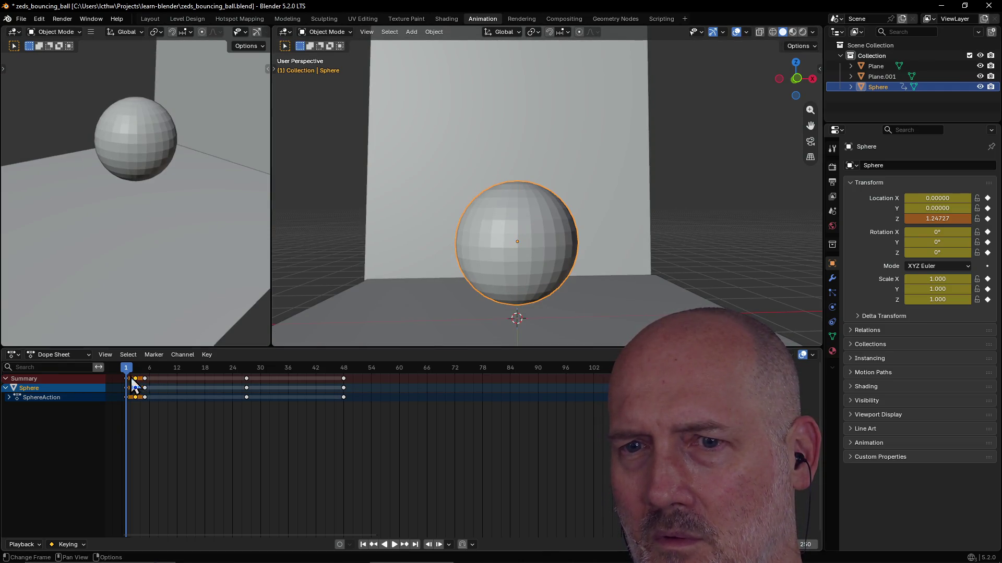
pyautogui.moveTo(130, 370); pyautogui.dragTo(131, 376)
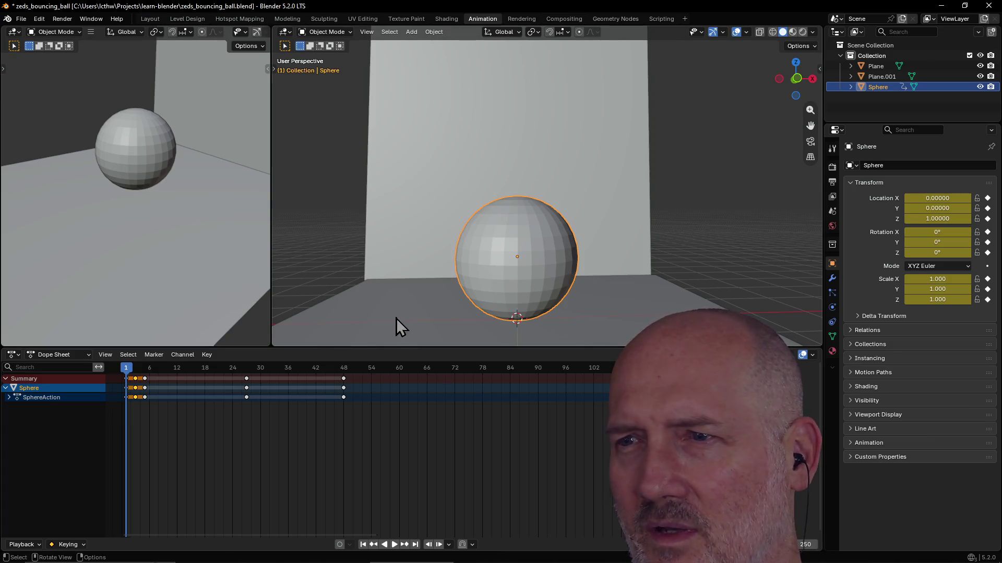
pyautogui.press('g')
pyautogui.press('z')
pyautogui.click(470, 288)
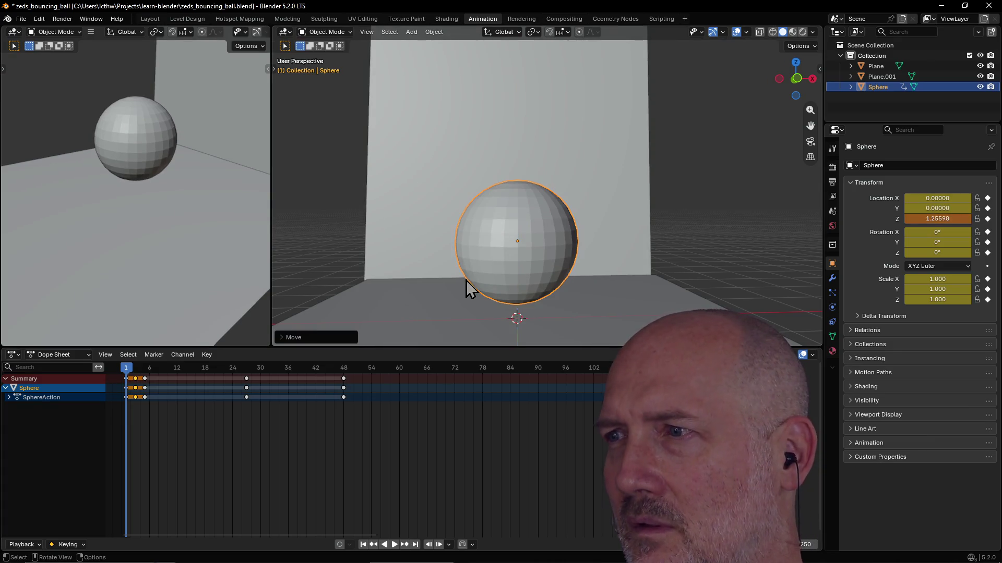
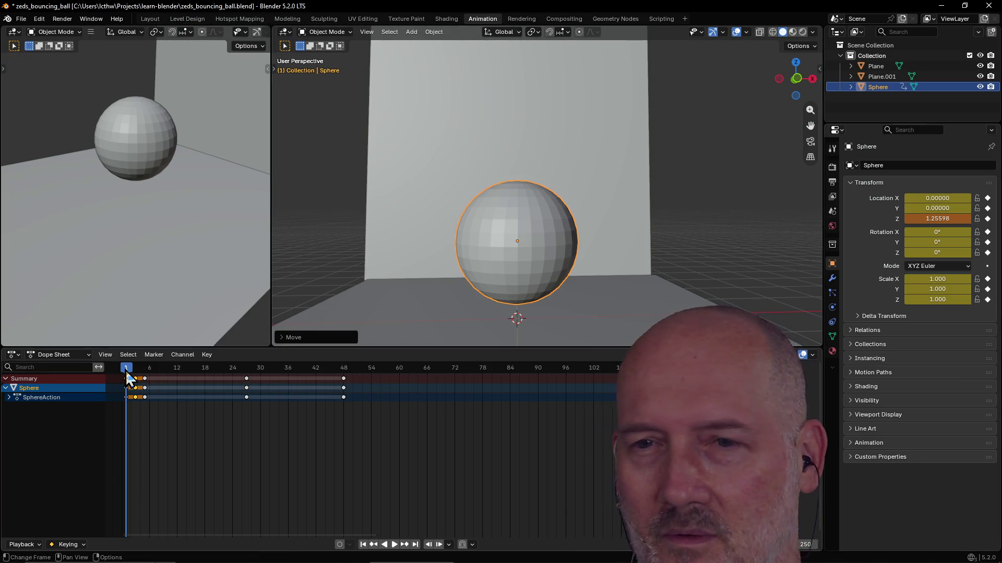
# Step: Scrub the playhead through the drop, inspect SphereAction's Object Transforms channel, and return to frame 1
pyautogui.moveTo(128, 374)
pyautogui.mouseDown()
pyautogui.moveTo(137, 374)
pyautogui.moveTo(128, 372)
pyautogui.mouseUp()
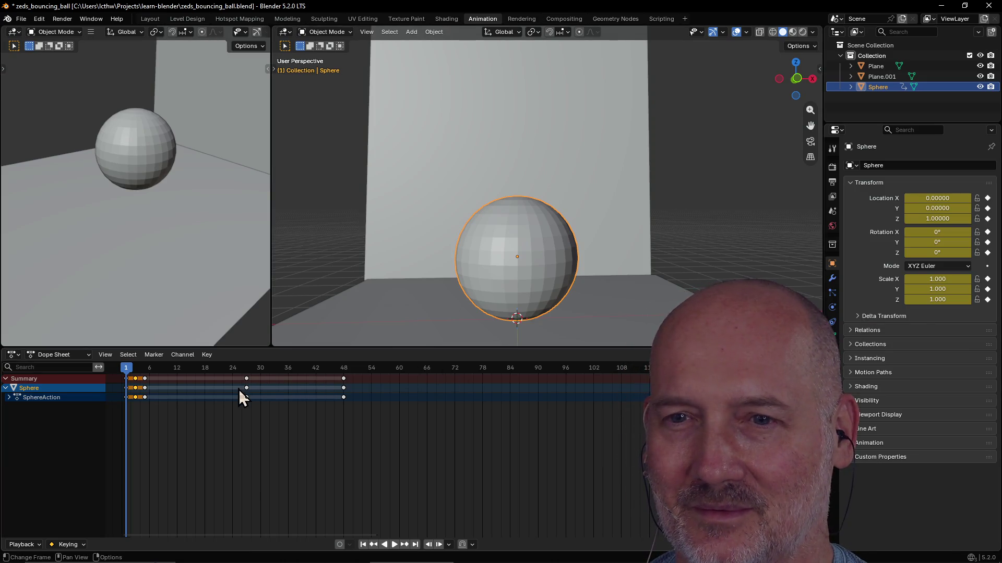
pyautogui.click(116, 368)
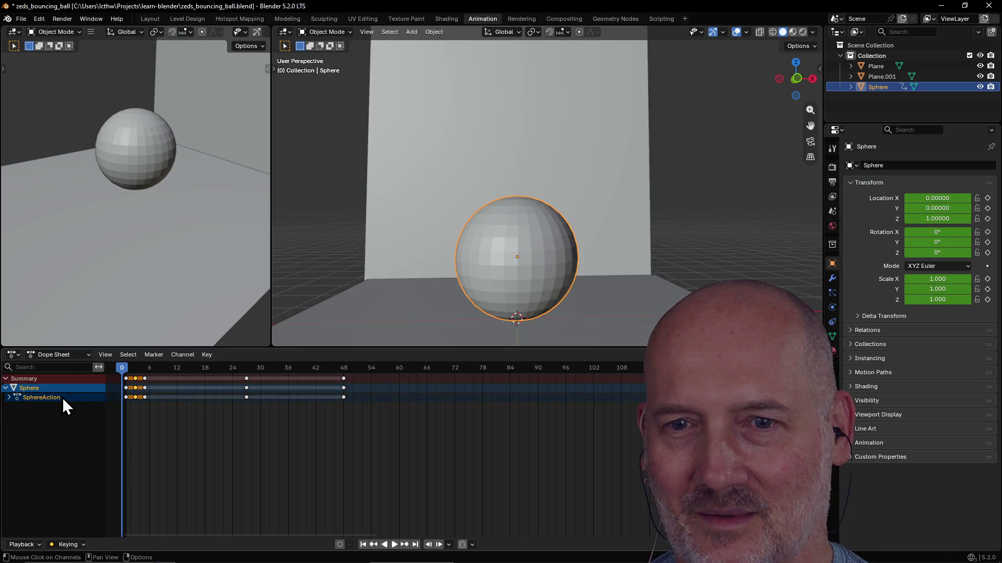
pyautogui.click(12, 401)
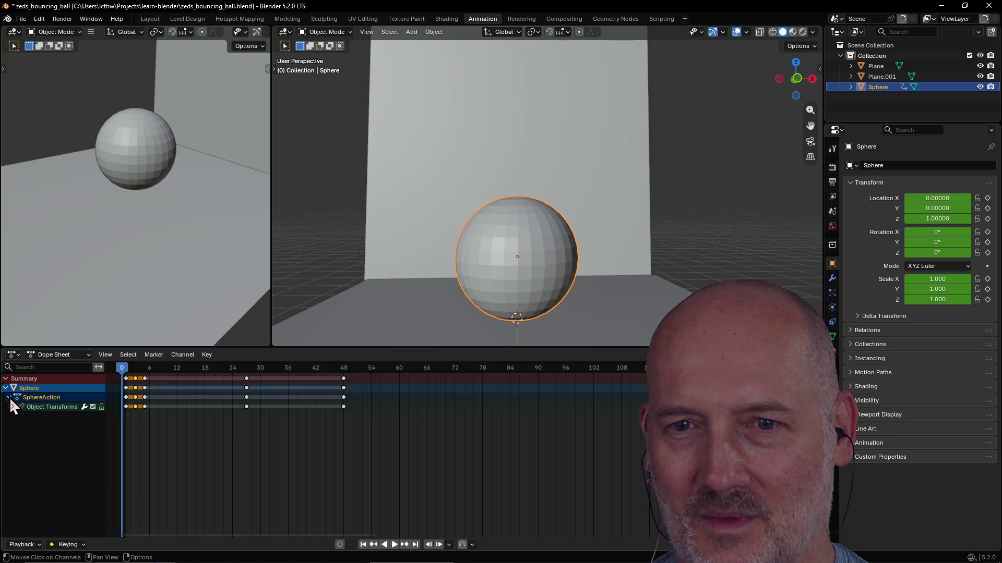
pyautogui.click(11, 397)
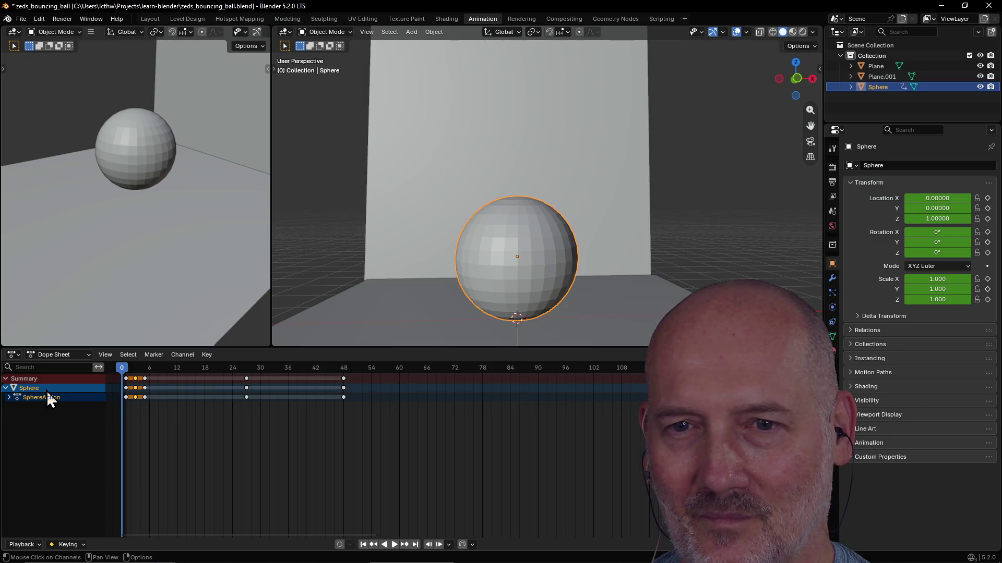
pyautogui.click(127, 372)
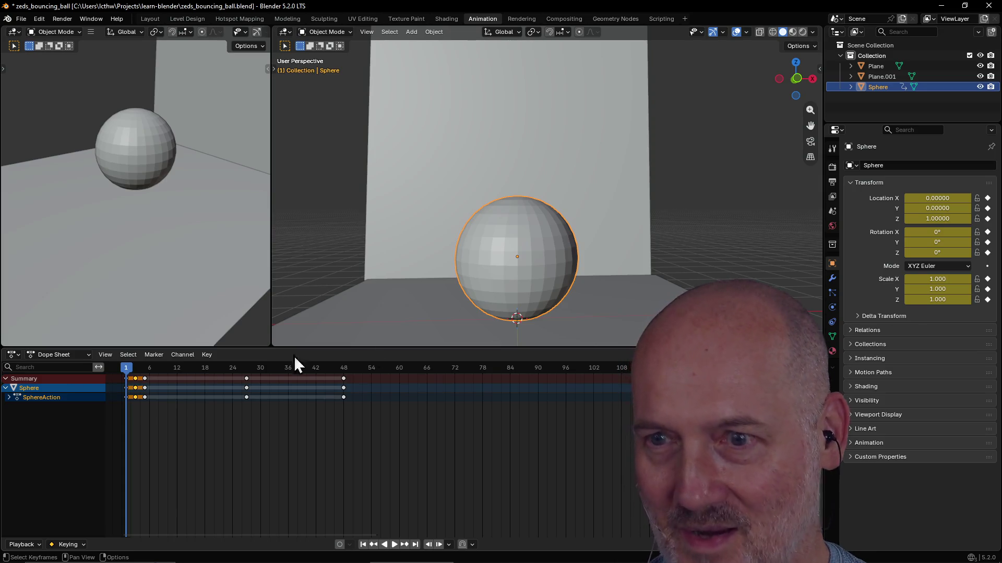
pyautogui.click(944, 219)
pyautogui.write('1')
# Step: Confirm the Z location at frame 1, check frame 3 and back, then deselect all keyframes
pyautogui.press('Return')
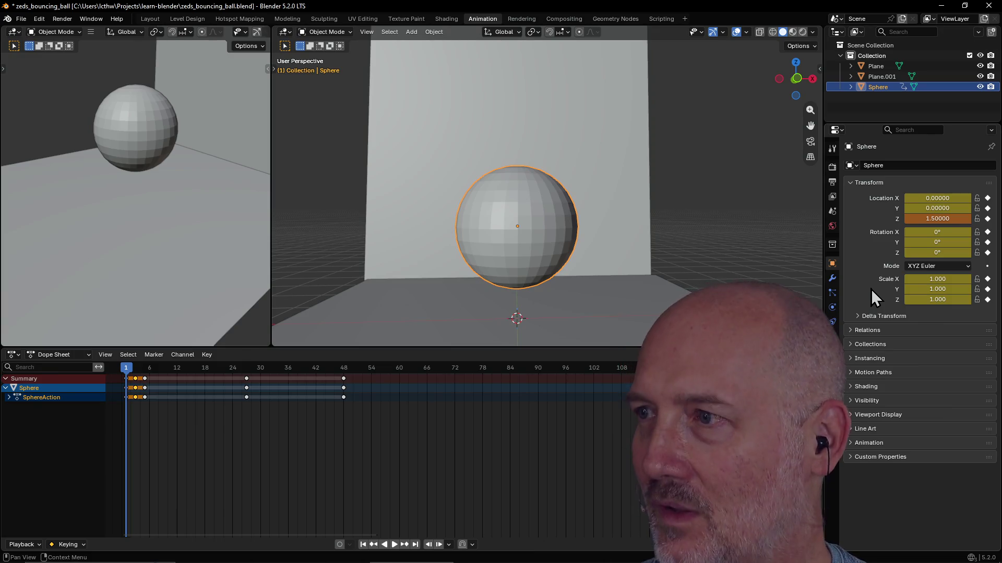
pyautogui.click(136, 370)
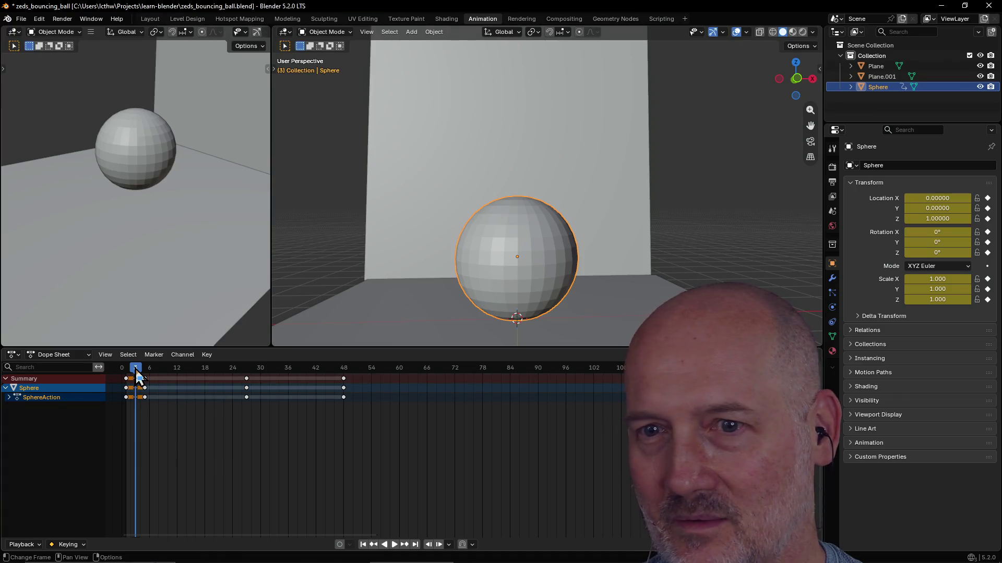
pyautogui.moveTo(136, 375); pyautogui.dragTo(130, 376)
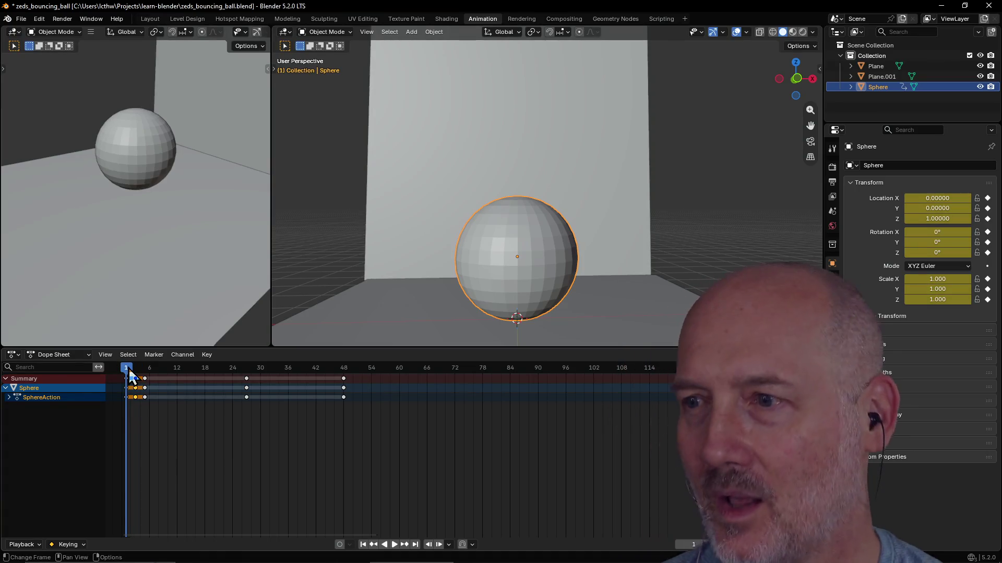
pyautogui.click(216, 445)
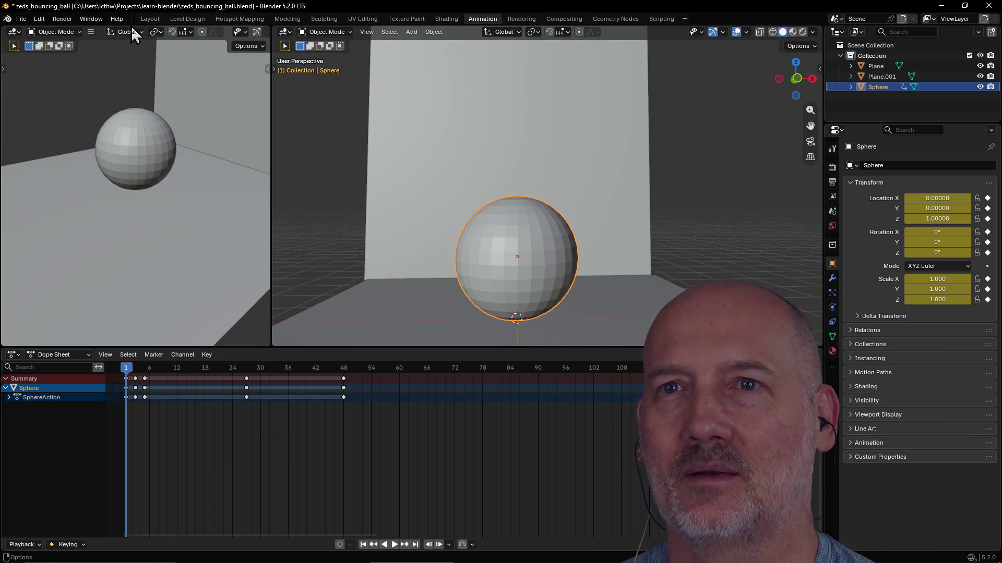
pyautogui.click(149, 17)
# Step: Make the timeline taller, raise the sphere along Z, and step frames to see the keyed height restored
pyautogui.moveTo(264, 155)
pyautogui.mouseDown(button='middle')
pyautogui.moveTo(333, 228)
pyautogui.moveTo(434, 208)
pyautogui.moveTo(432, 222)
pyautogui.moveTo(419, 208)
pyautogui.mouseUp(button='middle')
pyautogui.scroll(3, 331, 231)
pyautogui.scroll(-3, 431, 221)
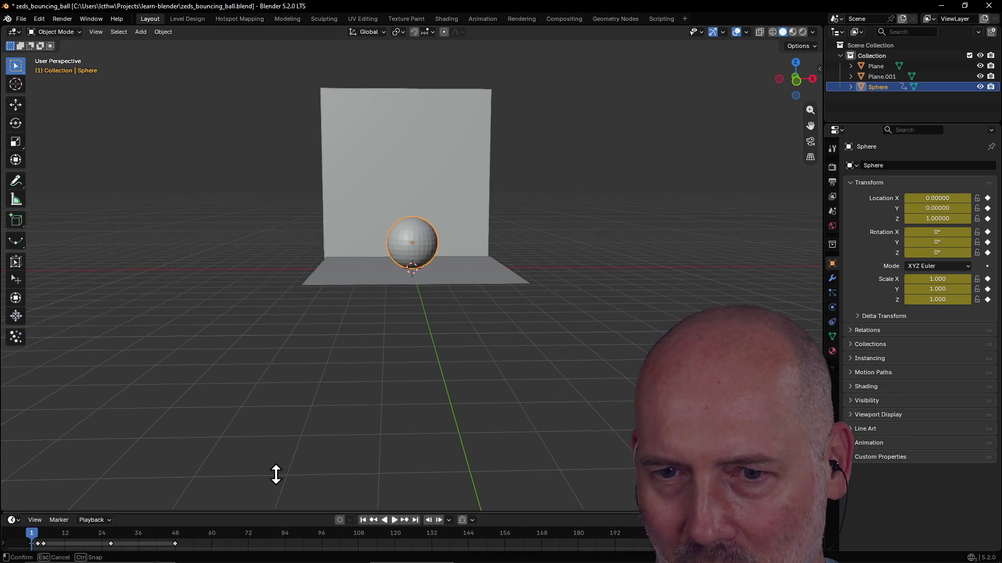
pyautogui.moveTo(279, 511)
pyautogui.mouseDown()
pyautogui.moveTo(287, 369)
pyautogui.moveTo(251, 396)
pyautogui.mouseUp()
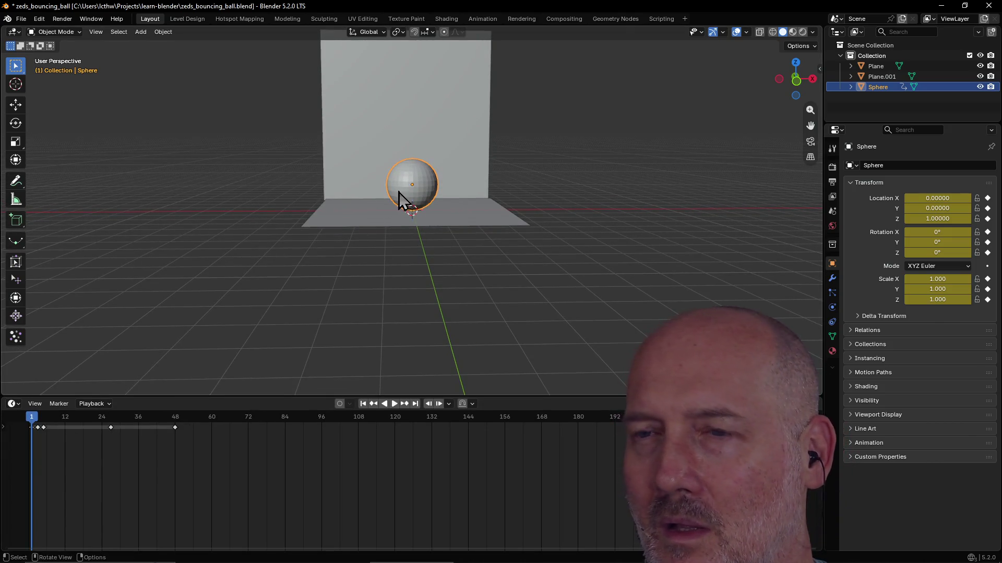
pyautogui.press('g')
pyautogui.press('z')
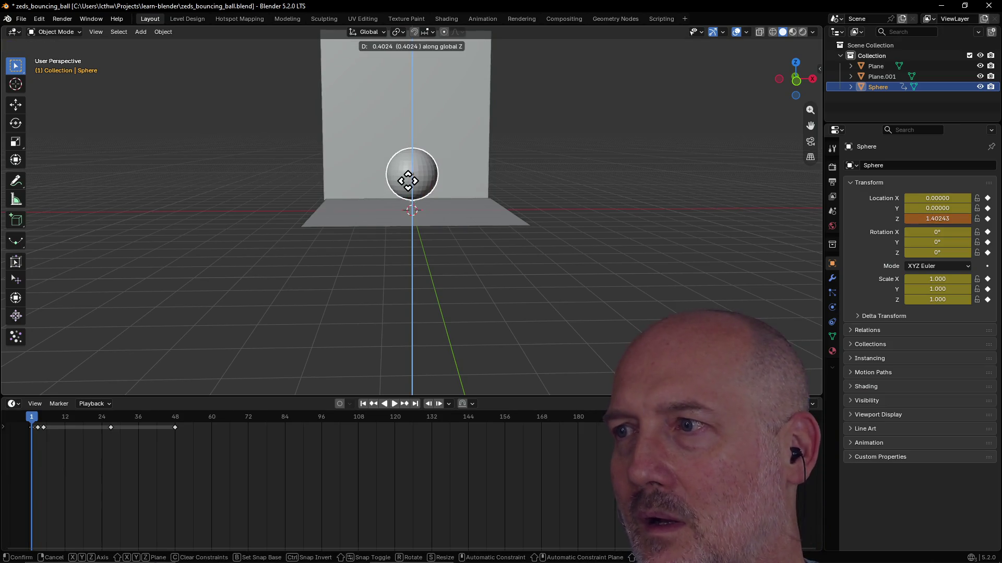
pyautogui.click(408, 186)
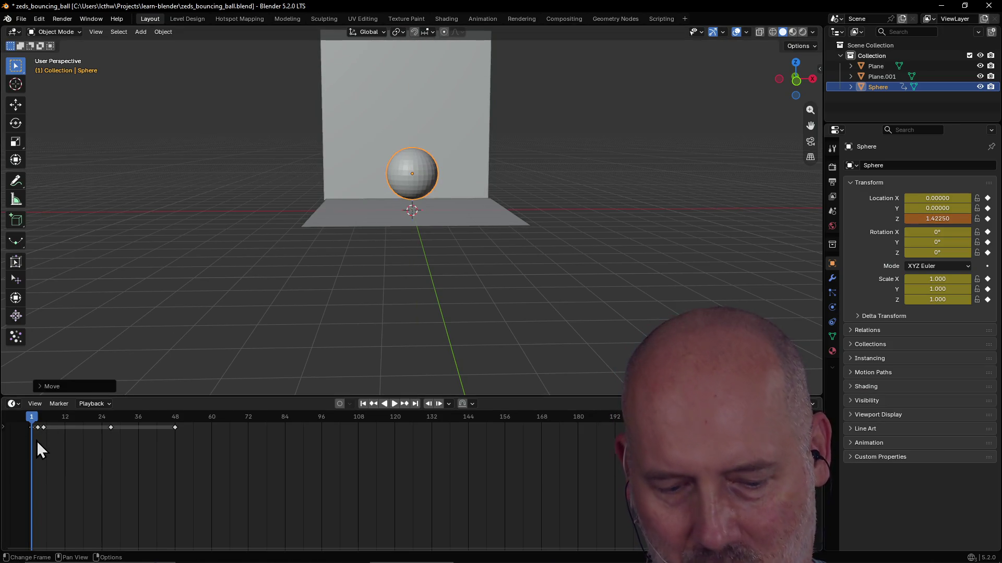
pyautogui.press('Right')
pyautogui.press('Left')
pyautogui.press('Right')
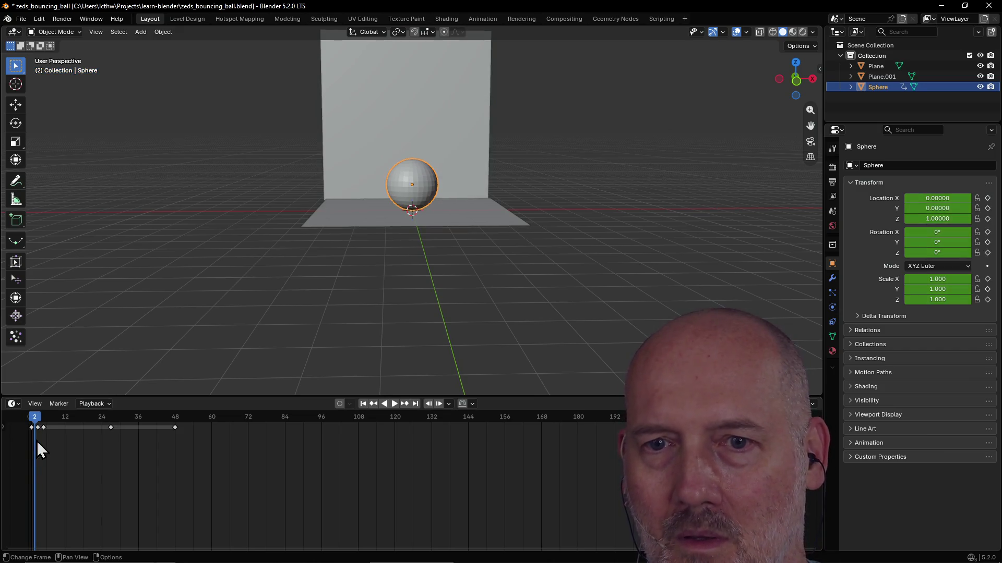
pyautogui.press('Left')
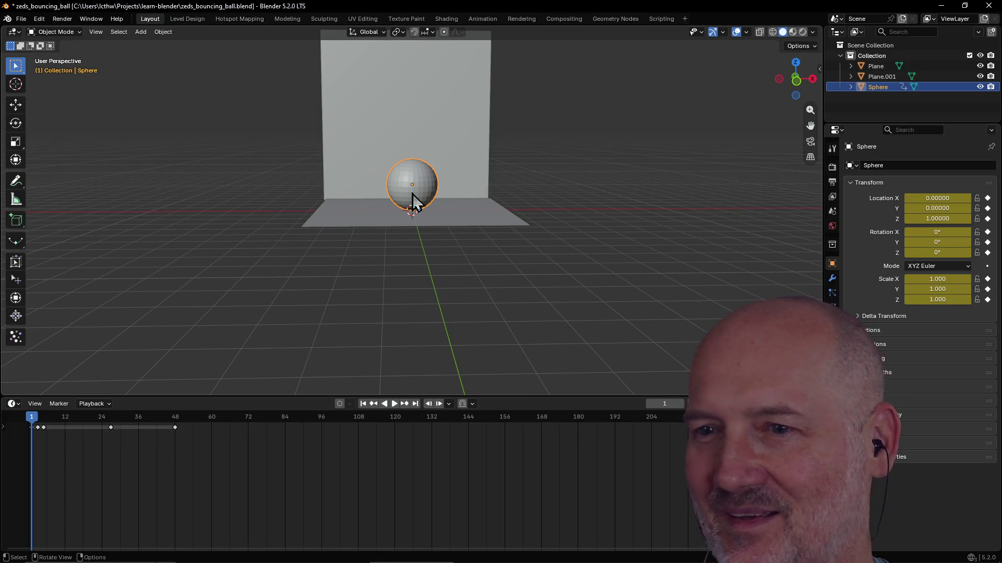
# Step: Play the bounce to the end, step back to frame 27, raise the sphere high and step between frames 25 and 27
pyautogui.press('space')
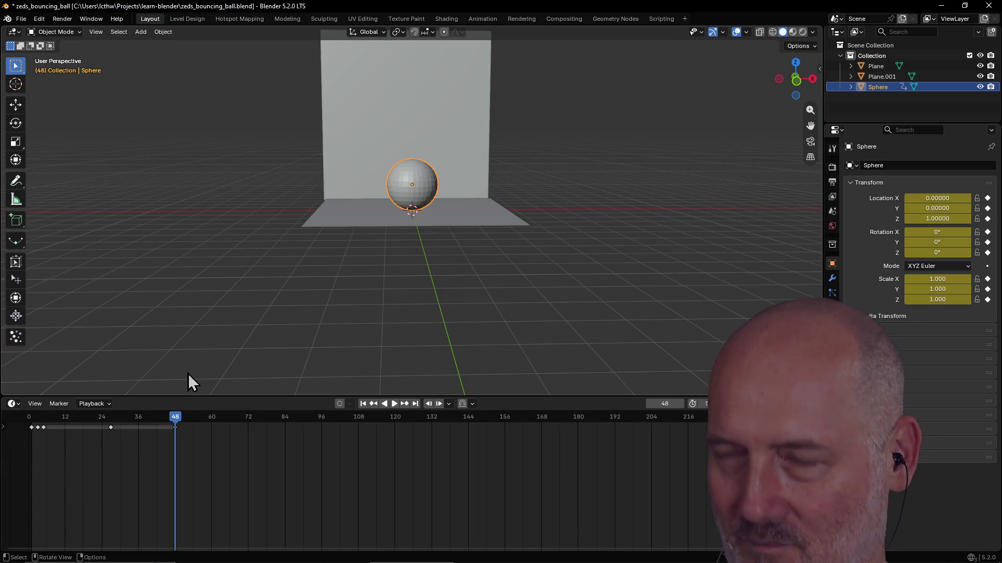
pyautogui.press('Left')
pyautogui.press('Left')
pyautogui.press('Left')
pyautogui.press('Left')
pyautogui.press('Left')
pyautogui.press('Left')
pyautogui.press('Left')
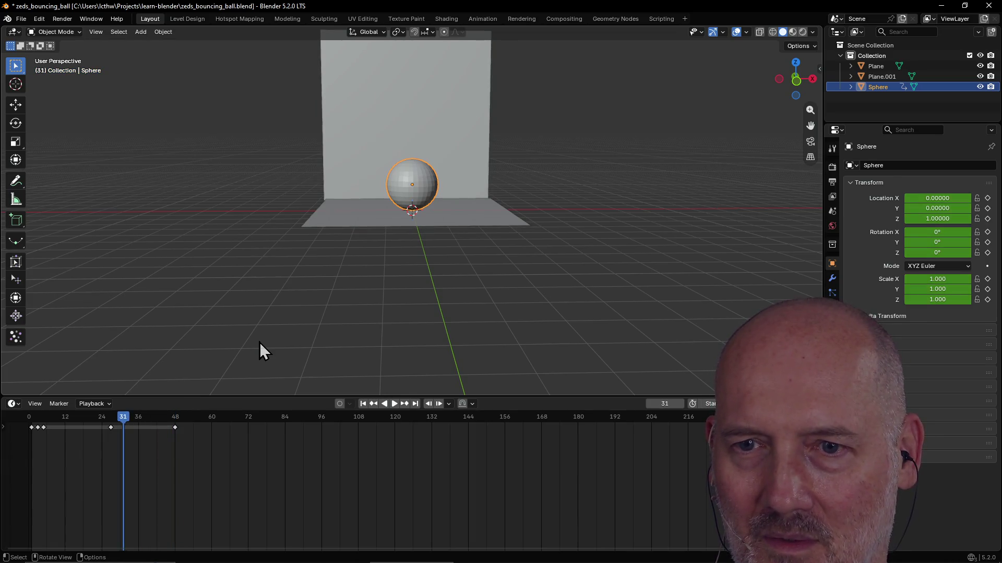
pyautogui.press('Left')
pyautogui.press('Left')
pyautogui.press('Left')
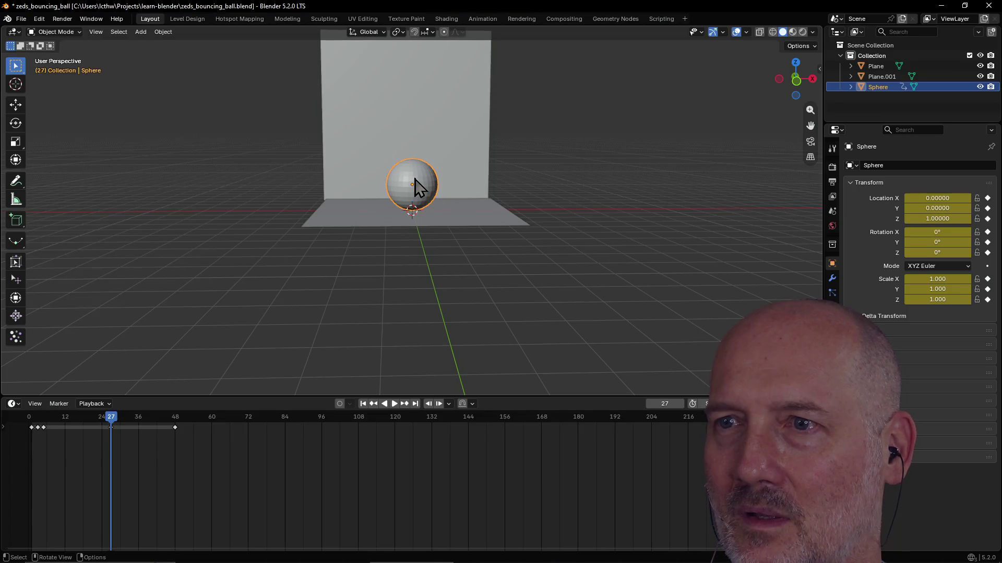
pyautogui.press('g')
pyautogui.press('z')
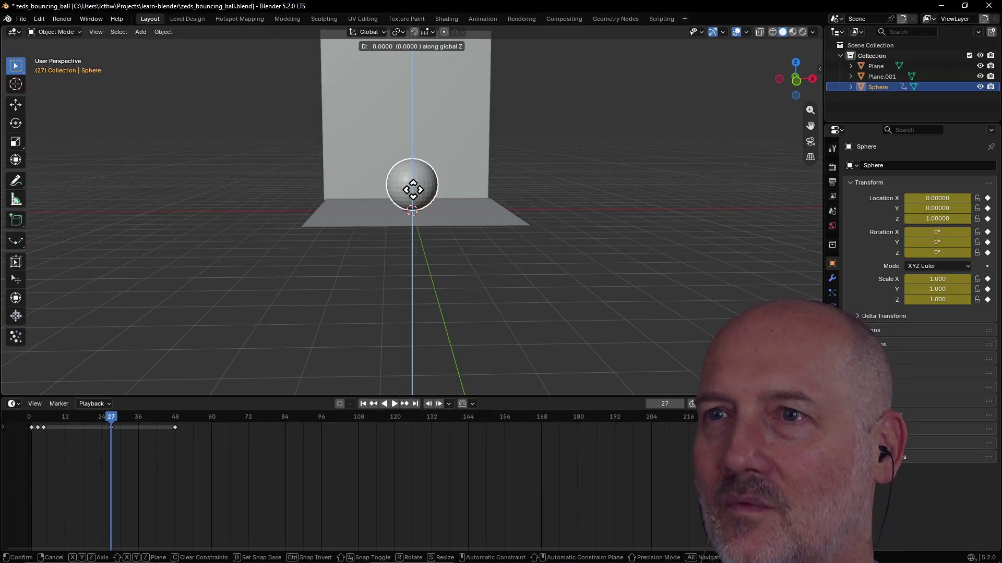
pyautogui.click(417, 96)
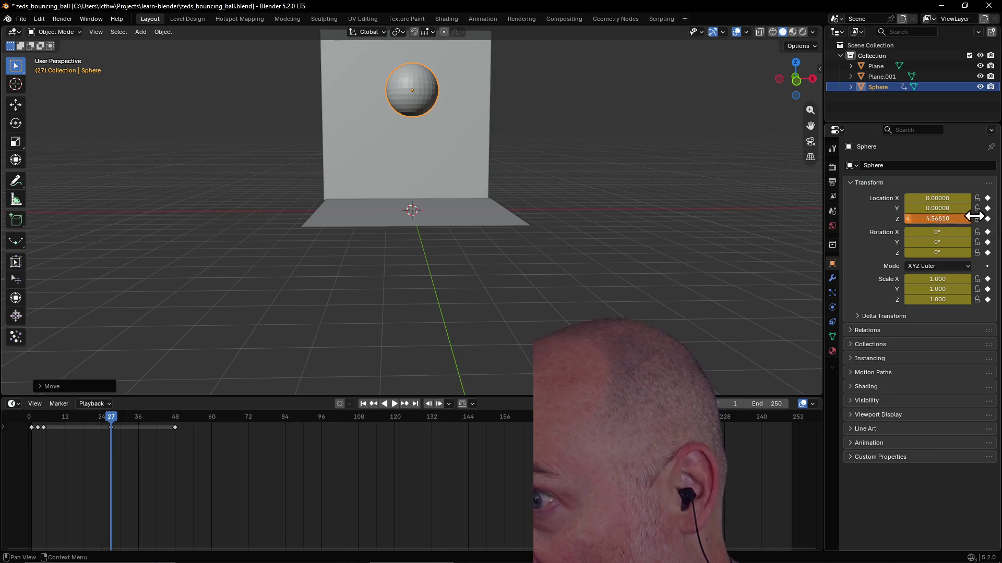
pyautogui.press('Left')
pyautogui.press('Left')
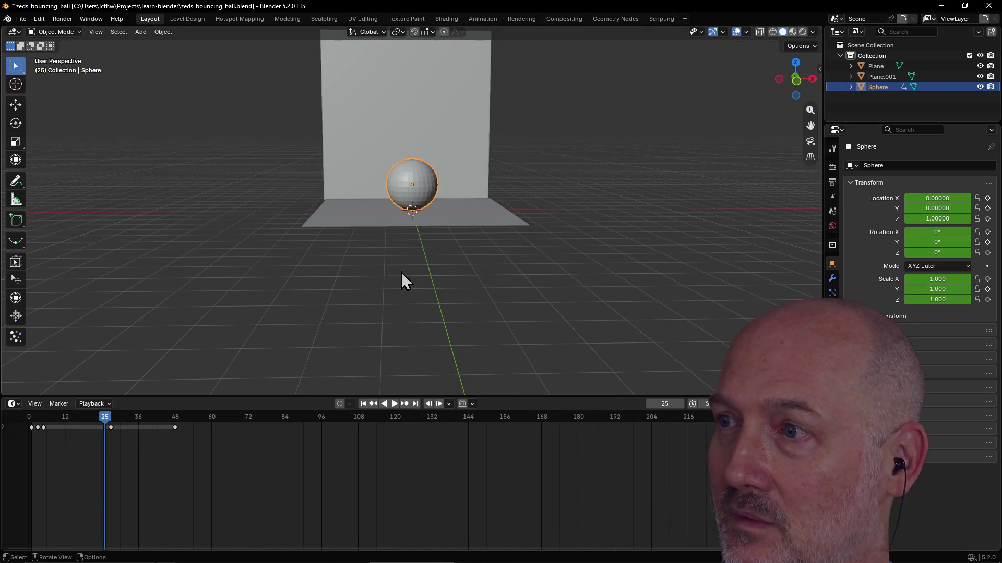
pyautogui.press('Right')
pyautogui.press('Right')
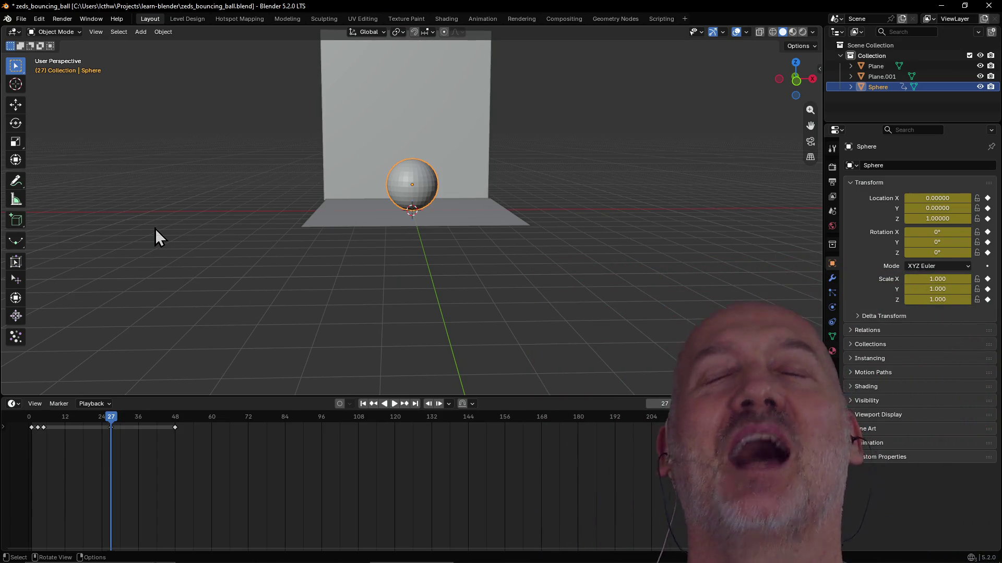
pyautogui.scroll(2, 488, 301)
# Step: Orbit to a top-down view of the floor and sphere, then switch to the Animation workspace
pyautogui.moveTo(487, 301); pyautogui.dragTo(496, 349, button='middle')
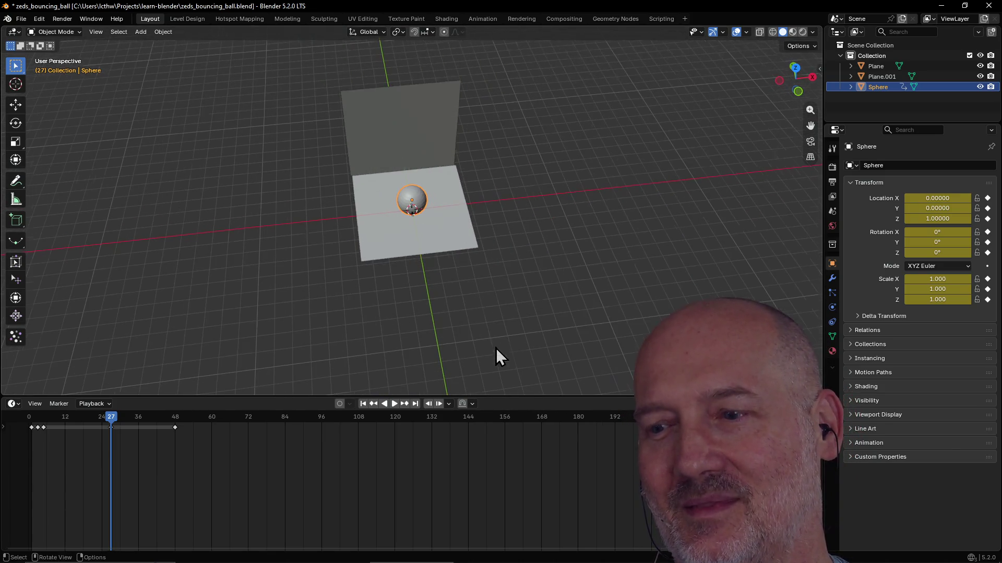
pyautogui.moveTo(465, 298)
pyautogui.mouseDown(button='middle')
pyautogui.moveTo(511, 306)
pyautogui.moveTo(451, 249)
pyautogui.moveTo(446, 213)
pyautogui.moveTo(445, 224)
pyautogui.moveTo(393, 236)
pyautogui.moveTo(435, 220)
pyautogui.mouseUp(button='middle')
pyautogui.scroll(3, 393, 237)
pyautogui.scroll(2, 425, 223)
pyautogui.scroll(2, 425, 223)
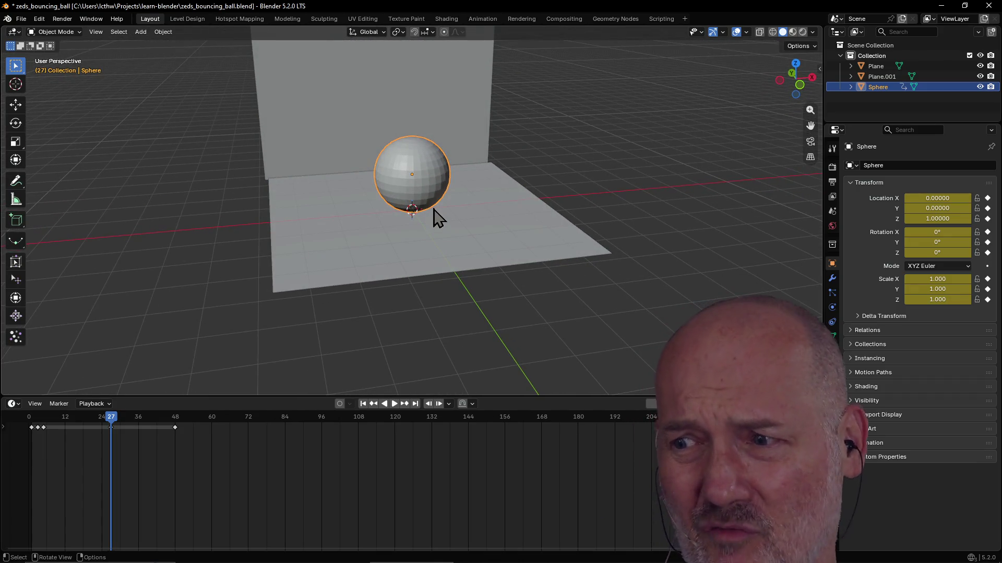
pyautogui.scroll(-3, 394, 214)
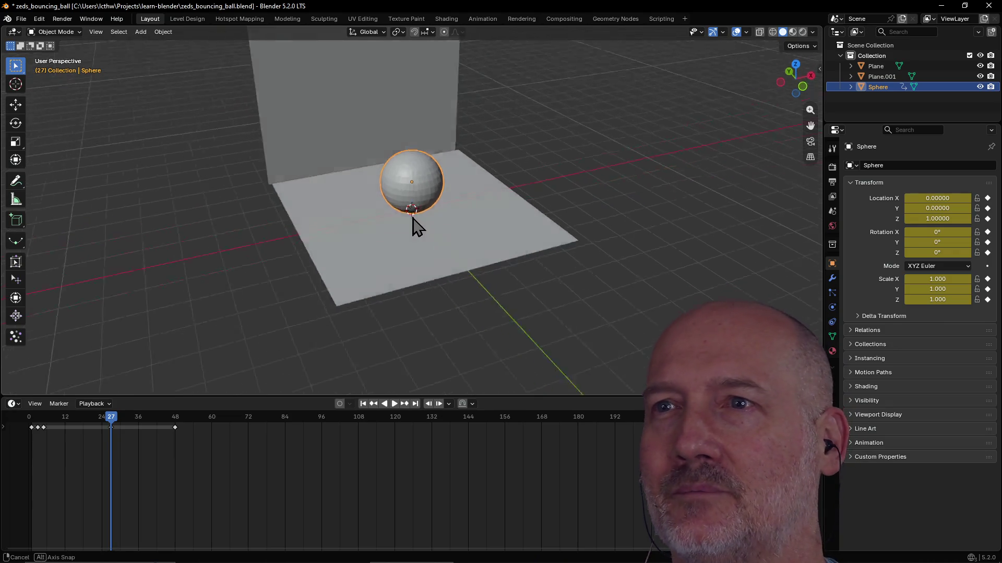
pyautogui.scroll(-1, 415, 224)
pyautogui.moveTo(416, 216)
pyautogui.mouseDown(button='middle')
pyautogui.moveTo(324, 229)
pyautogui.moveTo(351, 219)
pyautogui.mouseUp(button='middle')
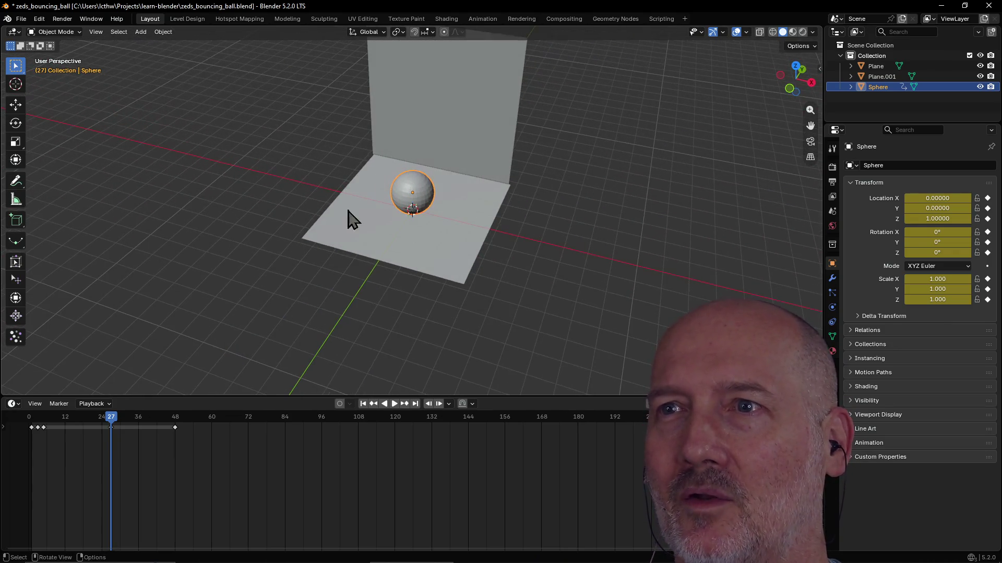
pyautogui.click(400, 34)
pyautogui.moveTo(457, 32)
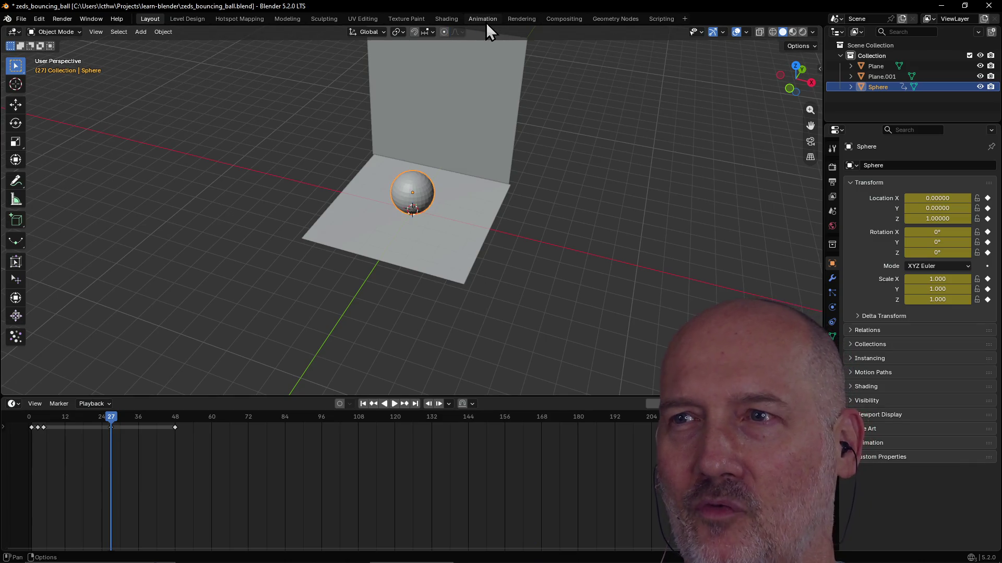
pyautogui.click(486, 22)
pyautogui.scroll(-4, 319, 165)
# Step: Raise the sphere along Z at frame 27, briefly play, and bring the playhead back to frame 27
pyautogui.moveTo(319, 165)
pyautogui.mouseDown(button='middle')
pyautogui.moveTo(346, 206)
pyautogui.moveTo(491, 202)
pyautogui.moveTo(454, 208)
pyautogui.moveTo(463, 208)
pyautogui.mouseUp(button='middle')
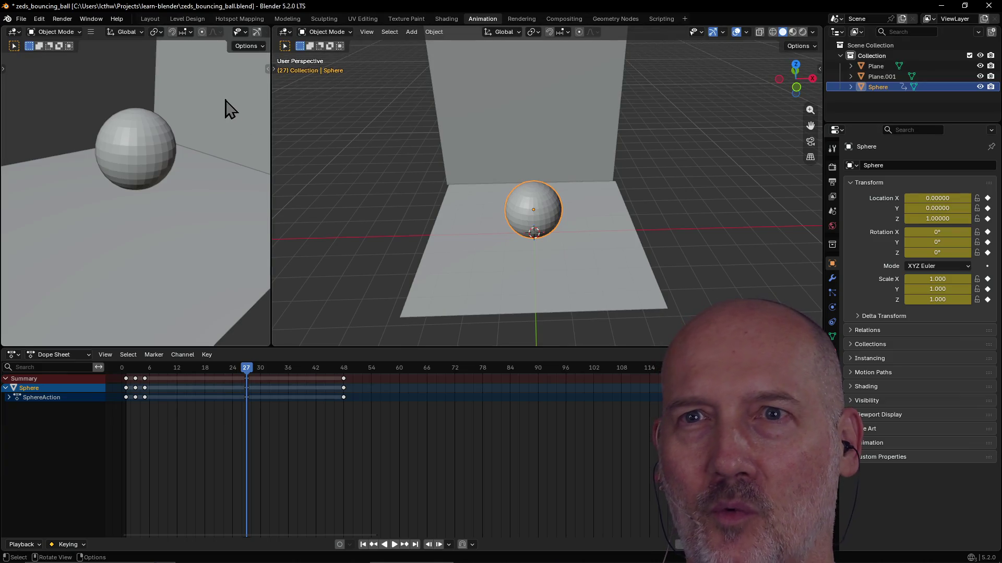
pyautogui.click(93, 19)
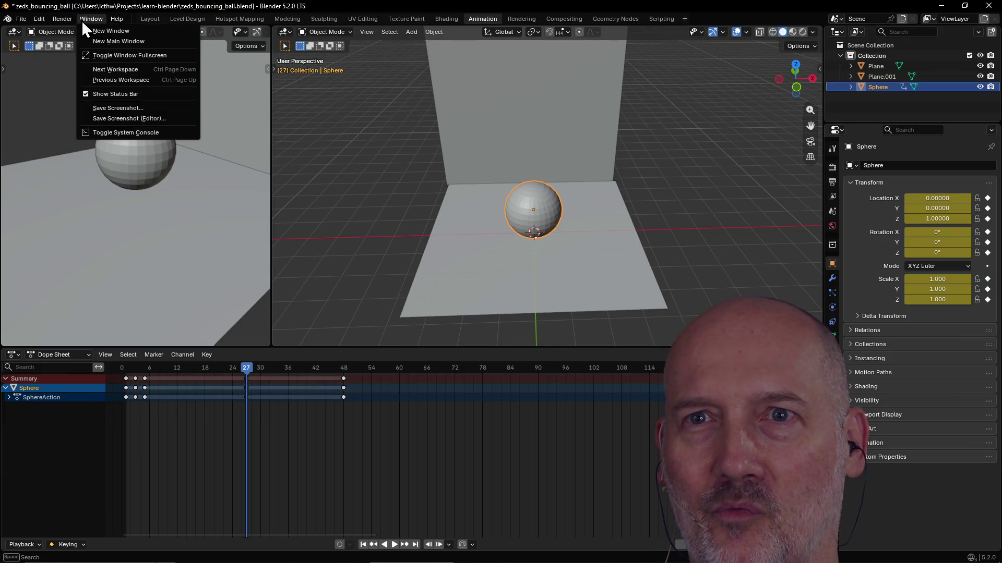
pyautogui.click(40, 18)
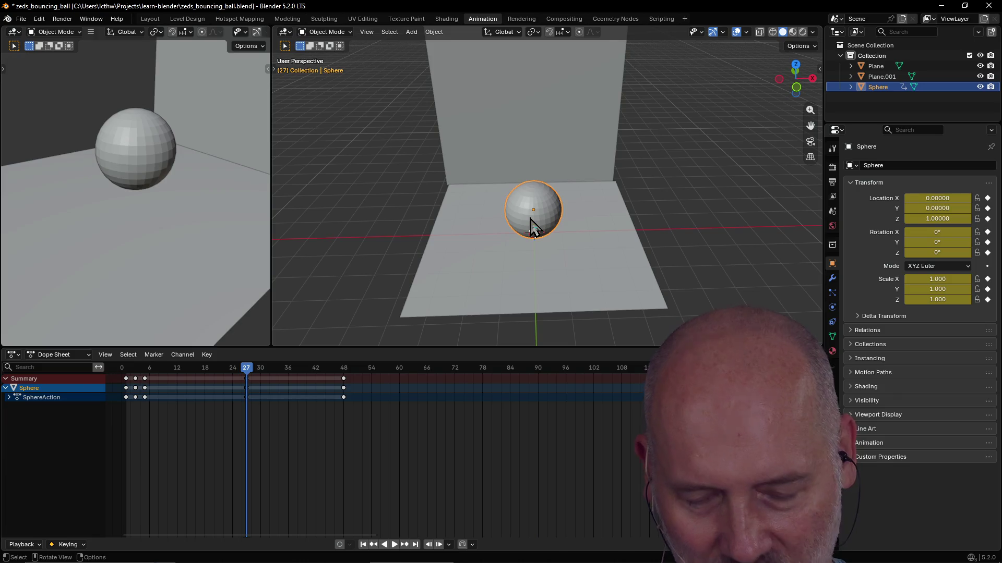
pyautogui.press('g')
pyautogui.press('z')
pyautogui.click(537, 101)
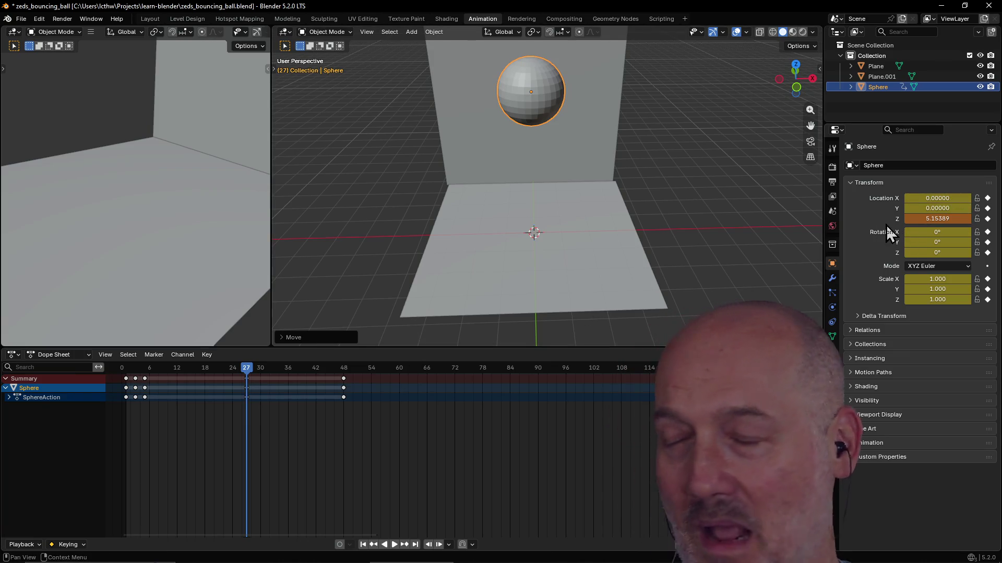
pyautogui.click(499, 109)
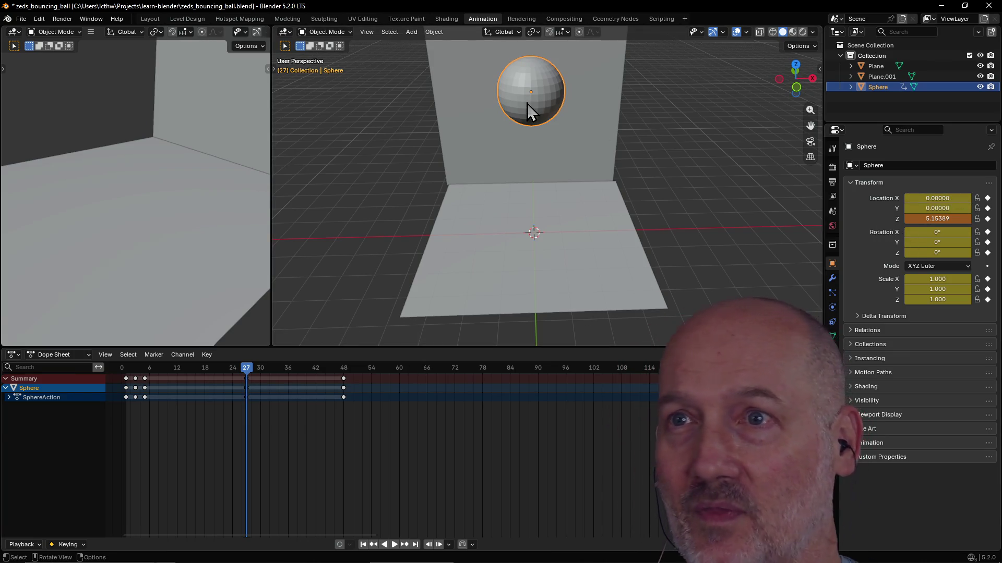
pyautogui.press('space')
pyautogui.click(184, 369)
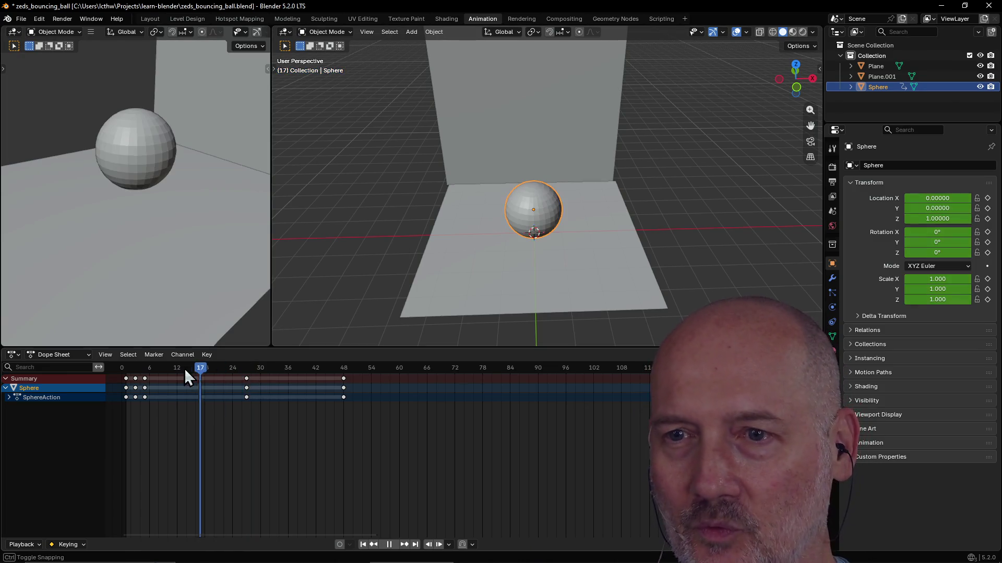
pyautogui.moveTo(184, 369); pyautogui.dragTo(248, 370)
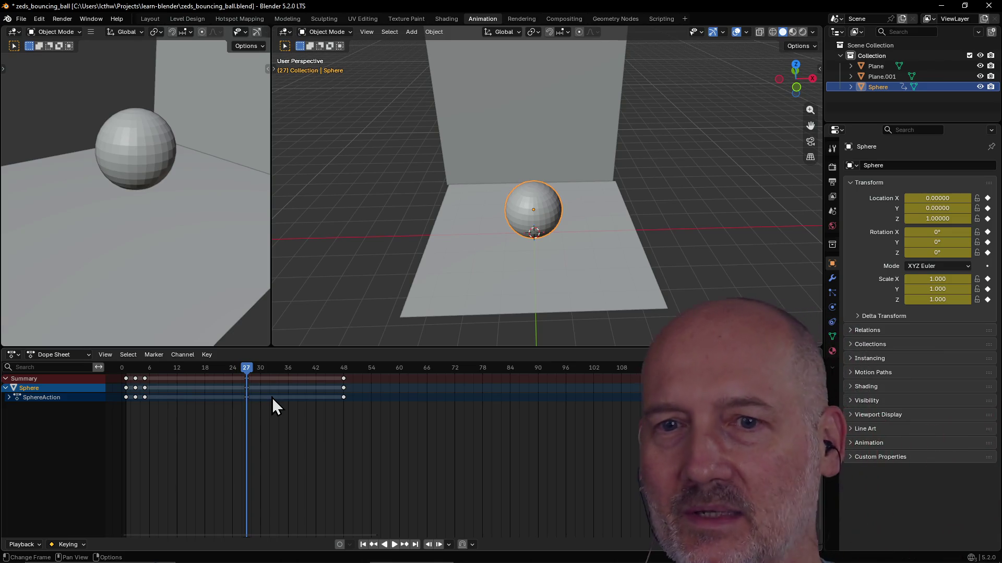
pyautogui.click(249, 398)
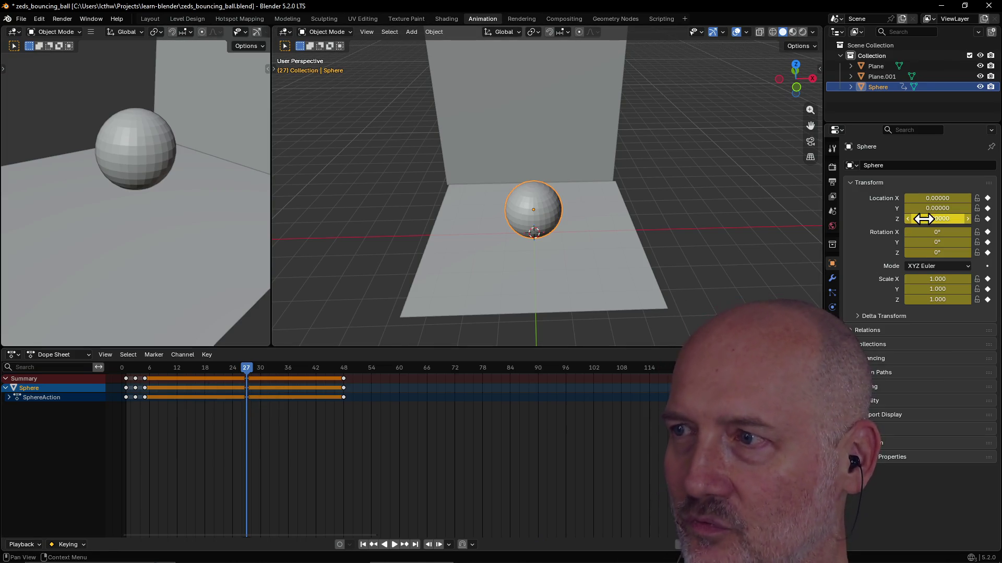
# Step: Set Location Z to 4.41, insert a keyframe at frame 27, rewind and play the bounce
pyautogui.moveTo(923, 218); pyautogui.dragTo(963, 218)
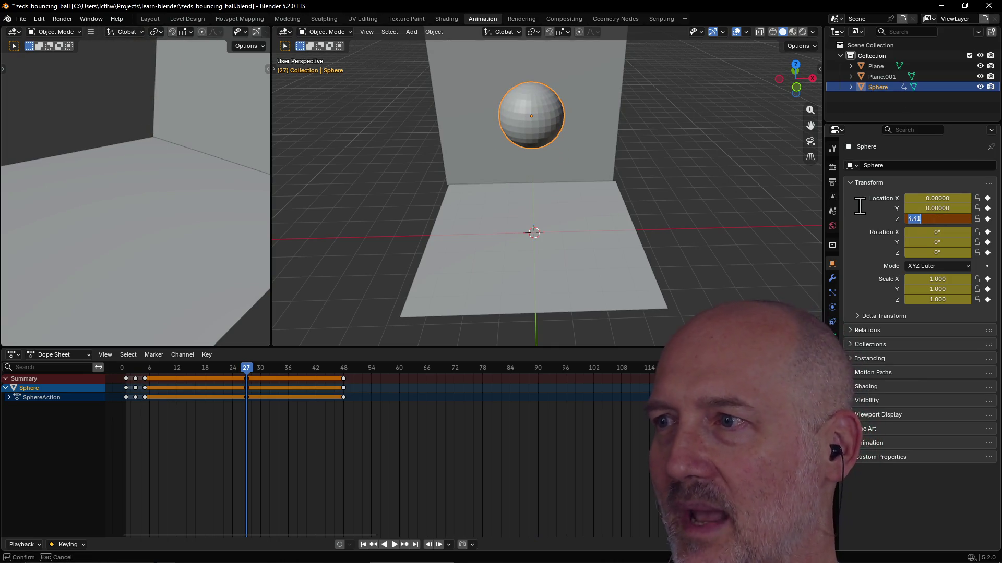
pyautogui.press('Return')
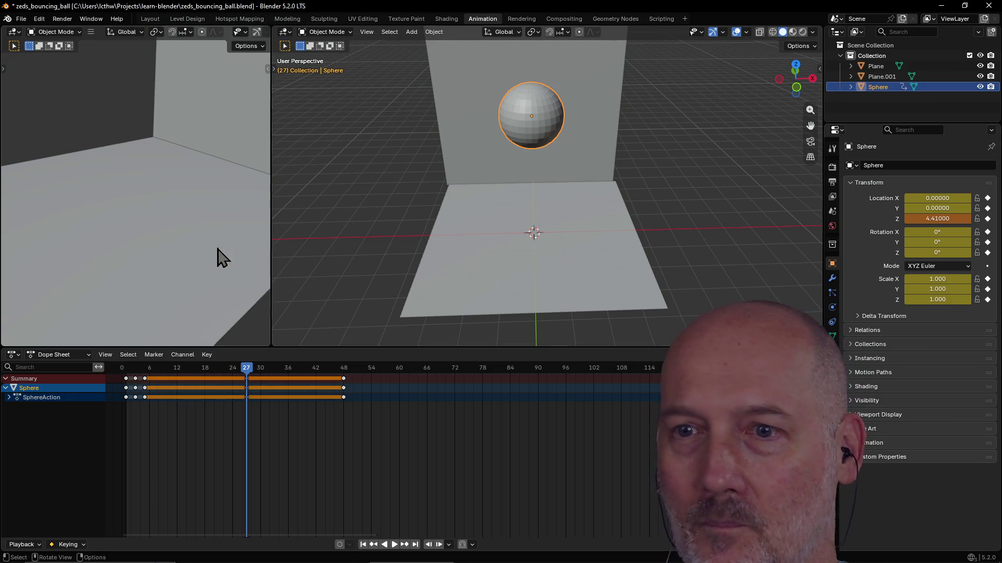
pyautogui.press('i')
pyautogui.moveTo(248, 373)
pyautogui.mouseDown()
pyautogui.moveTo(187, 366)
pyautogui.moveTo(177, 367)
pyautogui.moveTo(250, 383)
pyautogui.moveTo(131, 379)
pyautogui.mouseUp()
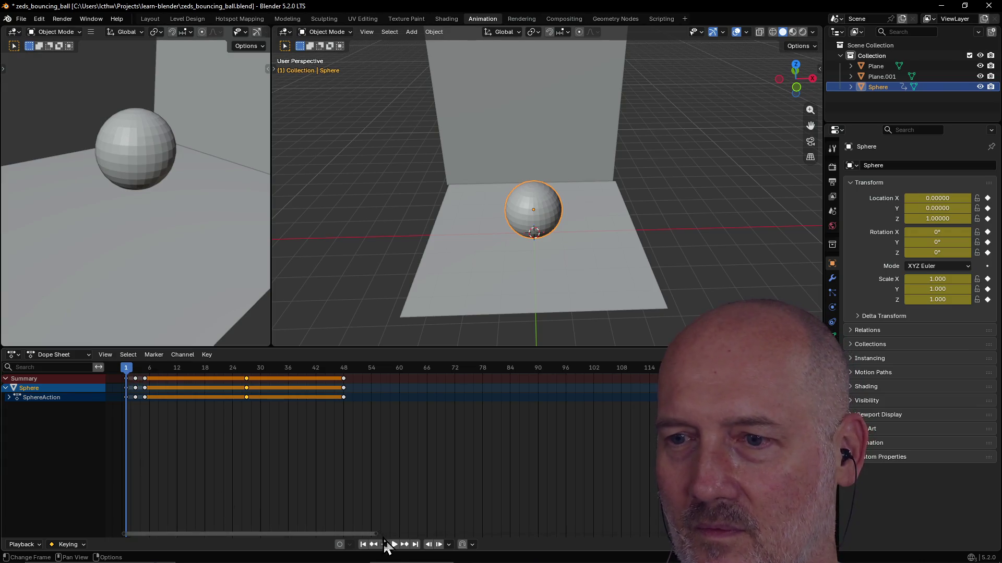
pyautogui.click(393, 544)
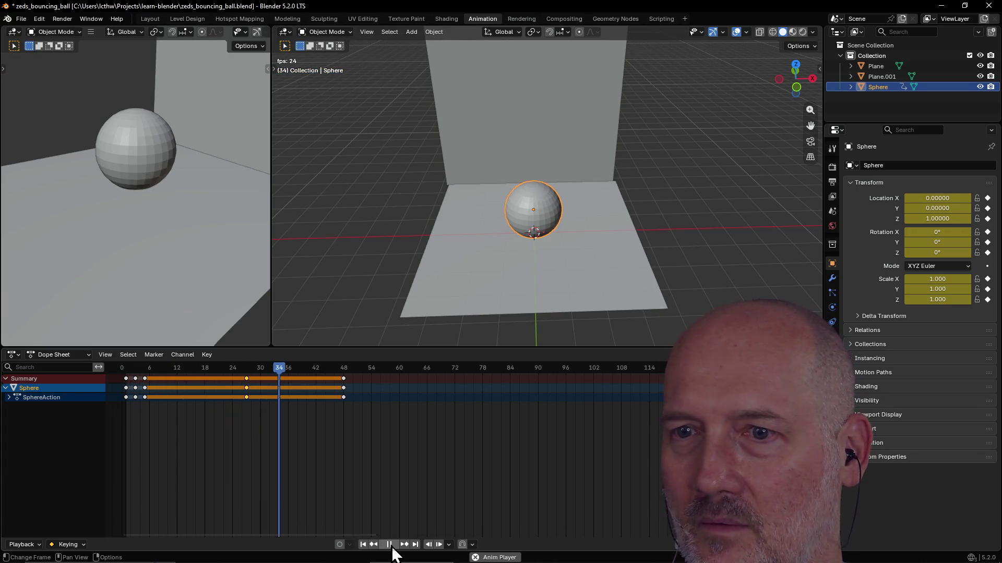
pyautogui.press('space')
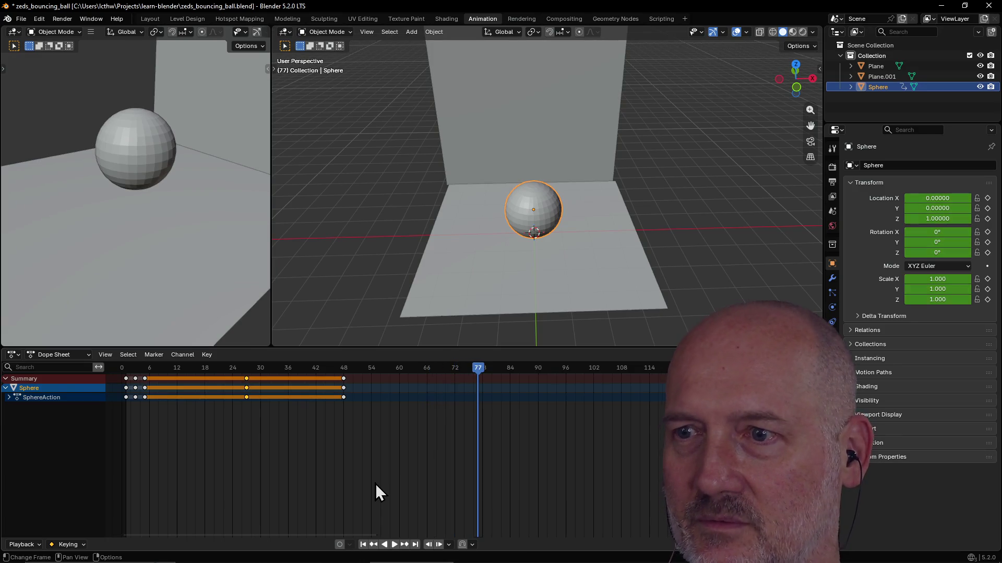
pyautogui.moveTo(483, 368); pyautogui.dragTo(122, 373)
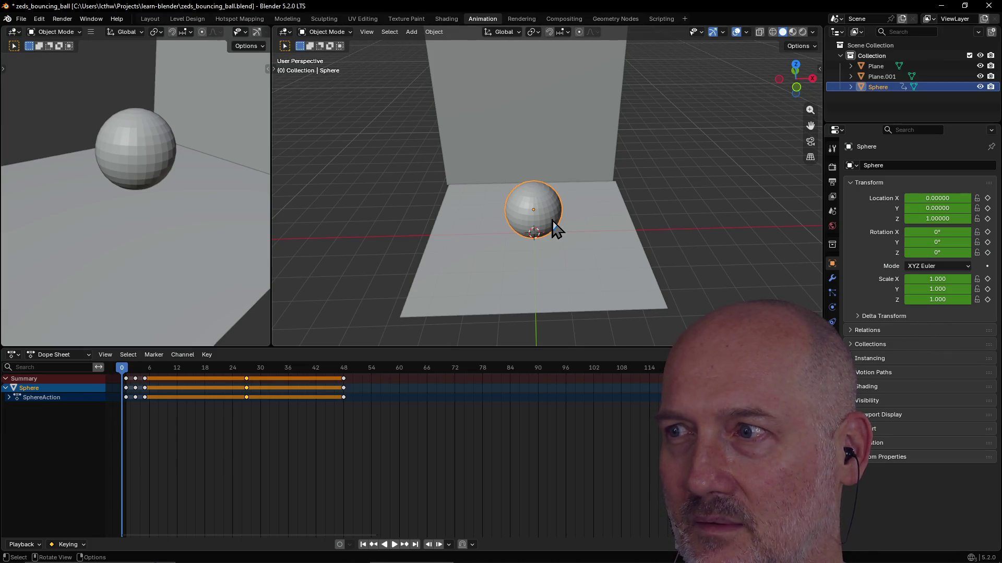
pyautogui.scroll(2, 633, 224)
pyautogui.scroll(2, 640, 214)
pyautogui.moveTo(639, 214)
pyautogui.mouseDown(button='middle')
pyautogui.moveTo(662, 162)
pyautogui.moveTo(616, 173)
pyautogui.moveTo(678, 172)
pyautogui.moveTo(624, 165)
pyautogui.moveTo(635, 165)
pyautogui.mouseUp(button='middle')
pyautogui.scroll(2, 624, 165)
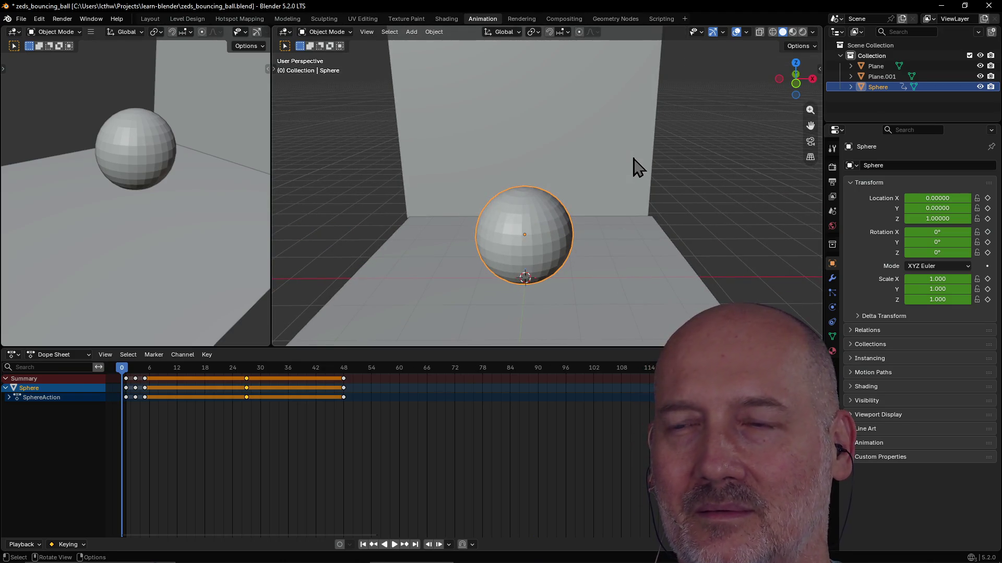
pyautogui.keyDown('shift'); pyautogui.click(343, 380); pyautogui.keyUp('shift')
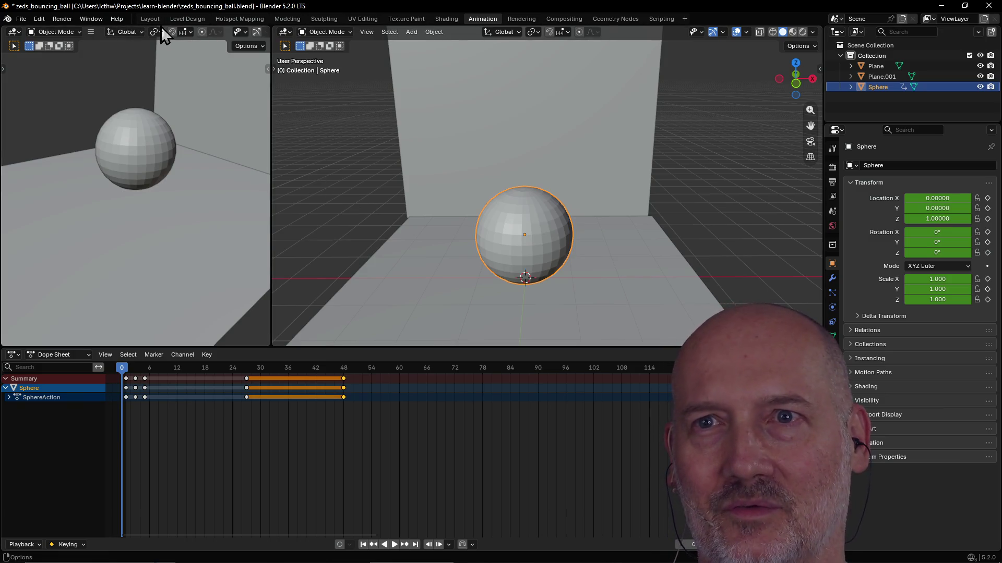
# Step: In the Layout workspace, keyframe the sphere's transform at frame 0, then test raising it along Z
pyautogui.click(149, 18)
pyautogui.scroll(3, 413, 198)
pyautogui.moveTo(413, 194); pyautogui.dragTo(432, 188, button='middle')
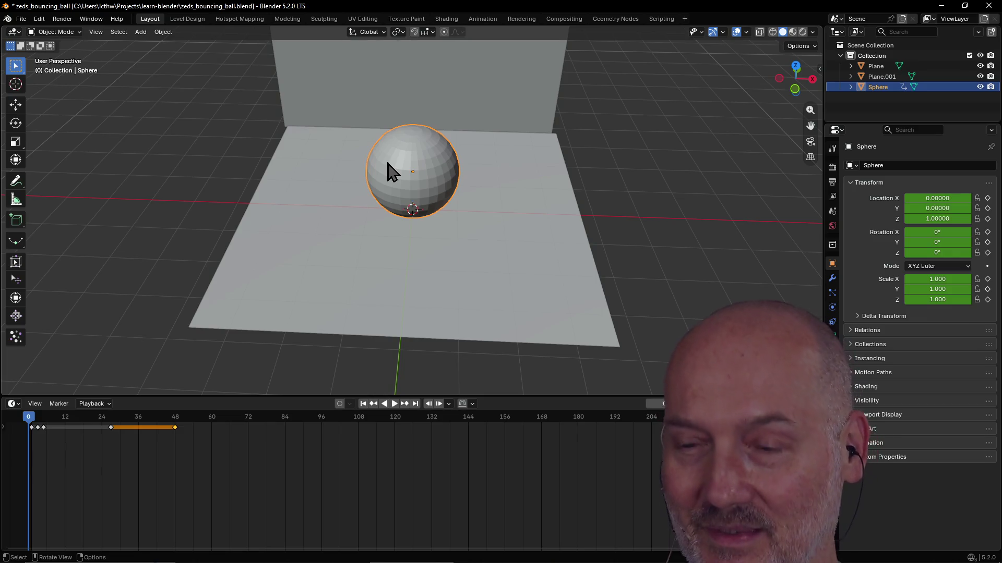
pyautogui.press('i')
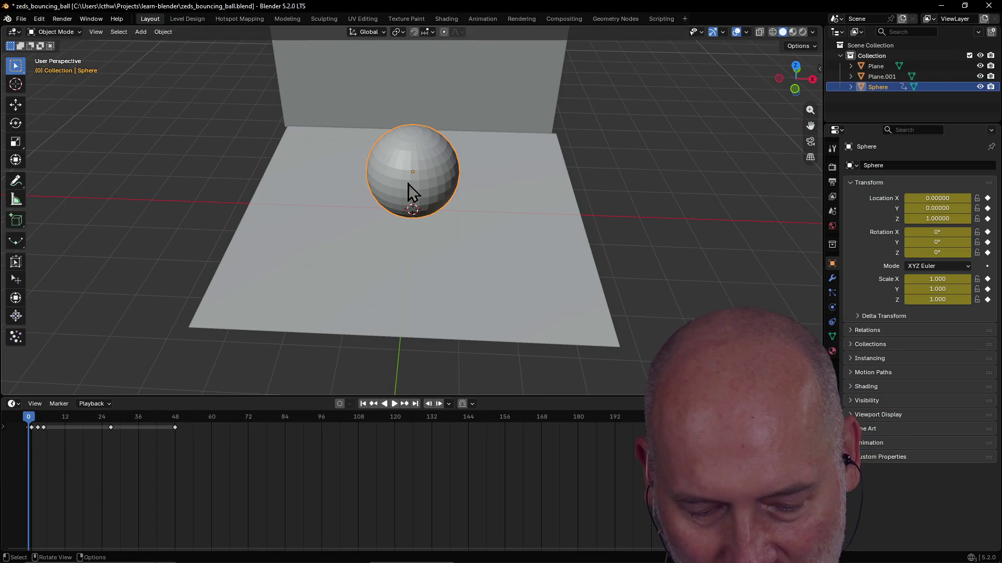
pyautogui.press('g')
pyautogui.press('z')
pyautogui.click(483, 192)
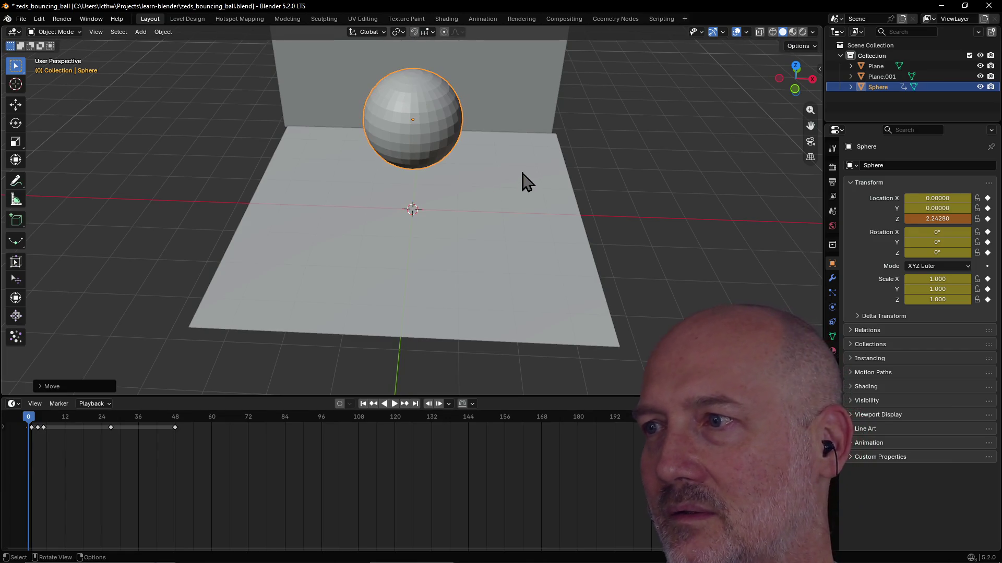
pyautogui.click(461, 223)
pyautogui.scroll(-2, 68, 435)
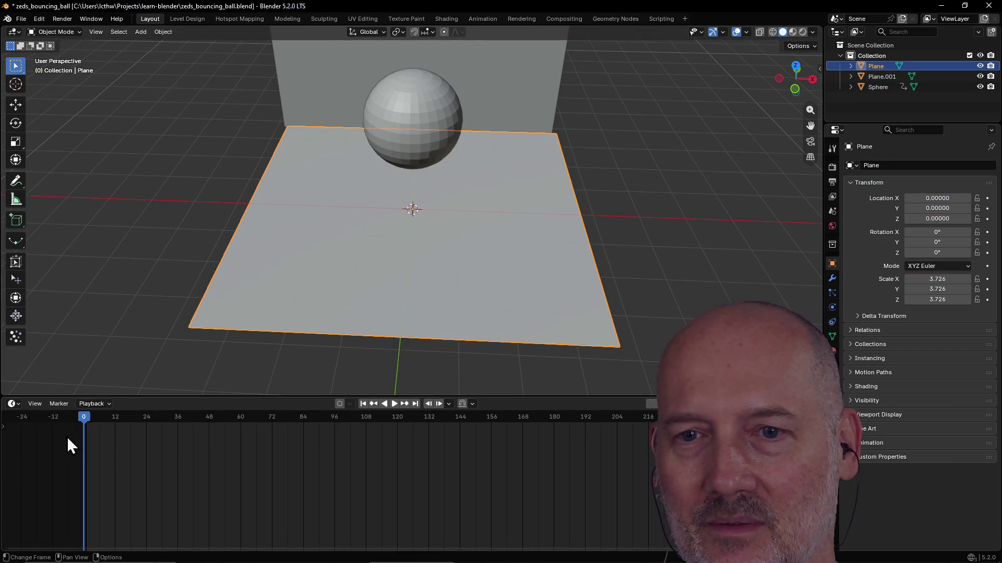
pyautogui.click(405, 141)
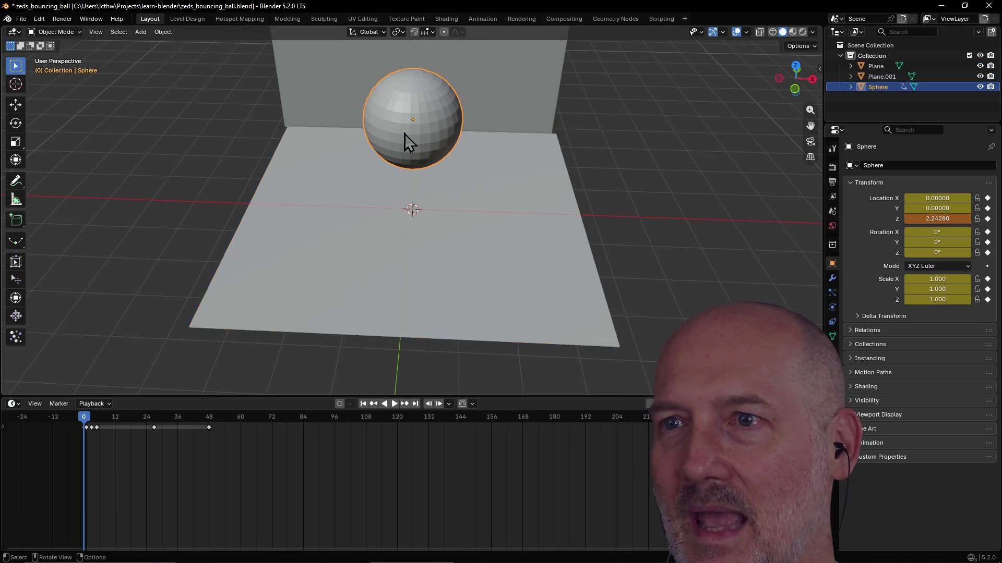
pyautogui.scroll(-3, 405, 142)
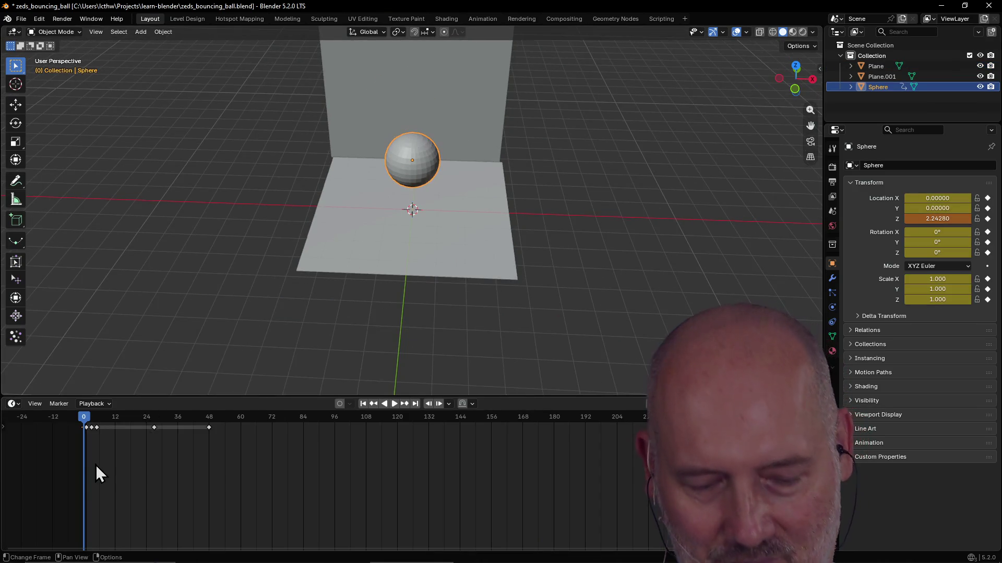
pyautogui.scroll(1, 130, 446)
pyautogui.scroll(-1, 130, 442)
pyautogui.scroll(2, 130, 441)
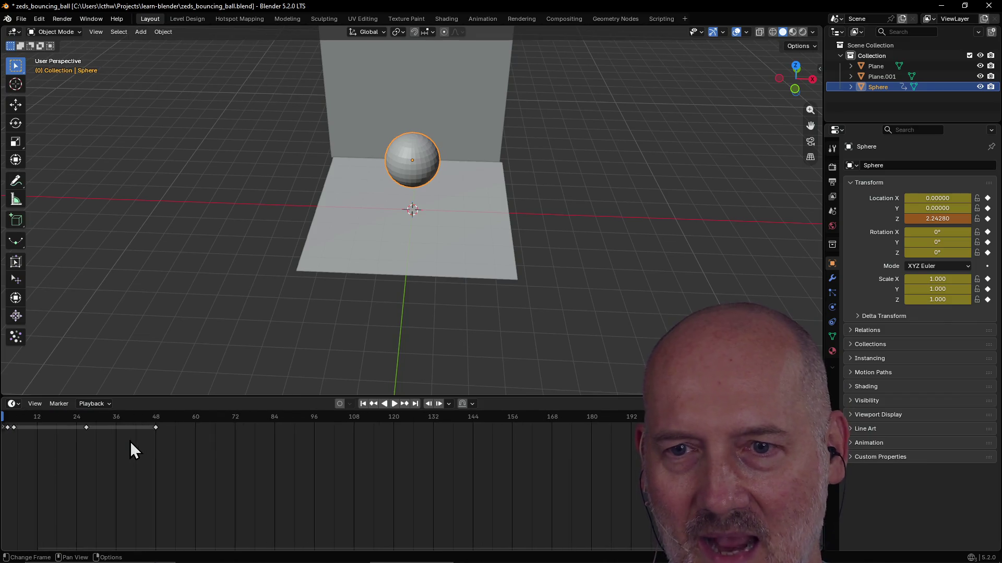
pyautogui.scroll(-1, 130, 441)
# Step: Play the animation, select the keyframes near frame 0, and return to the Animation workspace
pyautogui.press('space')
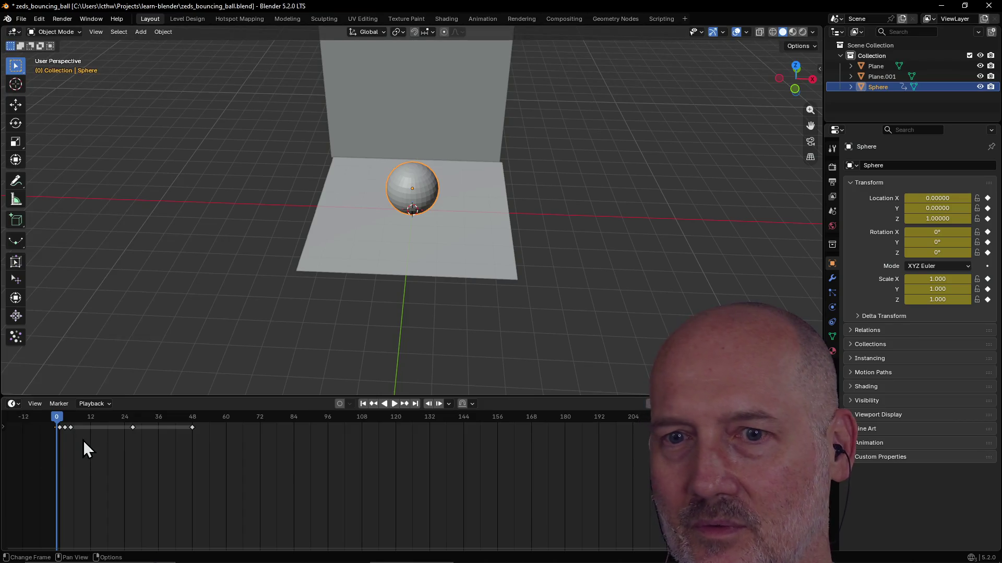
pyautogui.press('space')
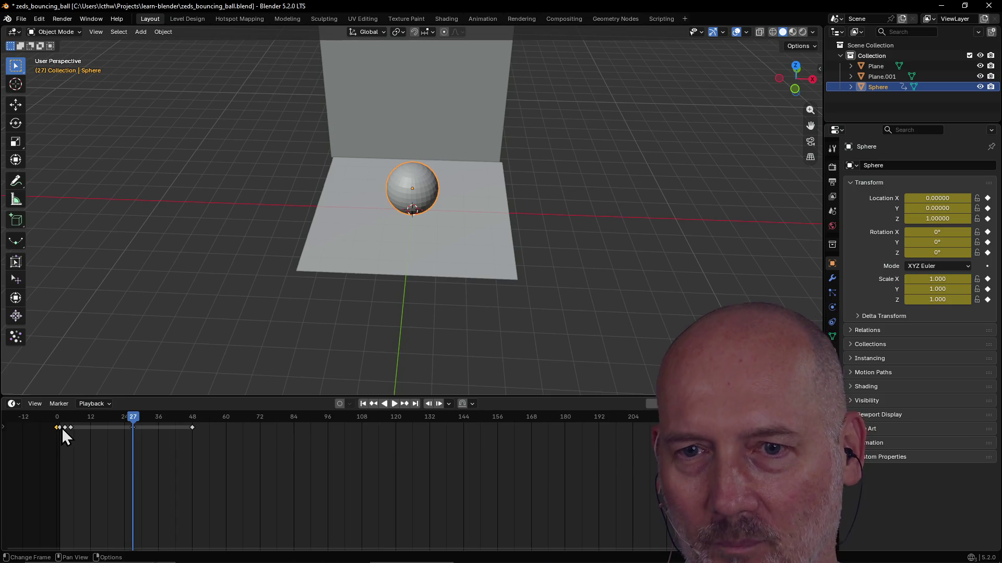
pyautogui.click(70, 428)
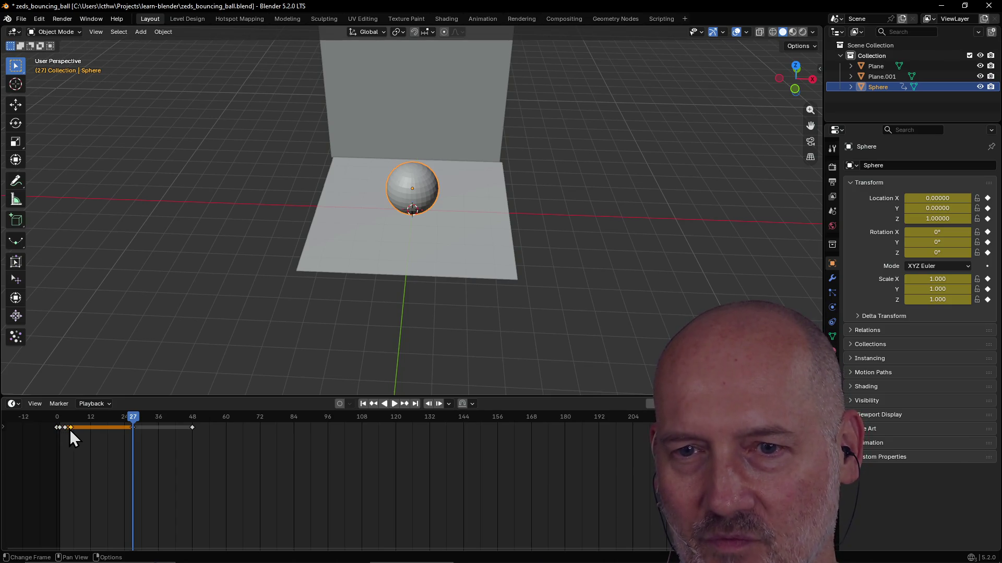
pyautogui.click(57, 428)
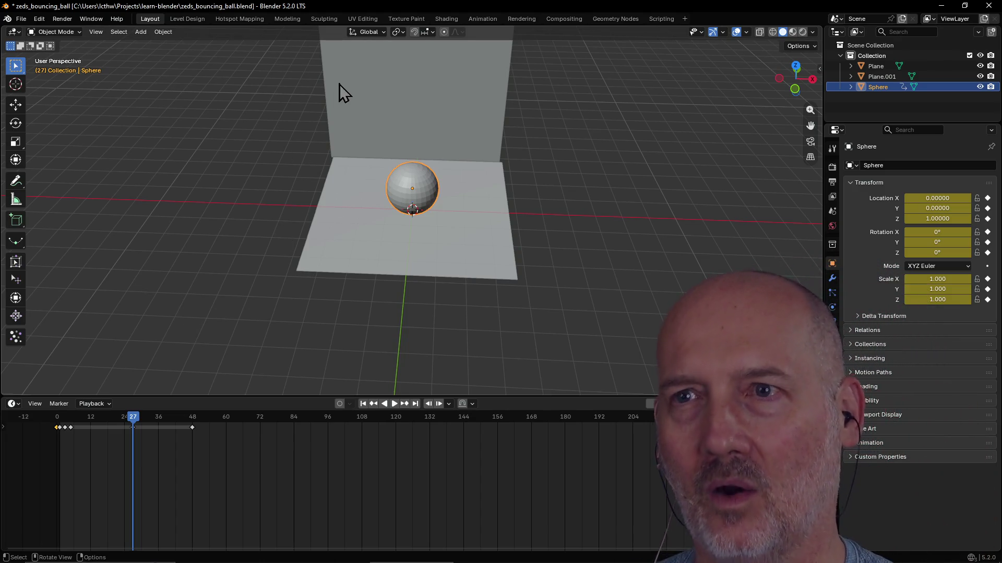
pyautogui.click(482, 18)
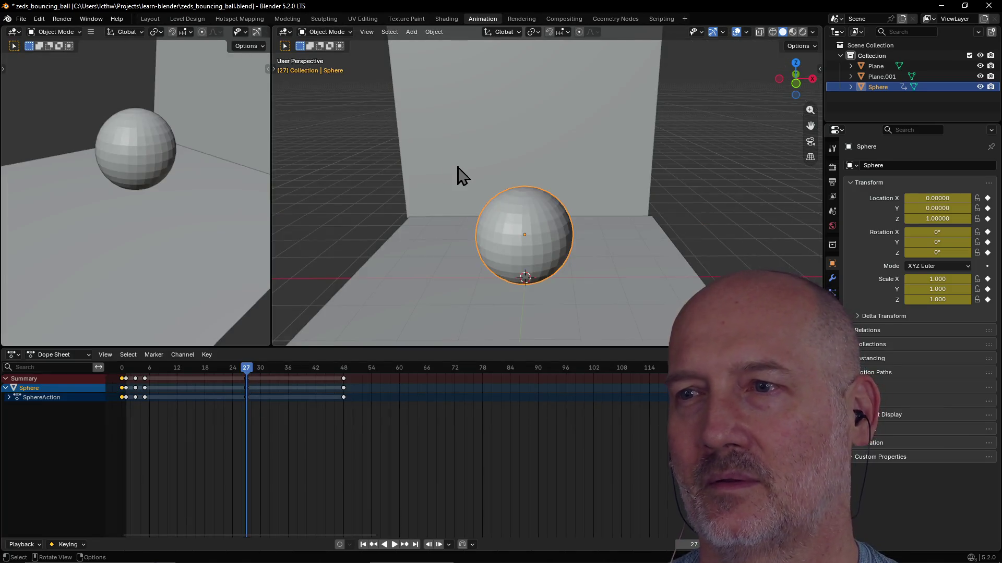
# Step: Rewind to frame 0, box-select all of the sphere's keyframes and delete them
pyautogui.moveTo(462, 177); pyautogui.dragTo(482, 172, button='middle')
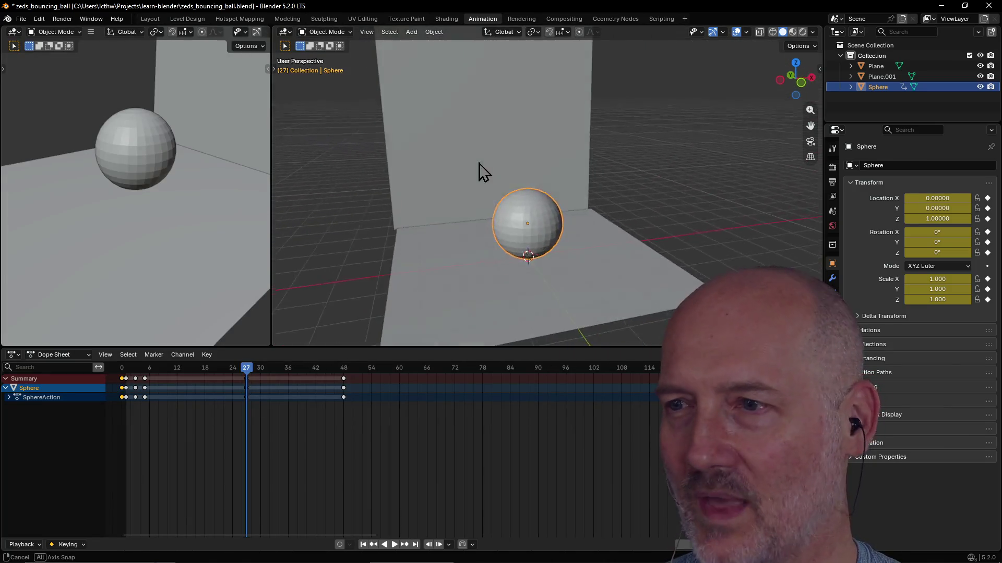
pyautogui.moveTo(479, 171); pyautogui.dragTo(574, 227, button='middle')
pyautogui.scroll(-1, 517, 243)
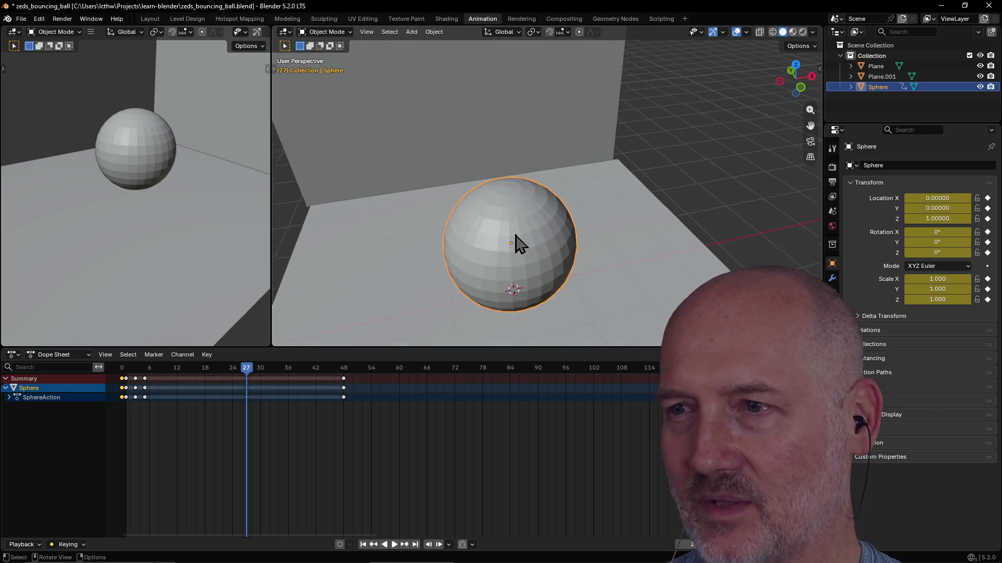
pyautogui.scroll(-1, 517, 243)
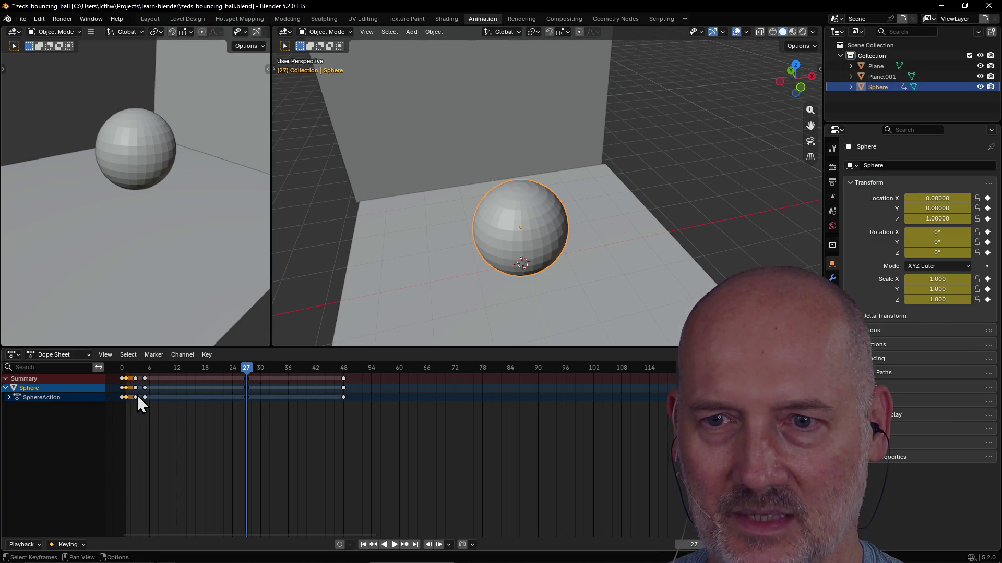
pyautogui.moveTo(240, 371); pyautogui.dragTo(109, 372)
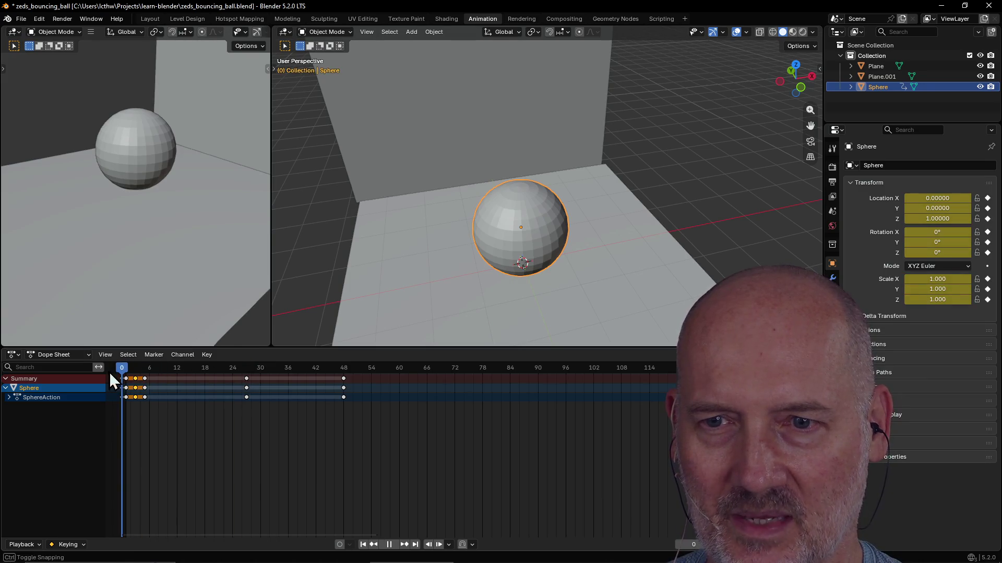
pyautogui.scroll(-3, 181, 373)
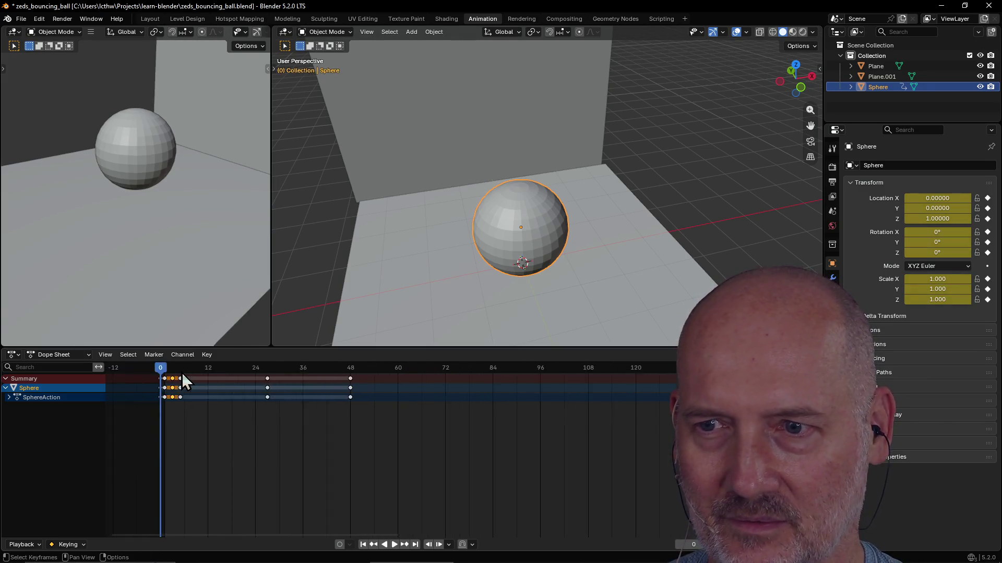
pyautogui.click(317, 458)
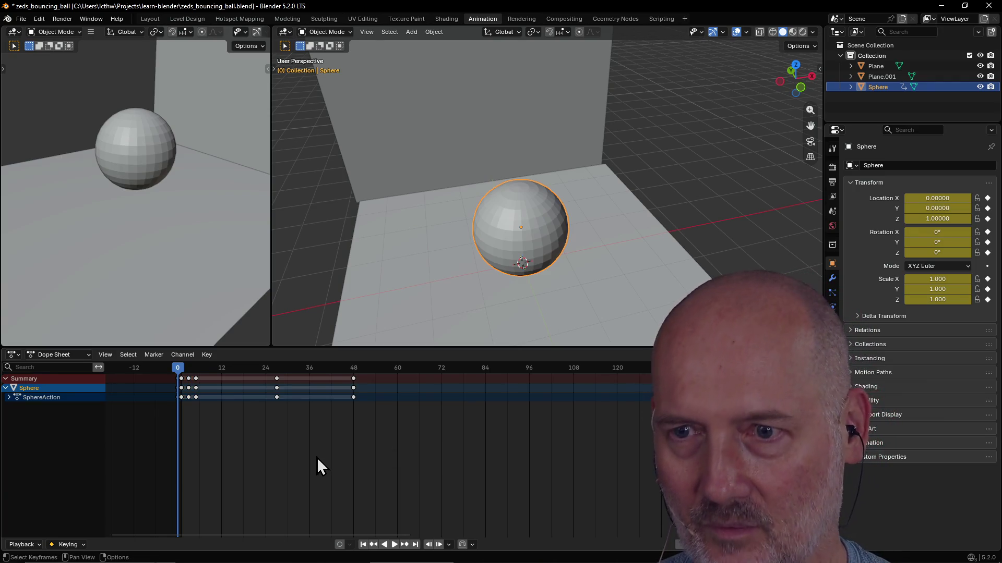
pyautogui.click(354, 379)
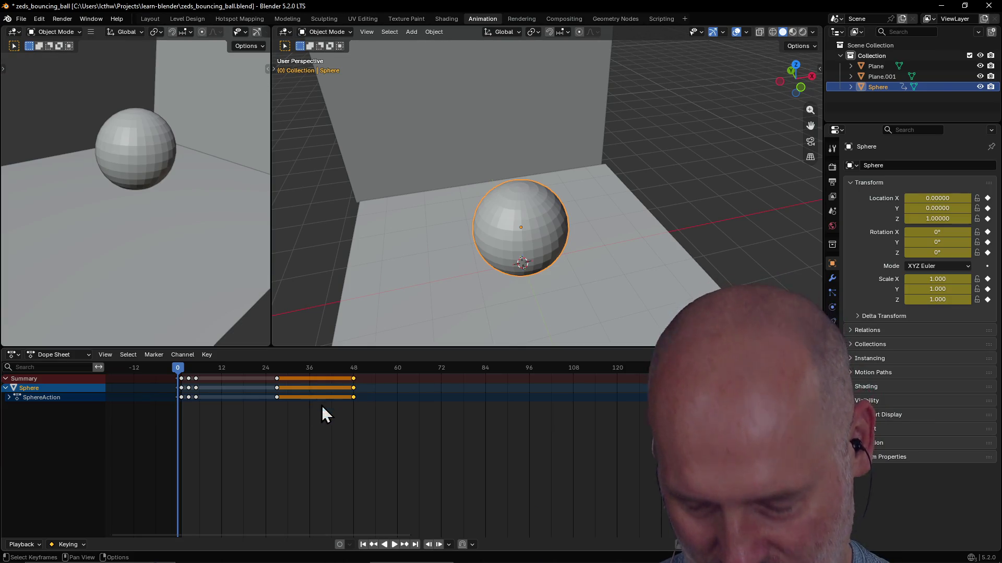
pyautogui.moveTo(403, 442); pyautogui.dragTo(148, 372)
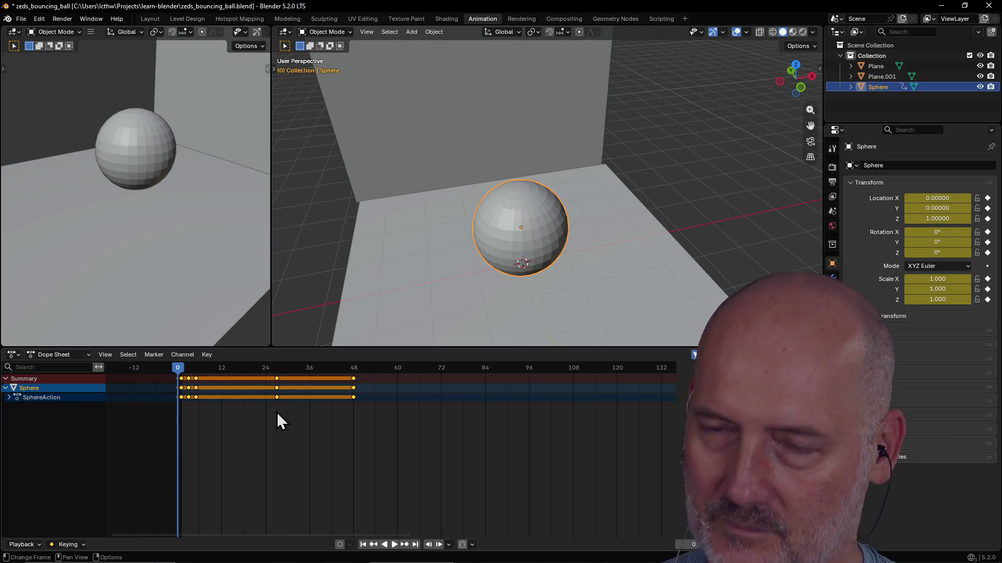
pyautogui.press('Delete')
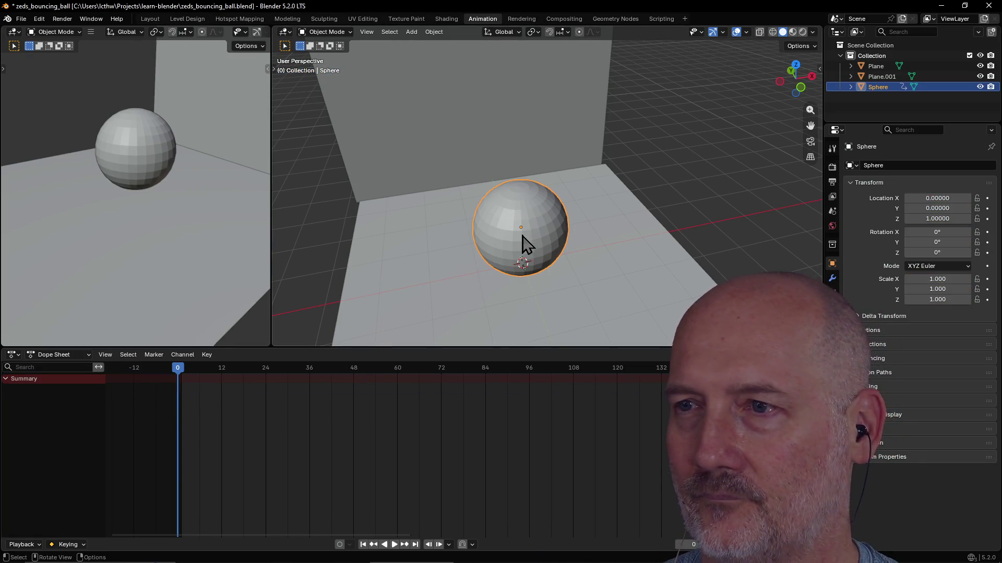
pyautogui.moveTo(521, 242)
pyautogui.mouseDown(button='middle')
pyautogui.moveTo(497, 218)
pyautogui.moveTo(519, 237)
pyautogui.mouseUp(button='middle')
pyautogui.scroll(2, 519, 238)
pyautogui.scroll(1, 517, 239)
pyautogui.scroll(-1, 517, 239)
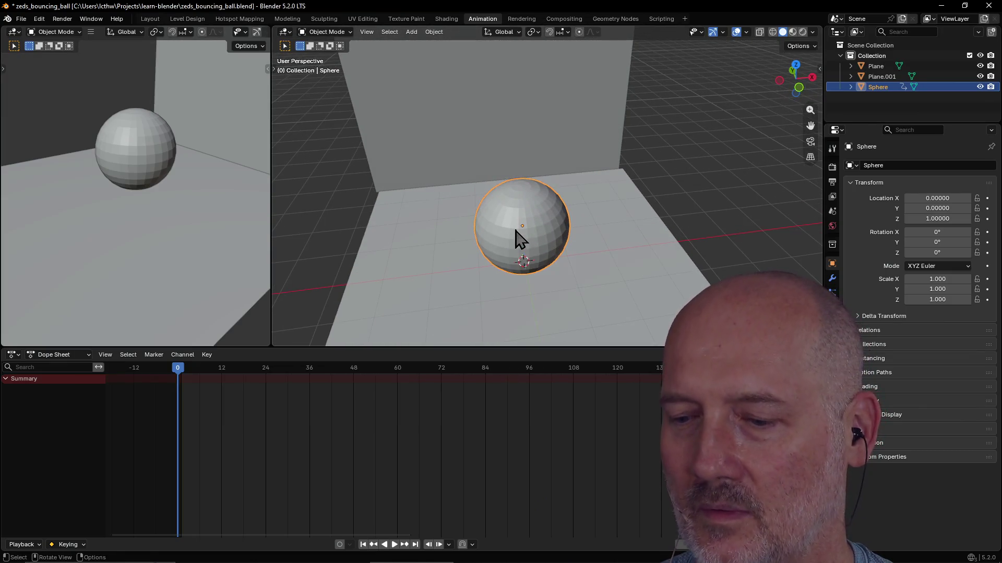
pyautogui.hotkey('alt', 'Tab')
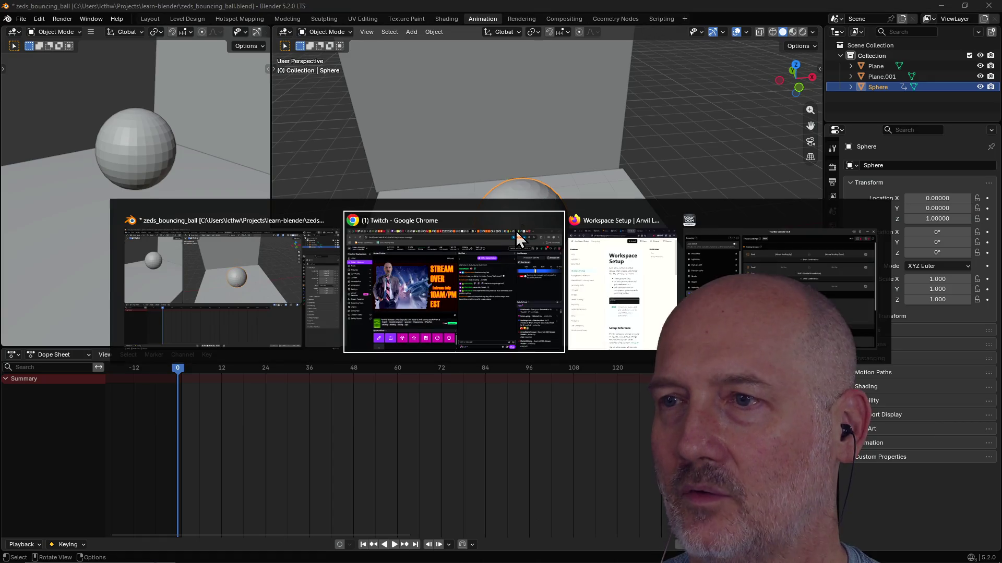
# Step: In a new Firefox tab, Google 'blender animation', open blender.org's Animation & Rigging page, then go back to results
pyautogui.hotkey('alt', 'Tab')
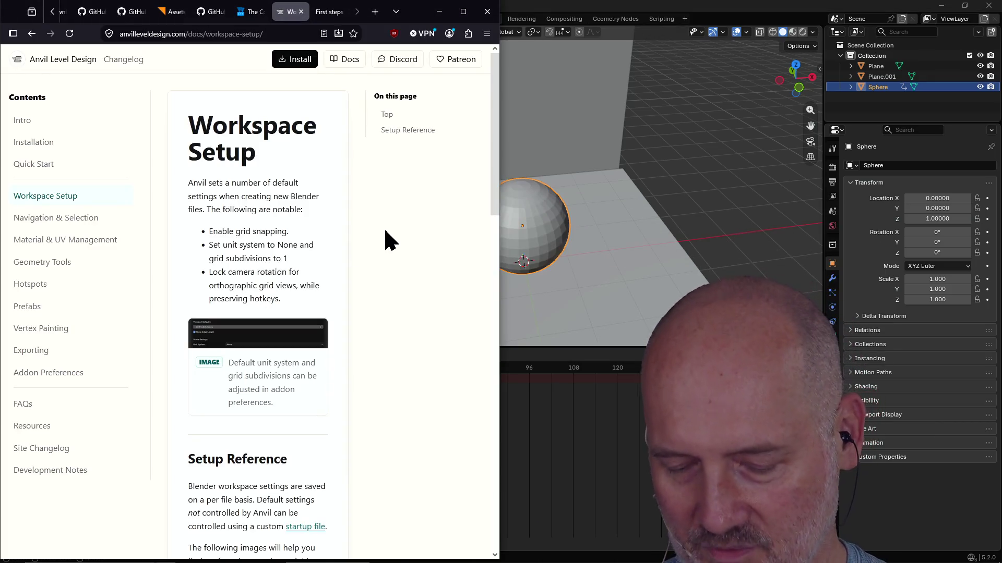
pyautogui.hotkey('ctrl', 't')
pyautogui.write('blender ')
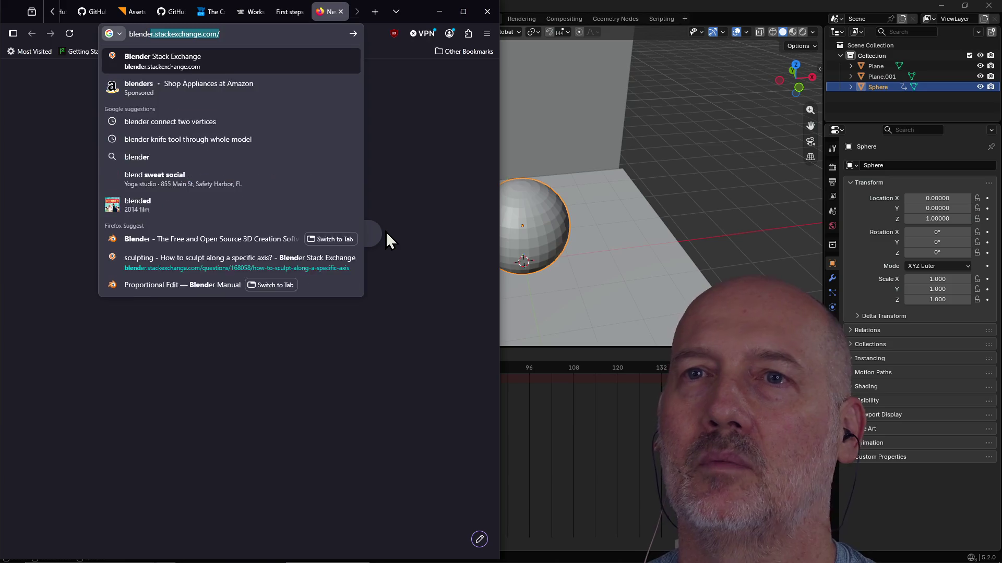
pyautogui.write('animatino')
pyautogui.press('Return')
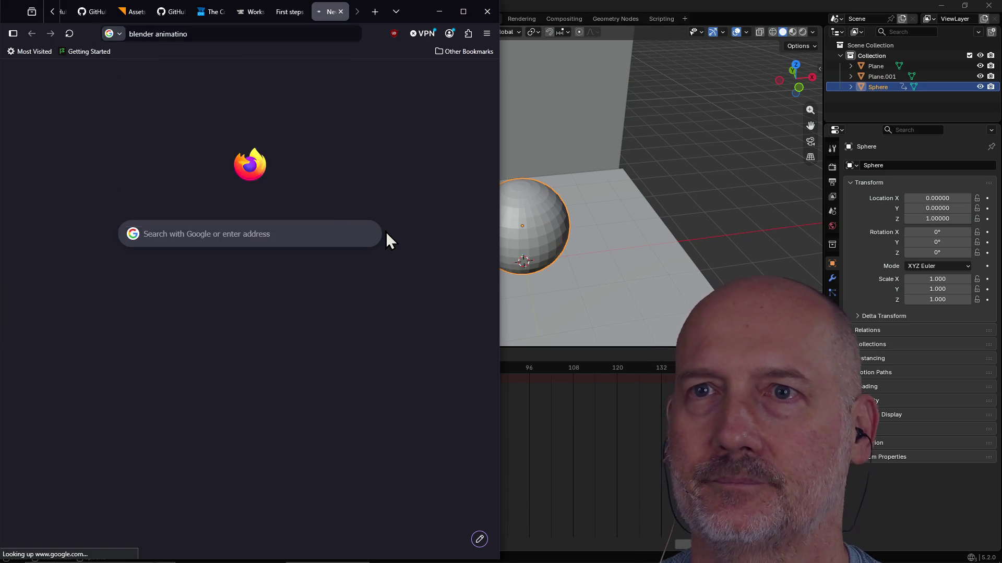
pyautogui.click(233, 69)
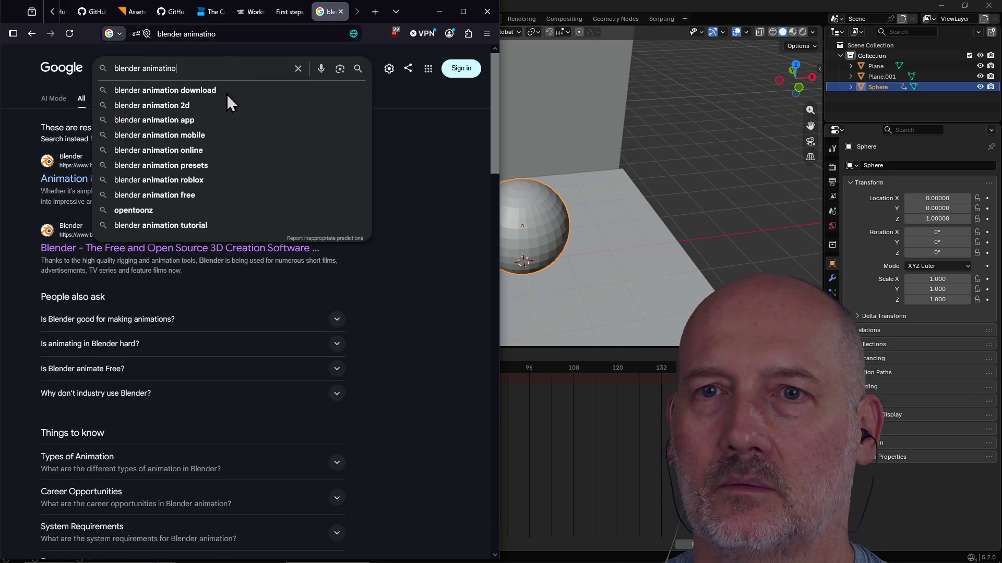
pyautogui.click(37, 195)
pyautogui.click(100, 187)
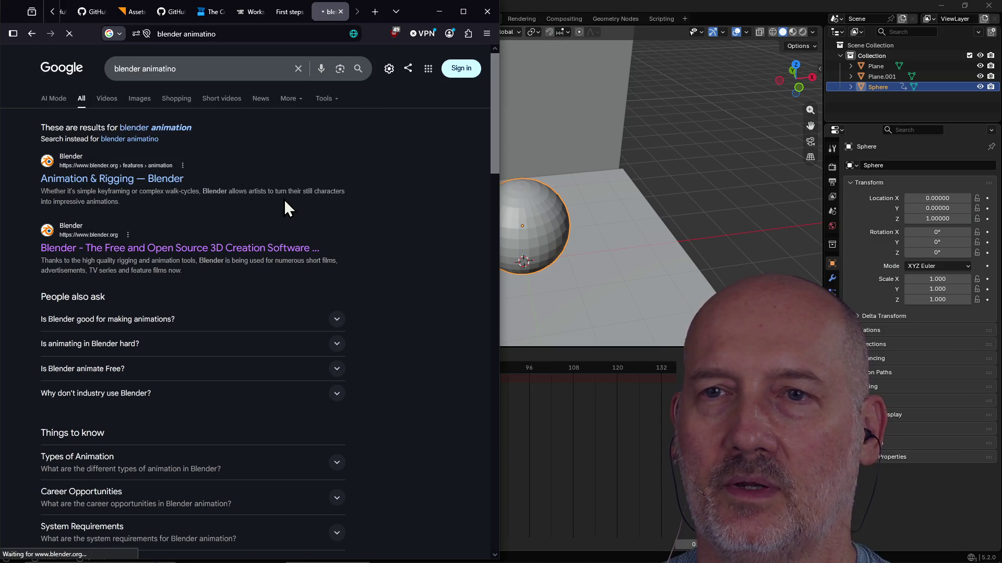
pyautogui.scroll(-2, 364, 228)
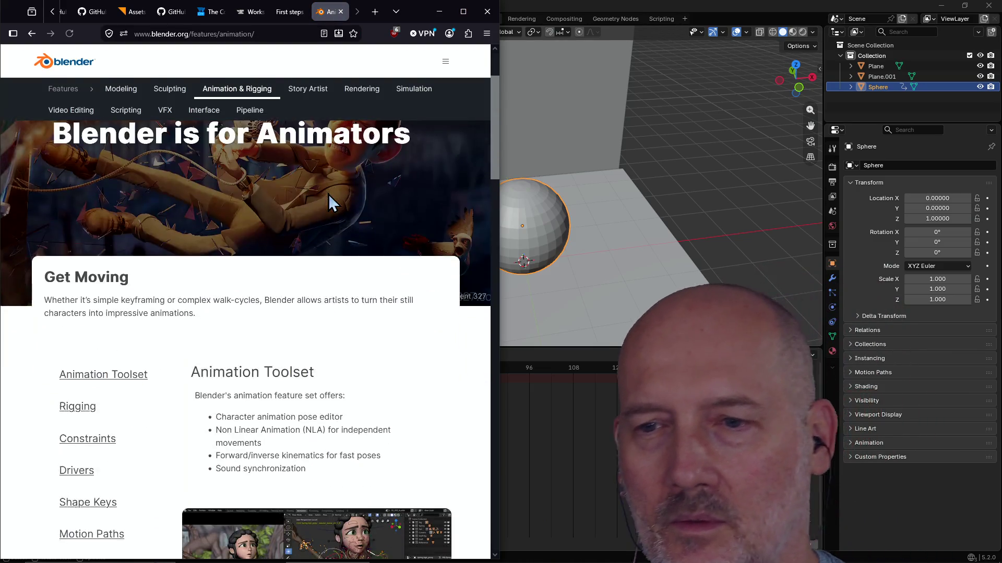
pyautogui.scroll(-2, 331, 202)
pyautogui.scroll(-1, 331, 202)
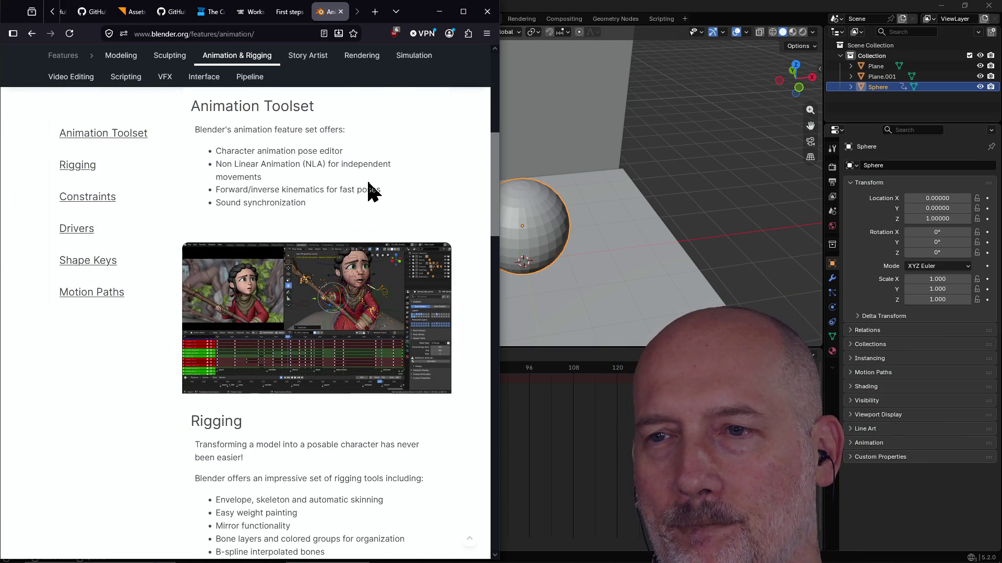
pyautogui.scroll(-3, 372, 191)
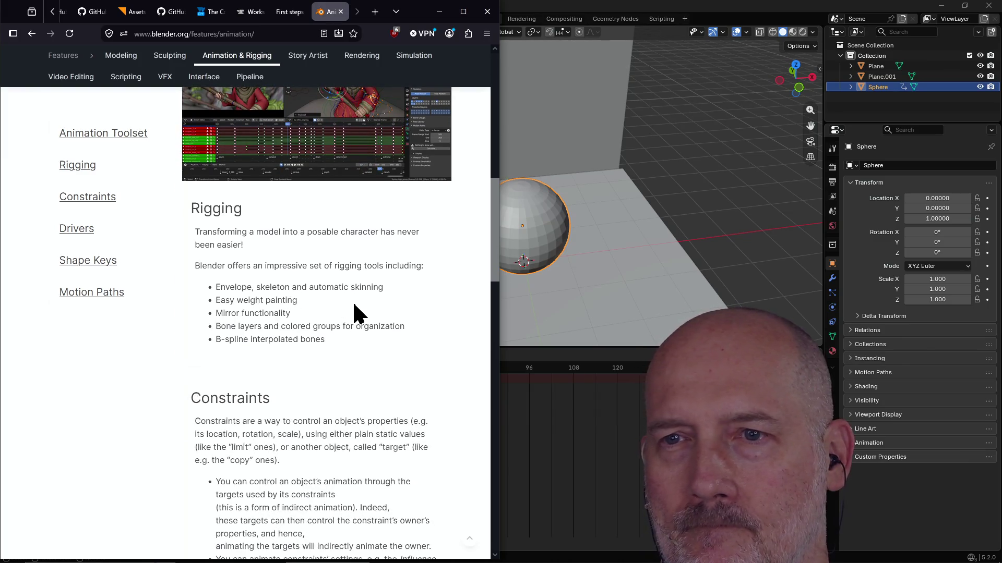
pyautogui.scroll(-1, 353, 313)
pyautogui.scroll(1, 352, 305)
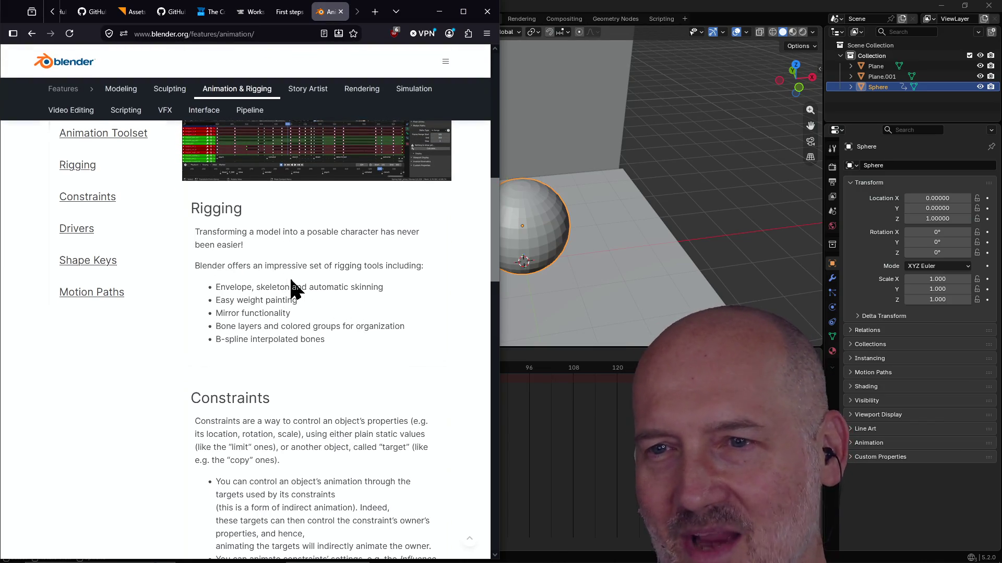
pyautogui.scroll(-3, 359, 290)
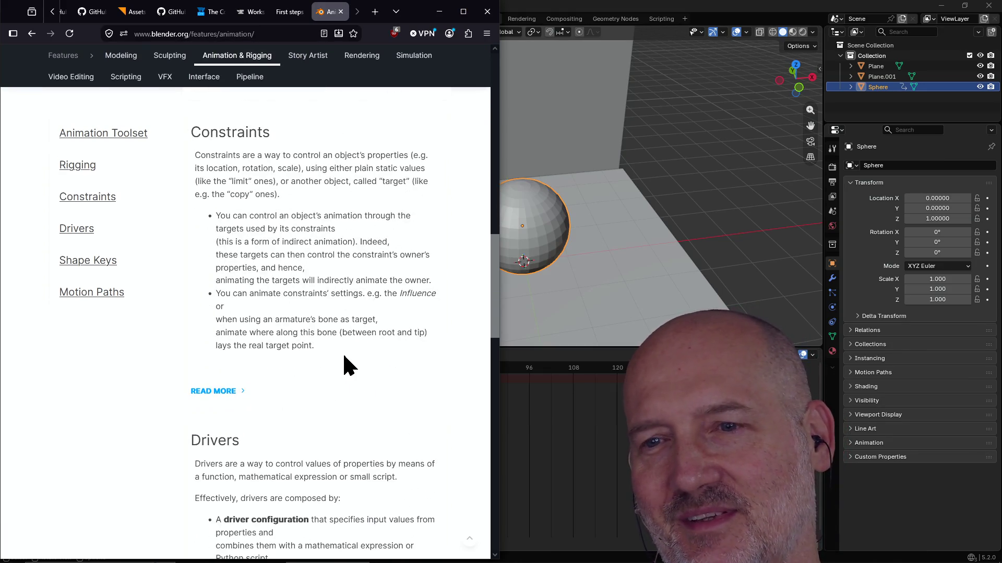
pyautogui.scroll(-2, 348, 367)
pyautogui.scroll(-1, 348, 366)
pyautogui.scroll(-2, 348, 366)
pyautogui.scroll(-3, 345, 363)
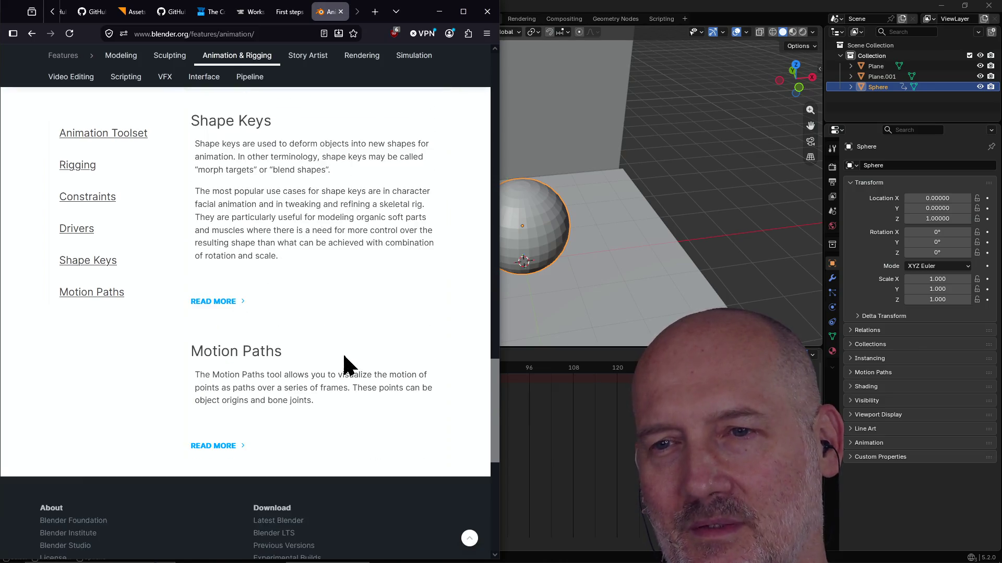
pyautogui.scroll(-2, 345, 367)
pyautogui.scroll(5, 345, 365)
pyautogui.scroll(5, 313, 345)
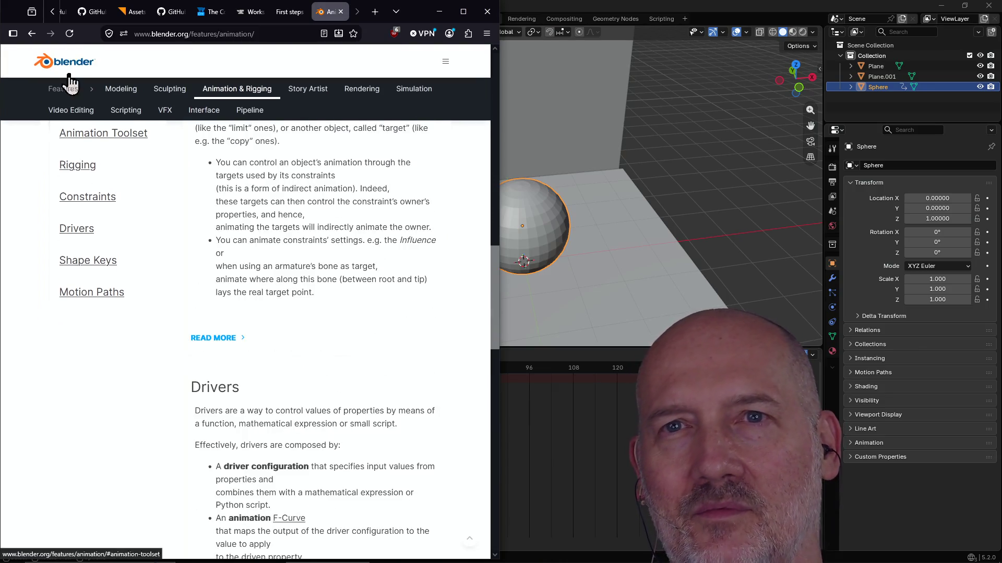
pyautogui.click(32, 33)
pyautogui.scroll(-2, 407, 310)
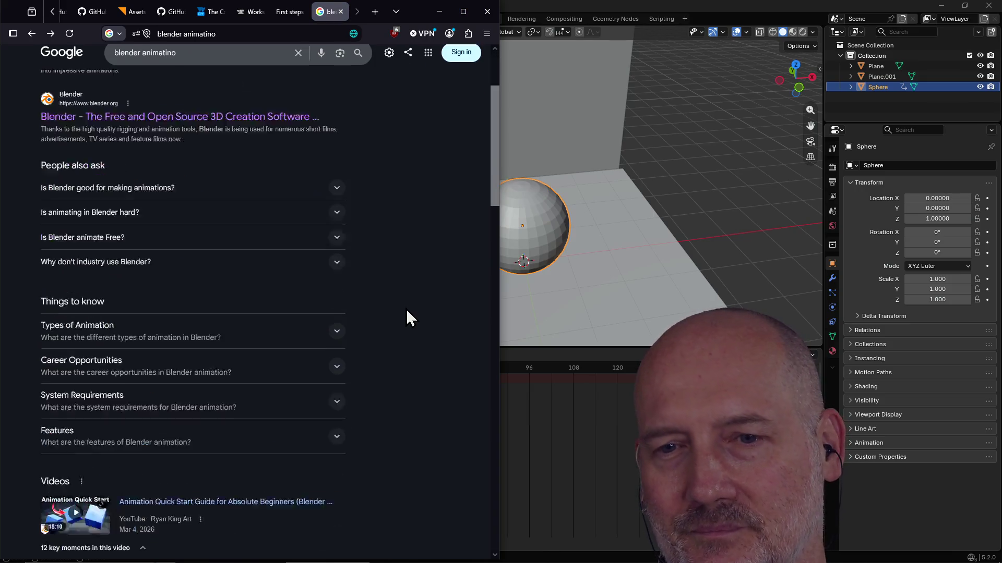
pyautogui.scroll(-1, 407, 310)
pyautogui.scroll(3, 408, 310)
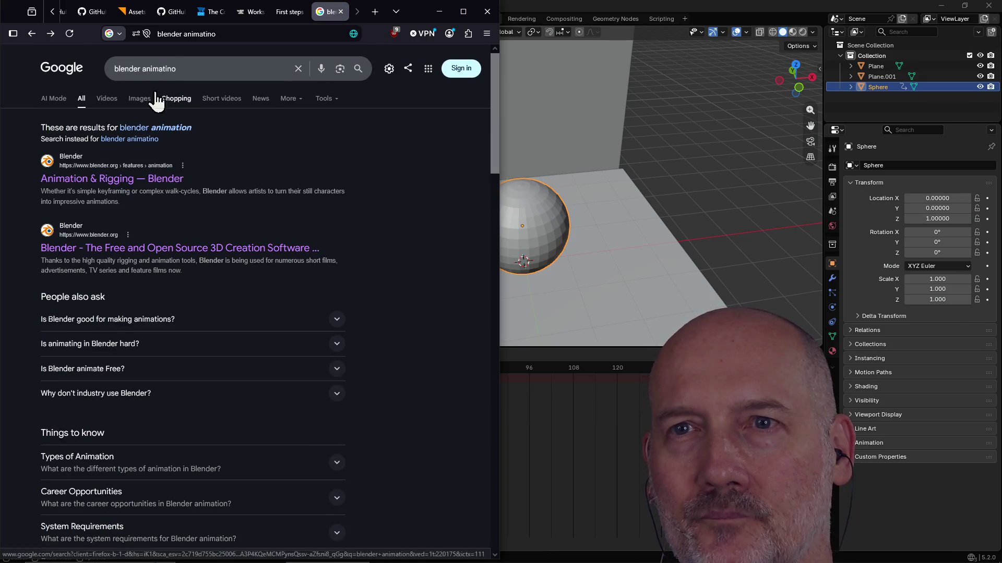
# Step: Revise the query to 'blender manual animation' and open the Blender 5.2 LTS Manual Animation & Rigging result
pyautogui.click(195, 69)
pyautogui.press('BackSpace')
pyautogui.press('BackSpace')
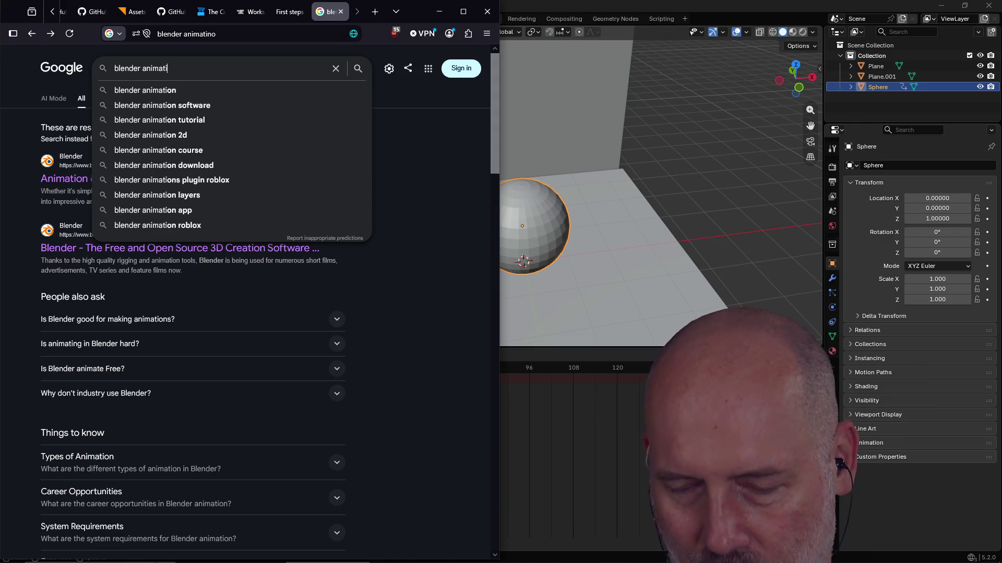
pyautogui.write('on')
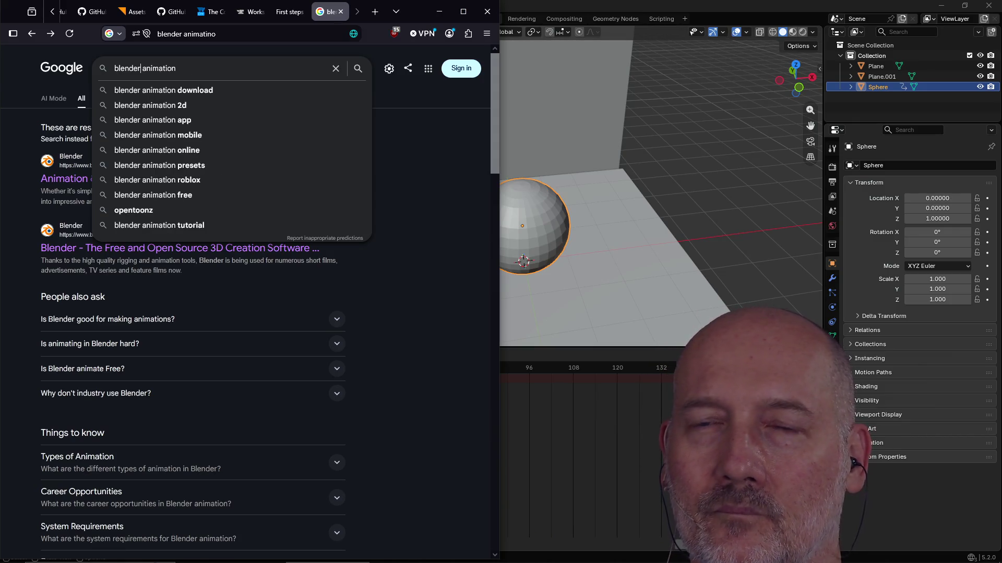
pyautogui.write(' manual')
pyautogui.press('Return')
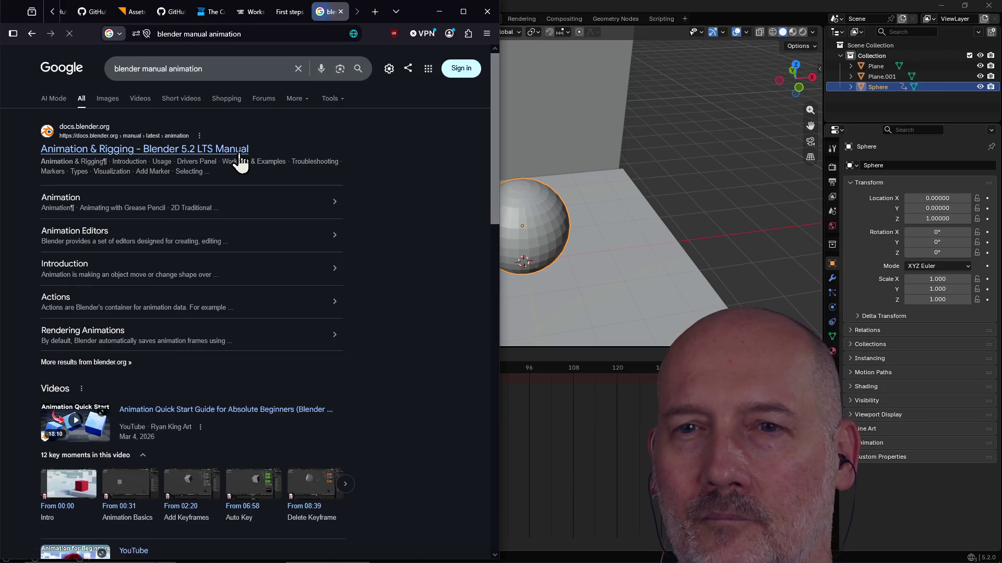
pyautogui.click(239, 151)
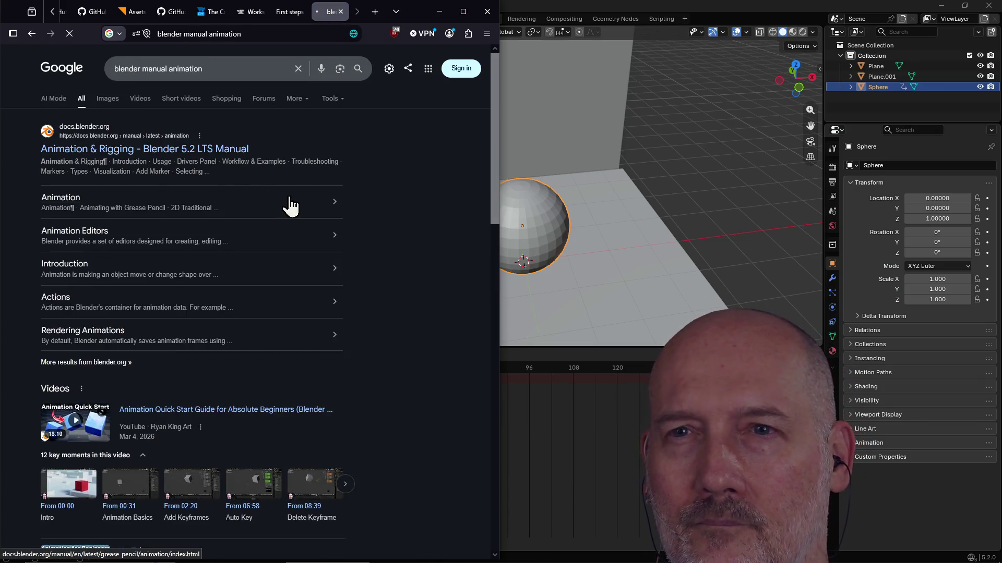
pyautogui.scroll(-2, 302, 252)
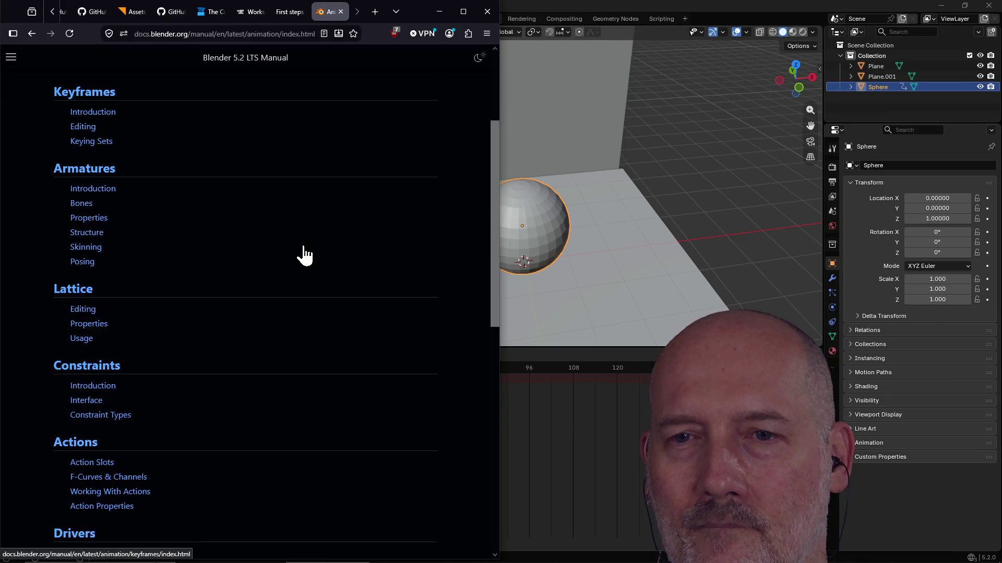
pyautogui.scroll(-5, 302, 253)
pyautogui.scroll(-2, 303, 254)
pyautogui.scroll(8, 303, 254)
pyautogui.scroll(1, 304, 255)
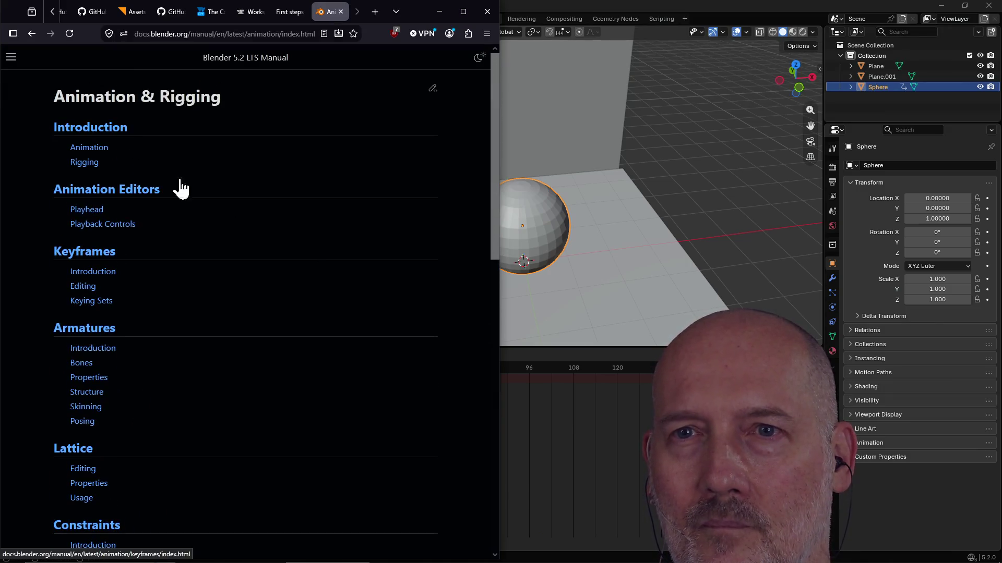
pyautogui.click(88, 149)
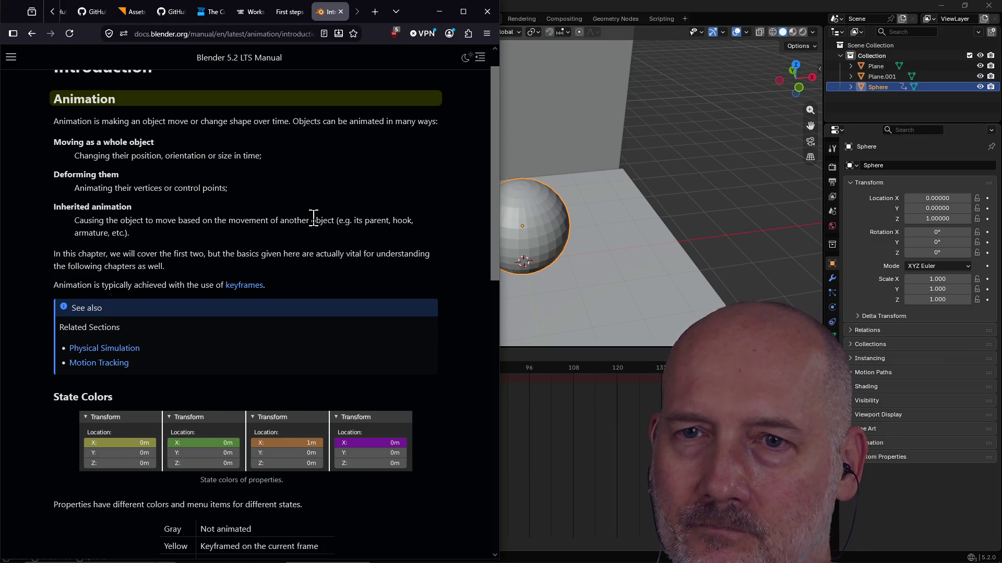
pyautogui.scroll(-1, 310, 228)
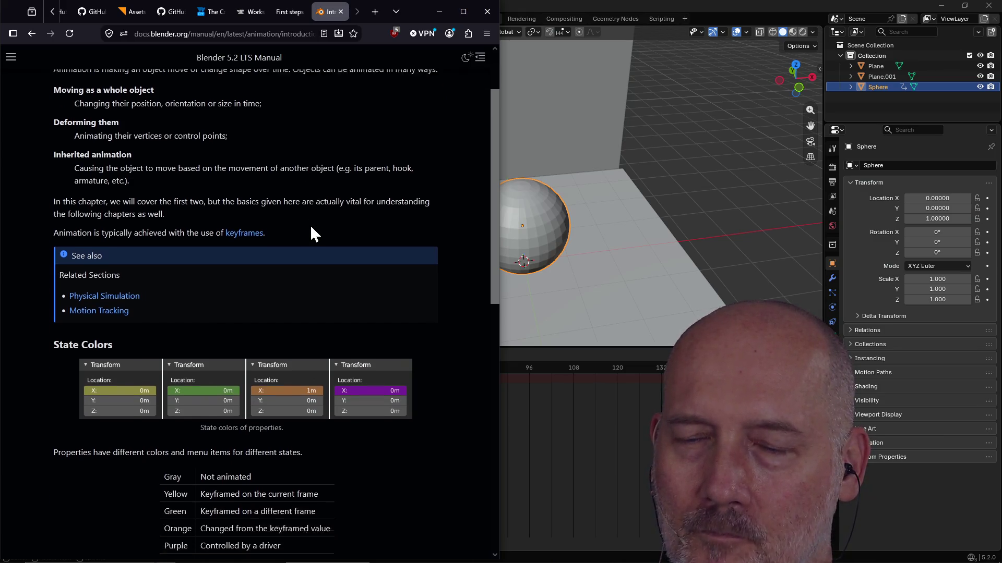
pyautogui.scroll(-2, 310, 231)
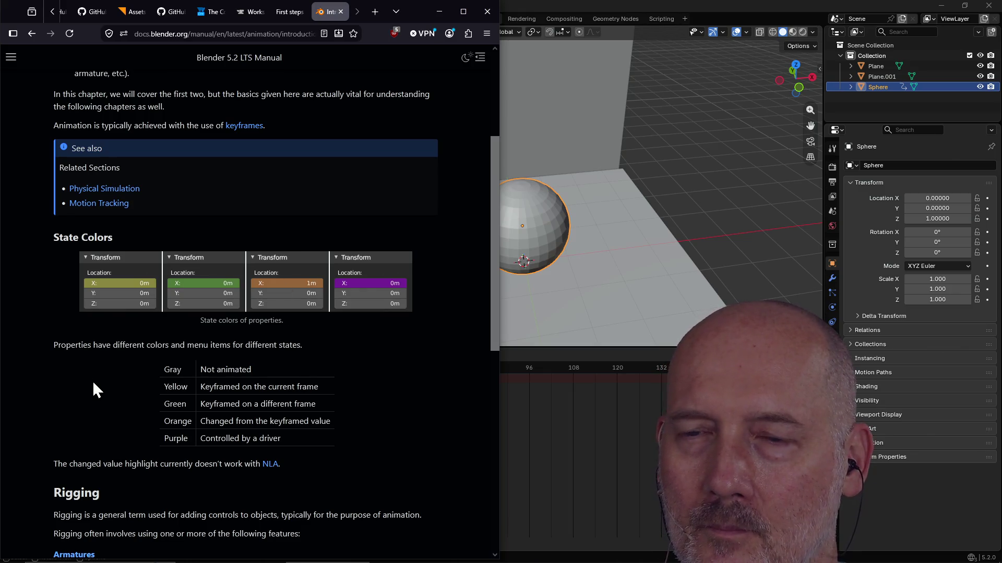
pyautogui.scroll(-1, 93, 389)
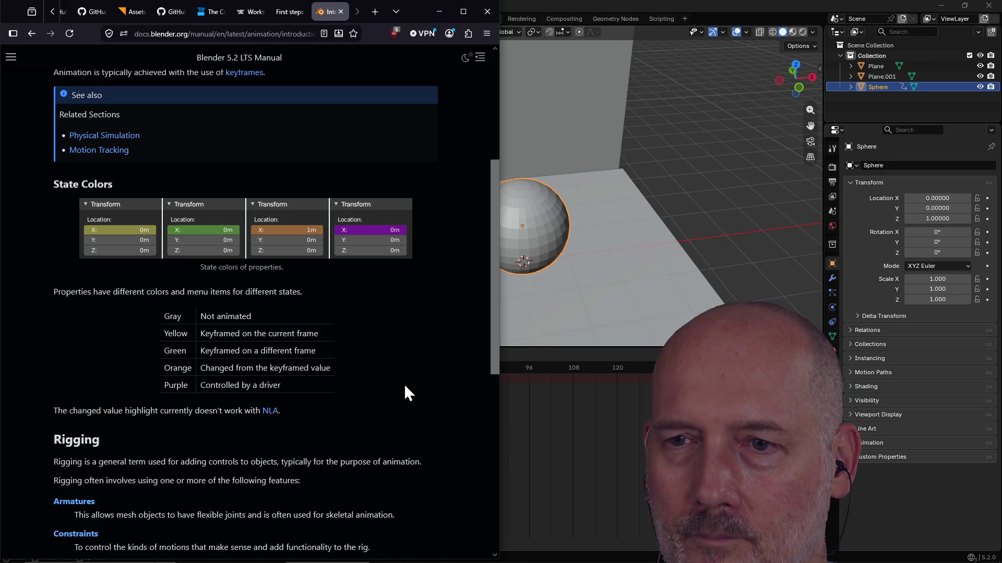
pyautogui.scroll(-3, 404, 386)
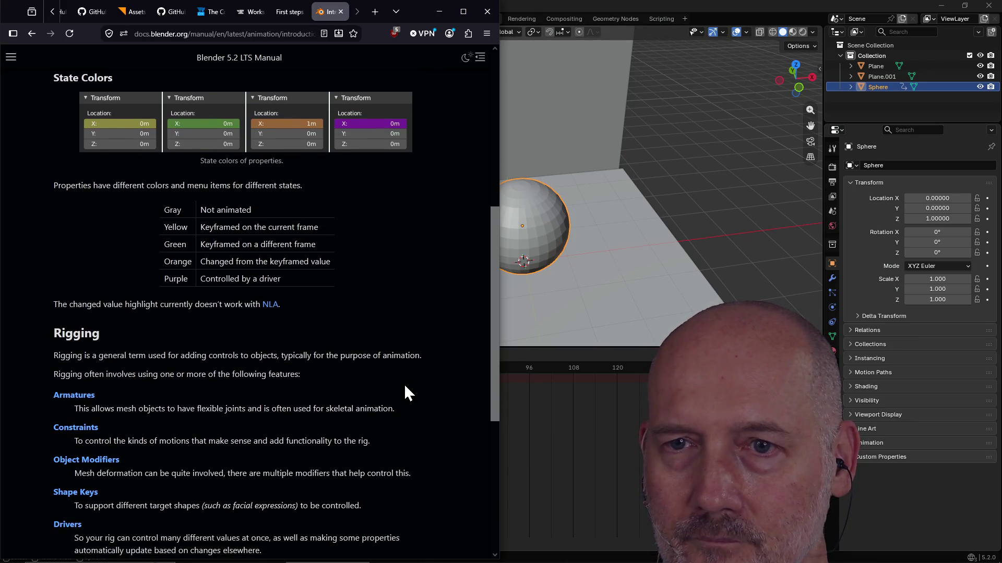
pyautogui.scroll(-2, 405, 383)
pyautogui.scroll(-2, 404, 384)
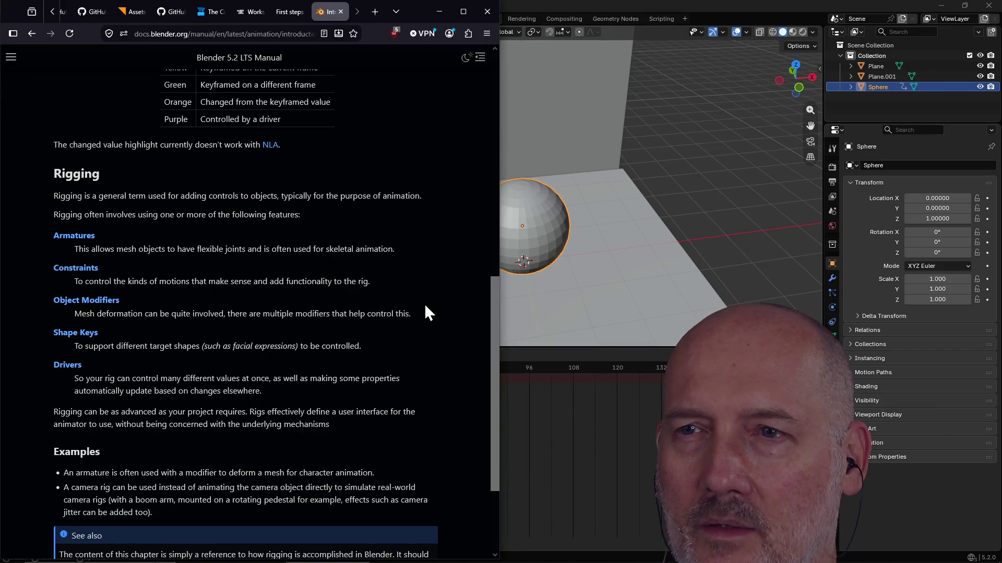
pyautogui.scroll(-3, 425, 306)
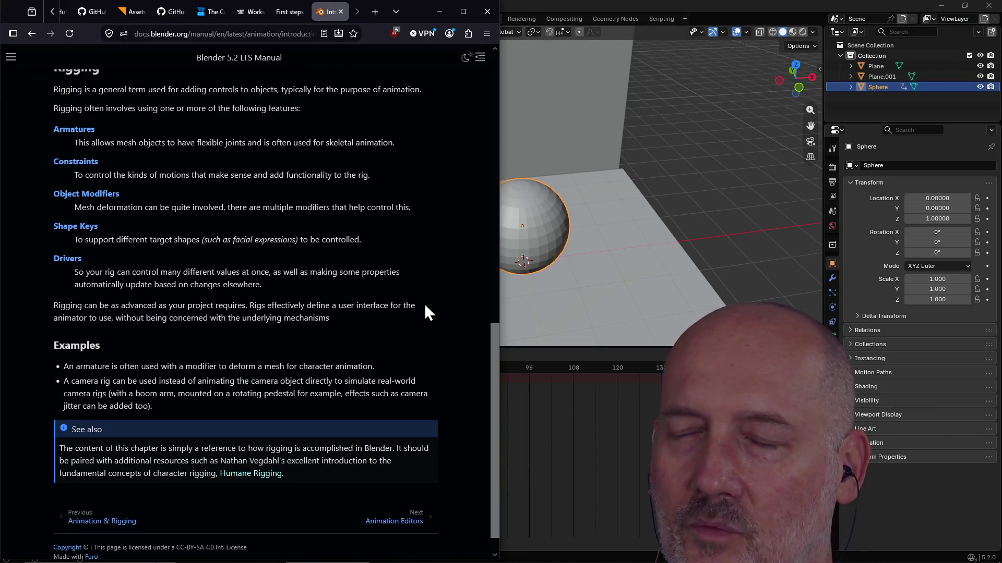
pyautogui.scroll(2, 425, 313)
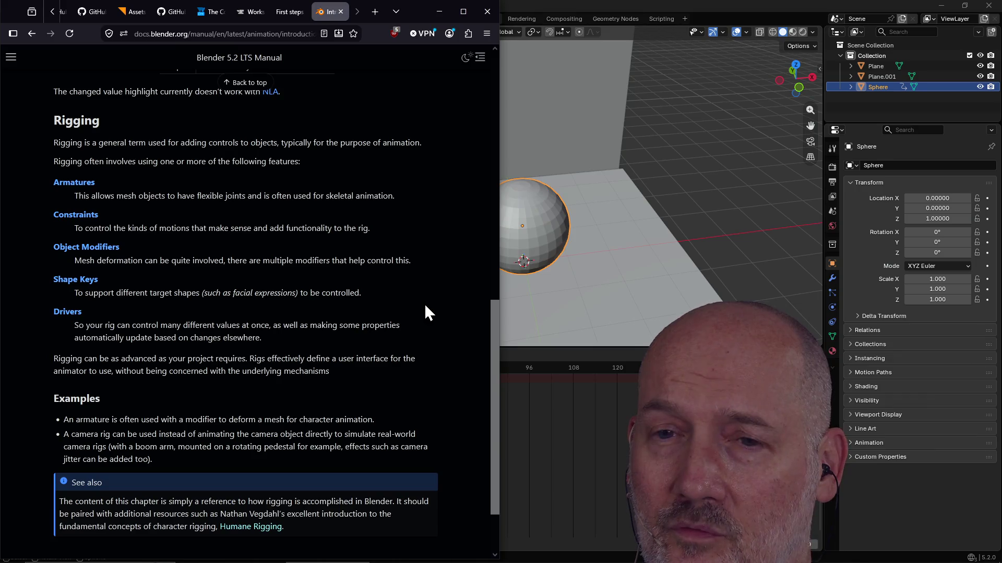
pyautogui.scroll(-2, 424, 313)
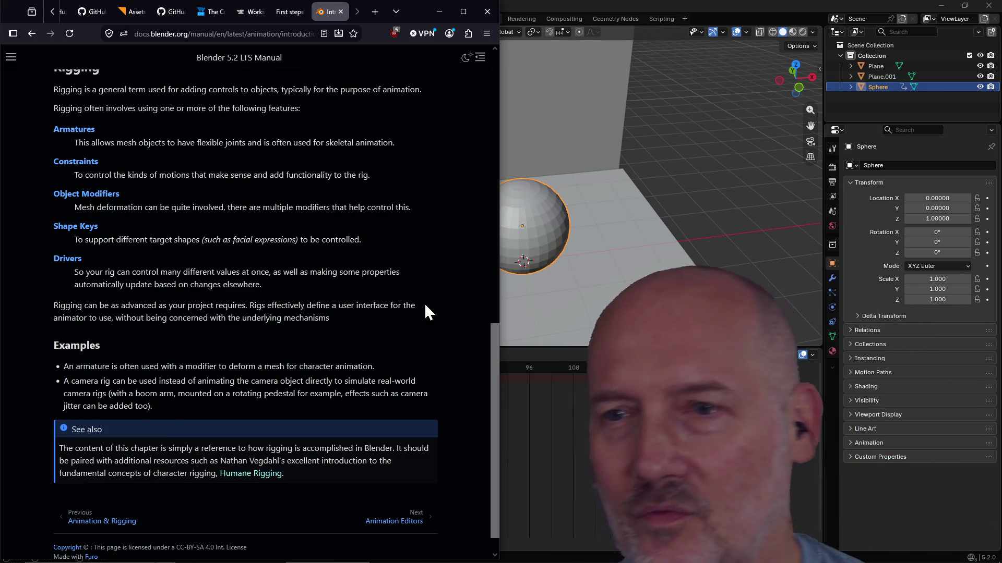
pyautogui.scroll(1, 425, 311)
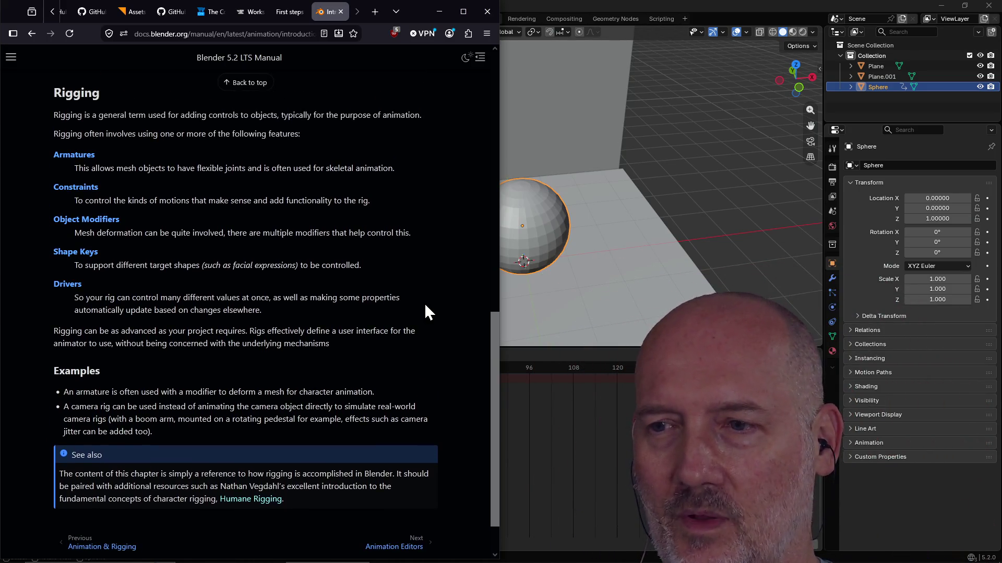
pyautogui.scroll(-2, 425, 311)
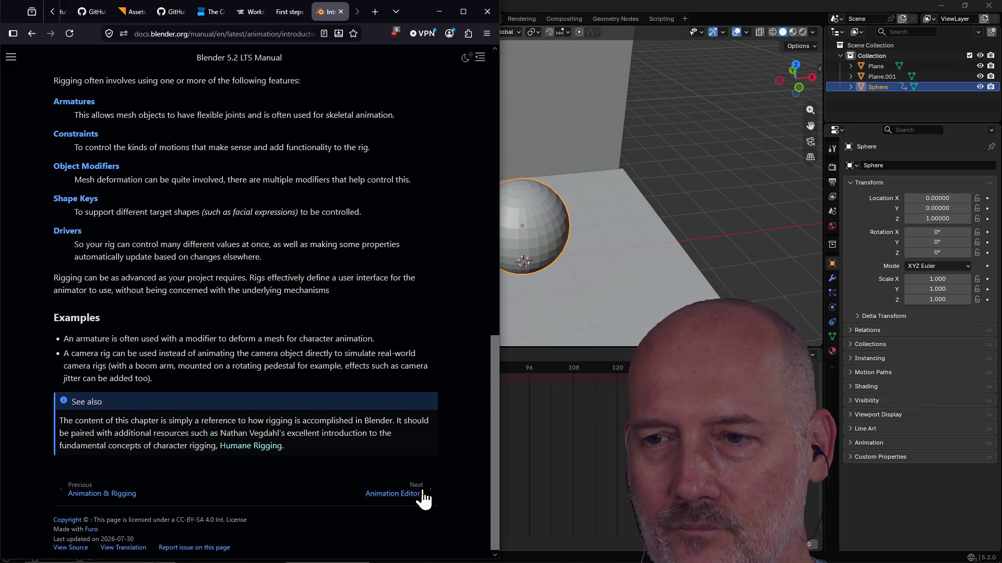
# Step: Open the manual's Animation Editors page to read the Playhead section, then bring Blender back to the front
pyautogui.click(395, 494)
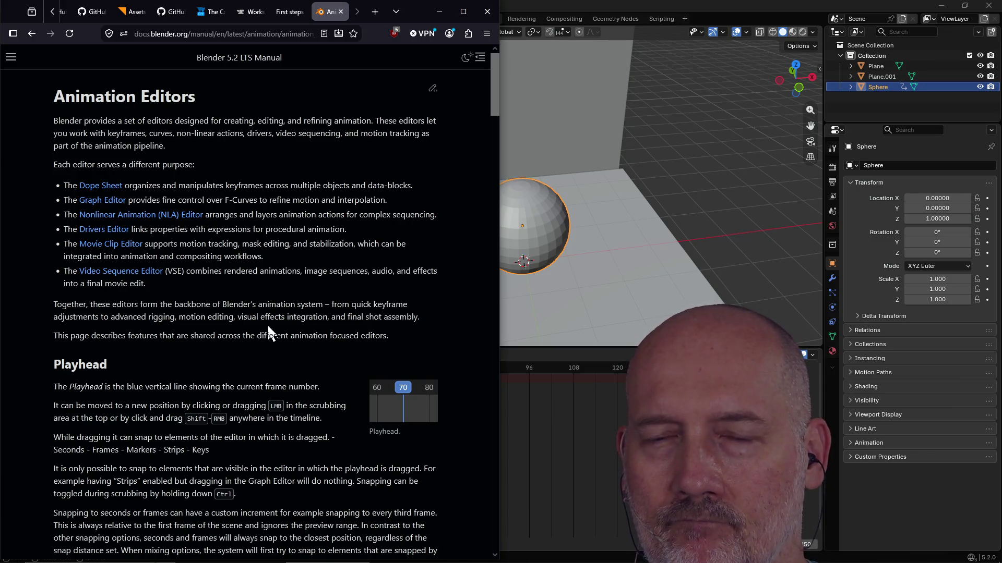
pyautogui.scroll(-2, 273, 315)
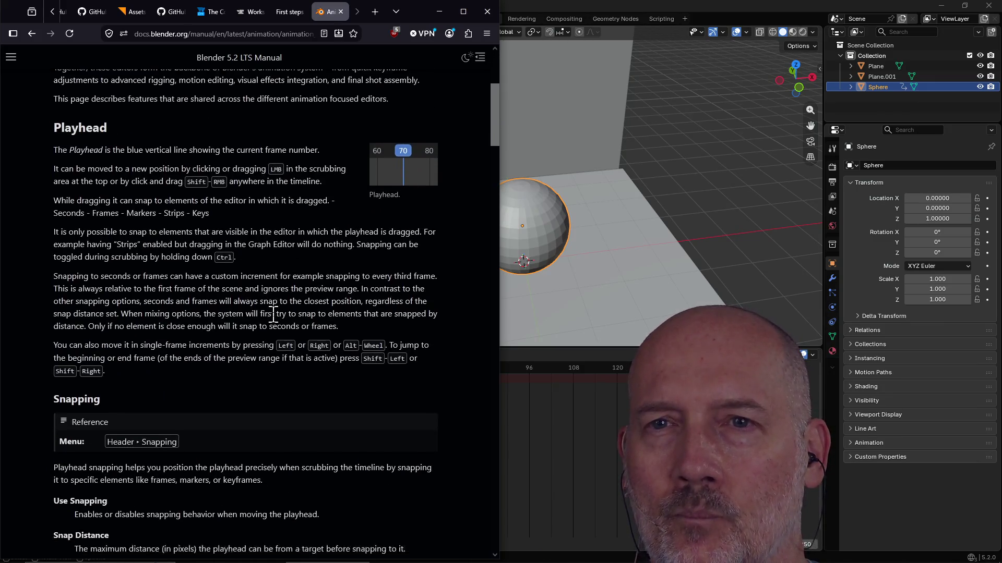
pyautogui.scroll(-2, 272, 315)
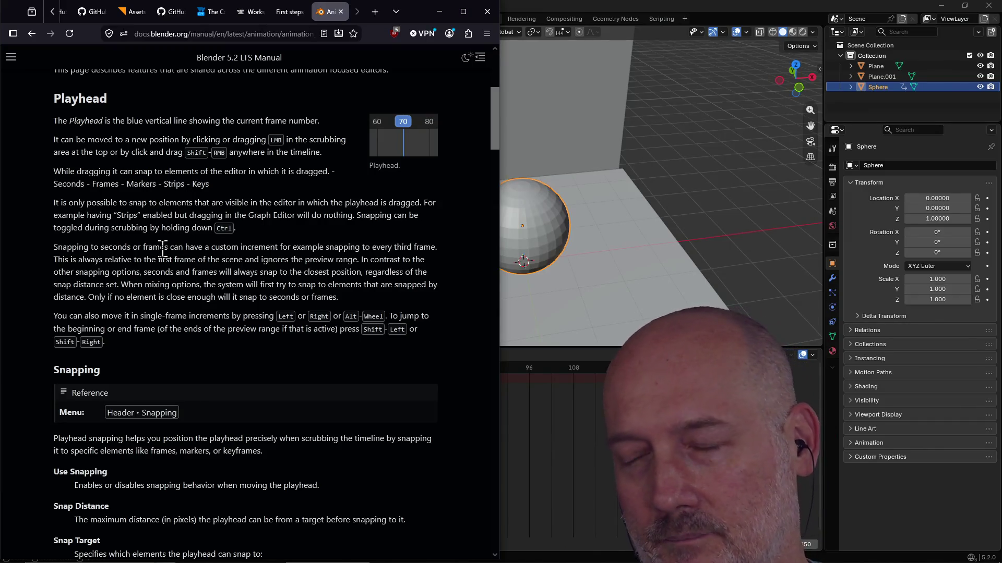
pyautogui.click(550, 10)
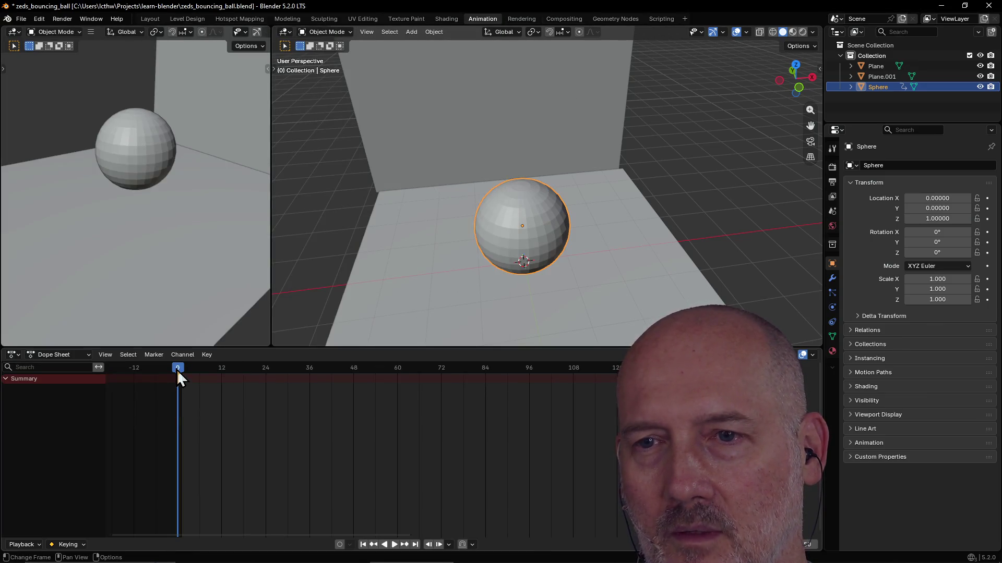
# Step: Keyframe the sphere raised to Z 2.68254 at frame 7
pyautogui.moveTo(176, 369); pyautogui.dragTo(205, 374)
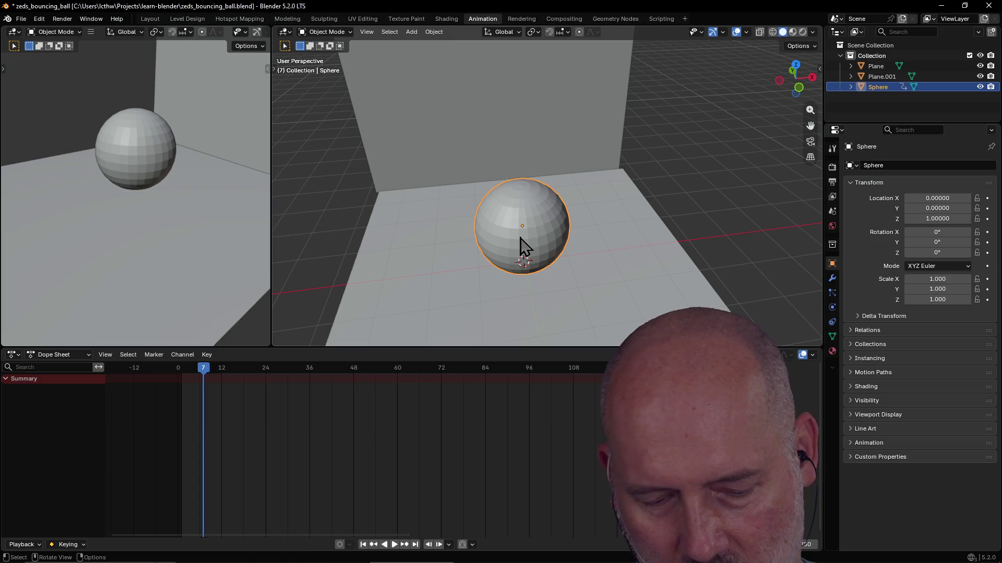
pyautogui.press('g')
pyautogui.press('z')
pyautogui.click(525, 167)
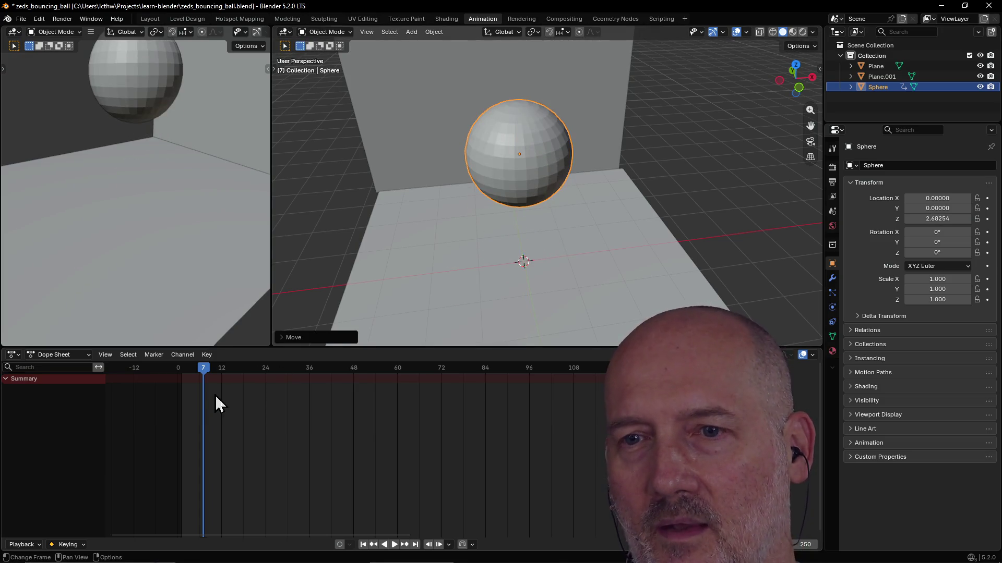
pyautogui.press('i')
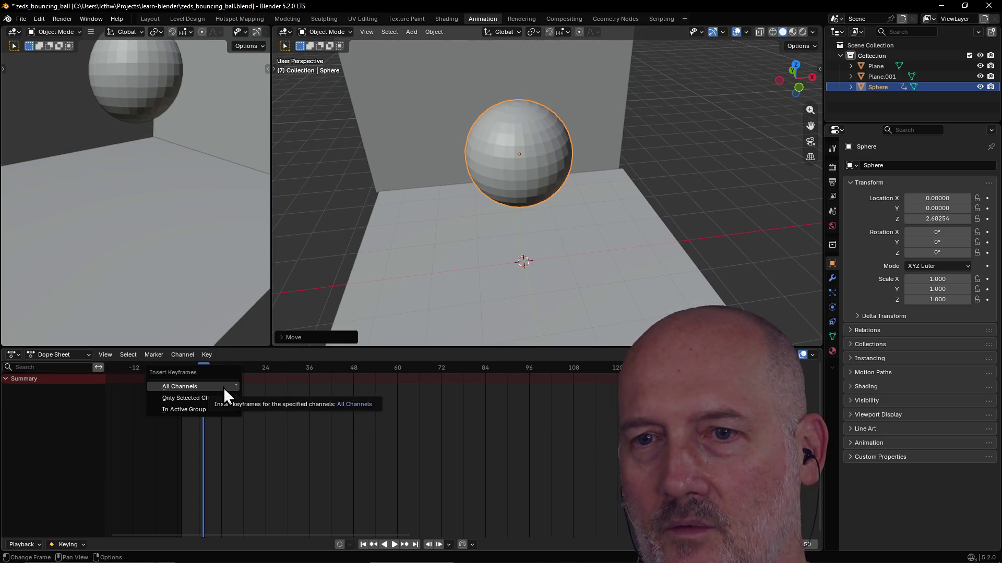
pyautogui.press('Escape')
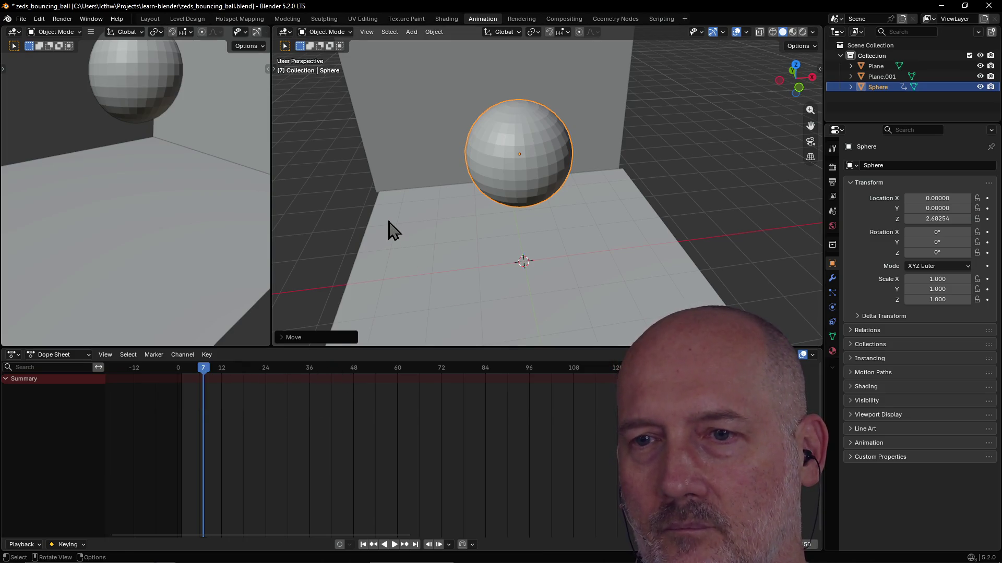
pyautogui.press('i')
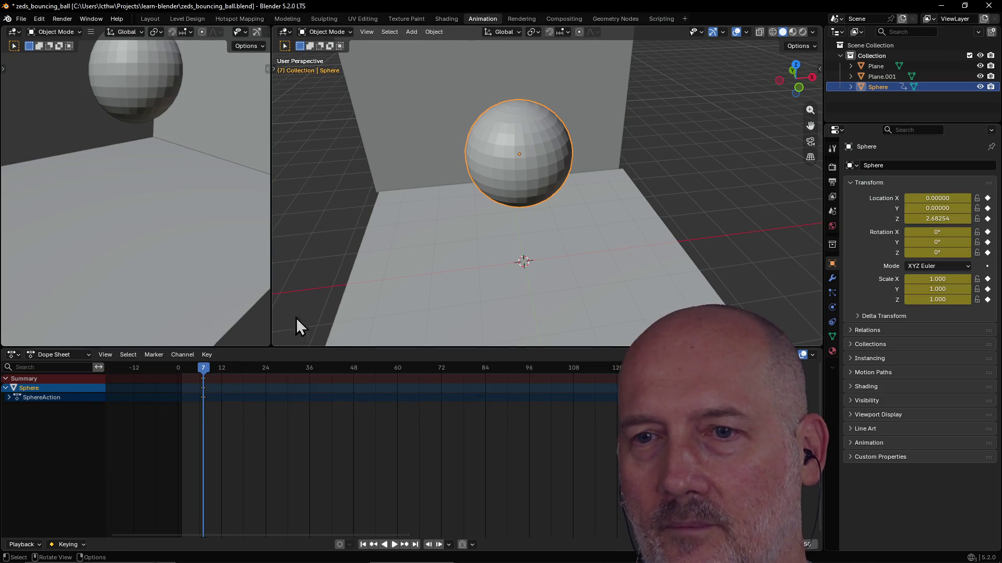
# Step: Keyframe the sphere raised higher to Z 4.61627 at frame 19
pyautogui.moveTo(204, 370); pyautogui.dragTo(248, 369)
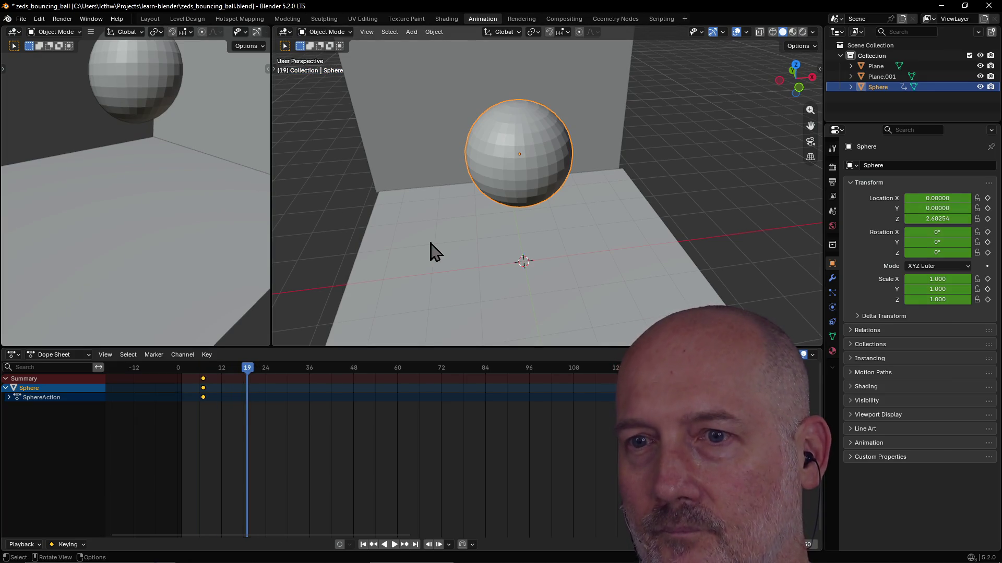
pyautogui.scroll(-4, 525, 163)
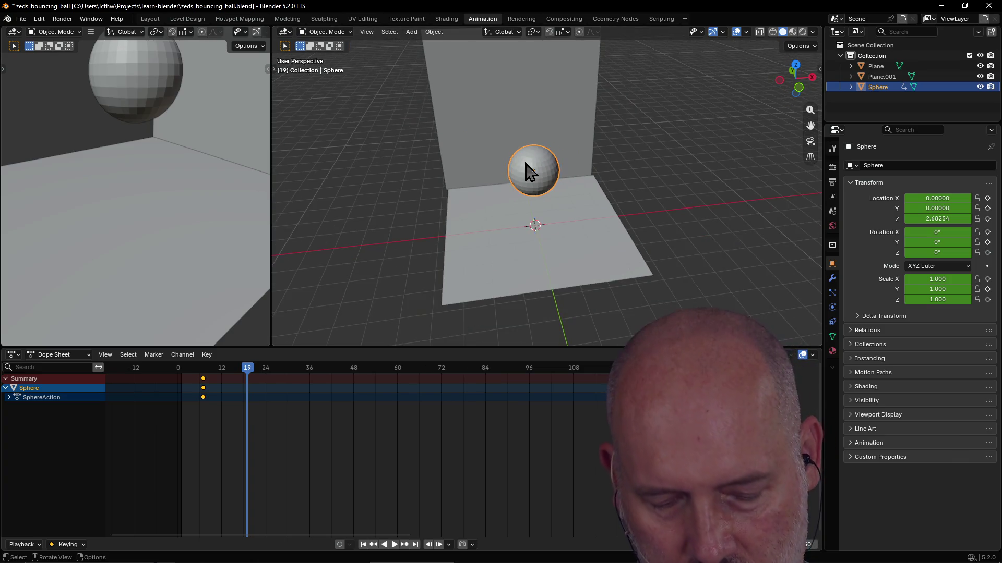
pyautogui.press('g')
pyautogui.press('z')
pyautogui.click(526, 125)
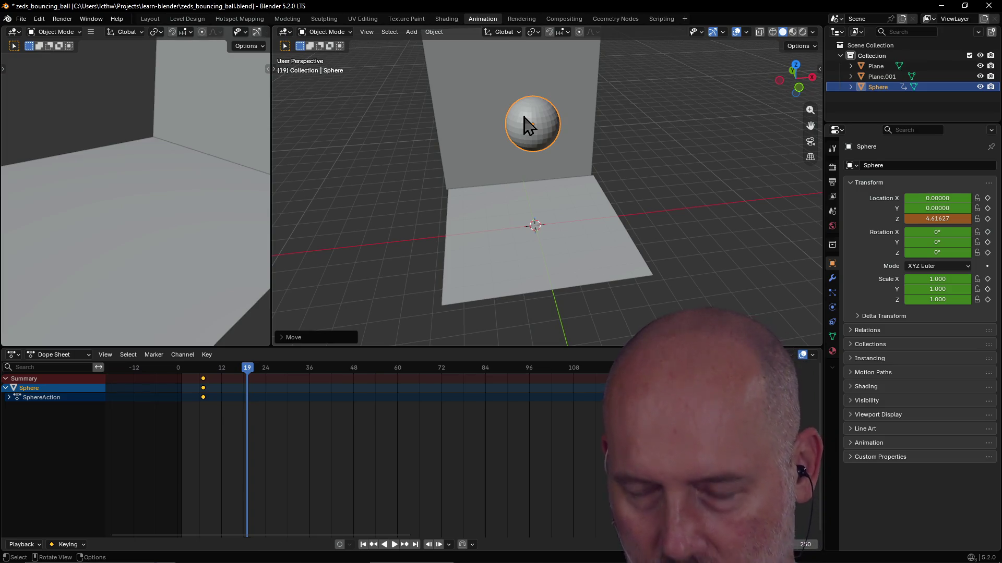
pyautogui.press('i')
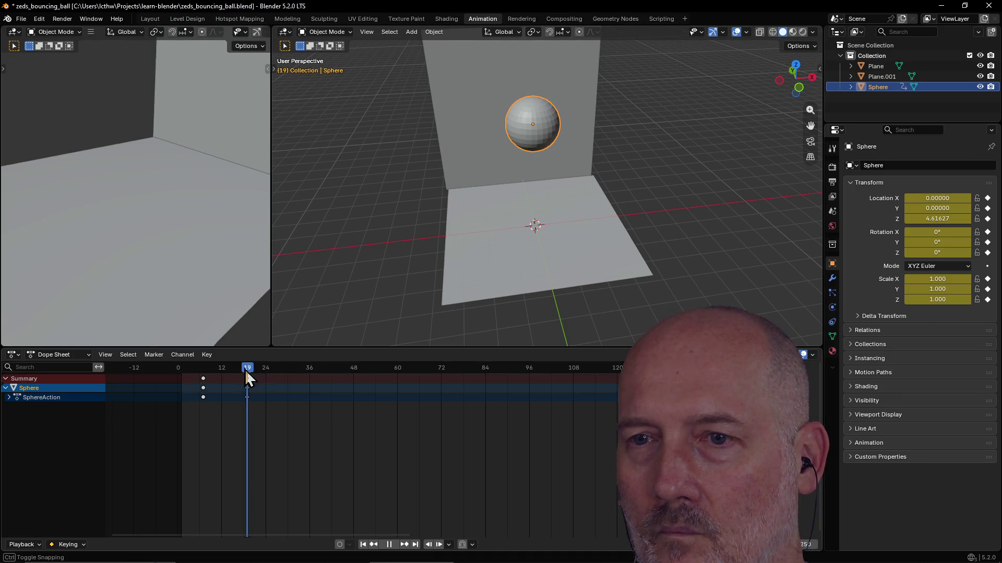
# Step: Play and scrub the animation from frame 0 to 19 to watch the sphere rise
pyautogui.moveTo(245, 370); pyautogui.dragTo(142, 371)
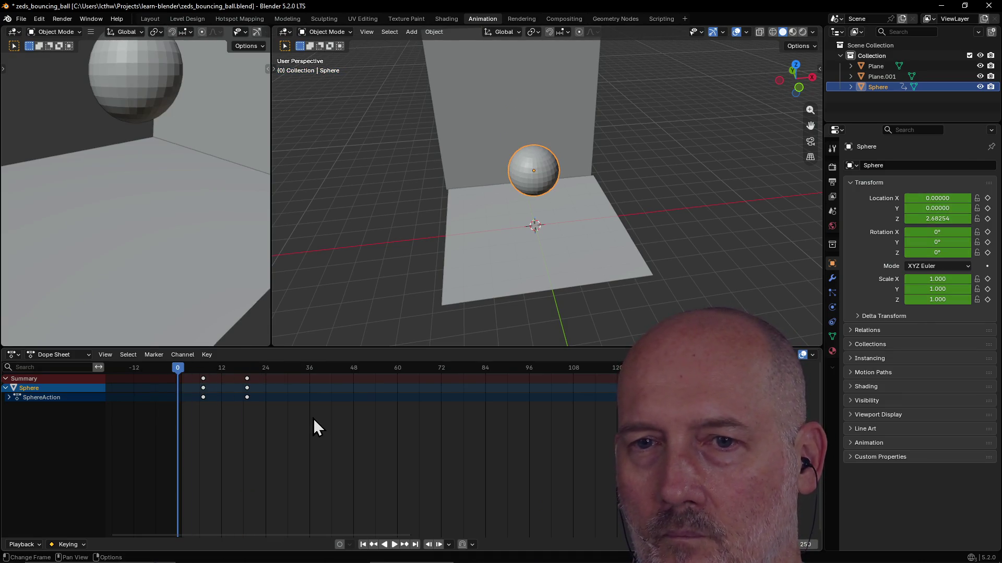
pyautogui.press('space')
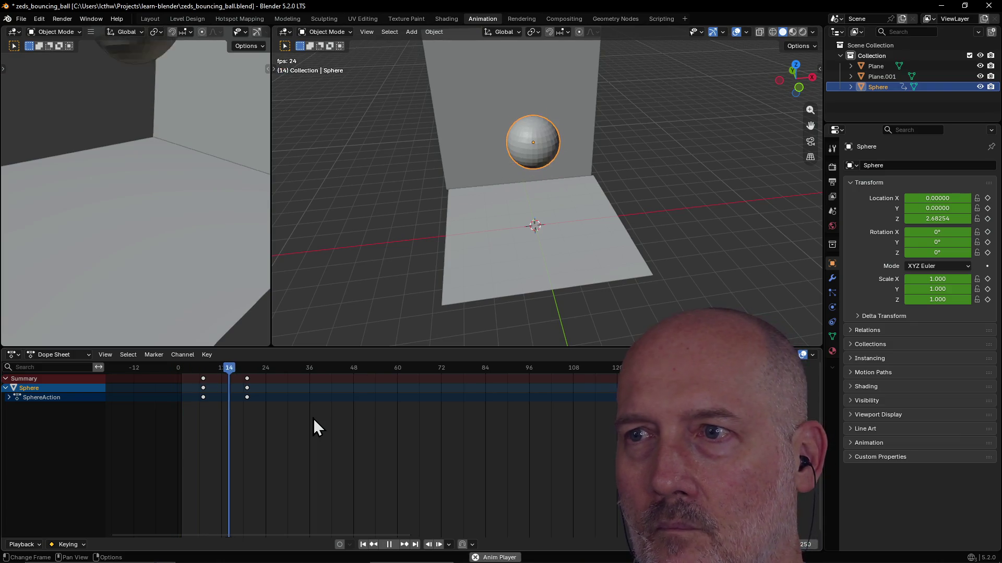
pyautogui.press('space')
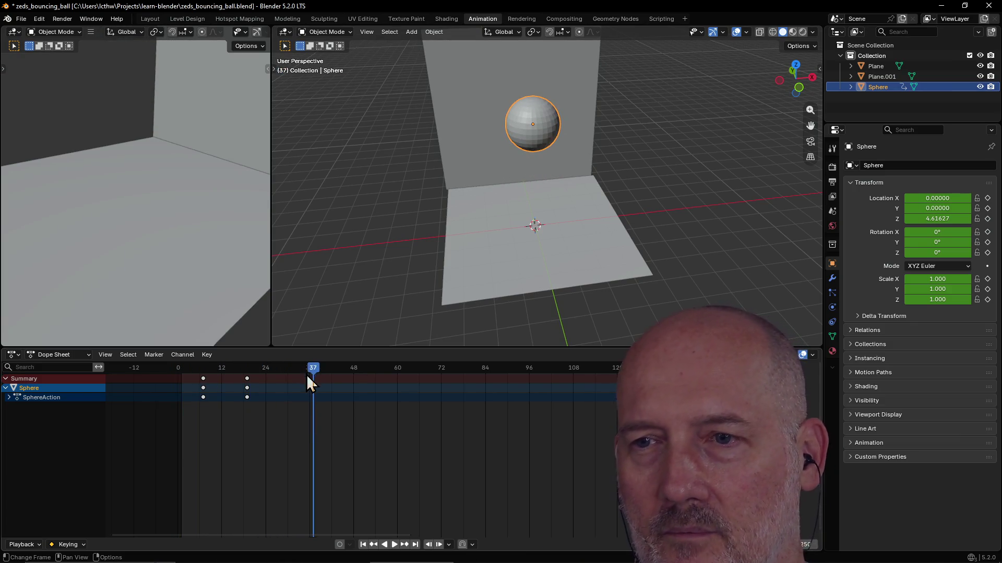
pyautogui.moveTo(307, 375); pyautogui.dragTo(136, 370)
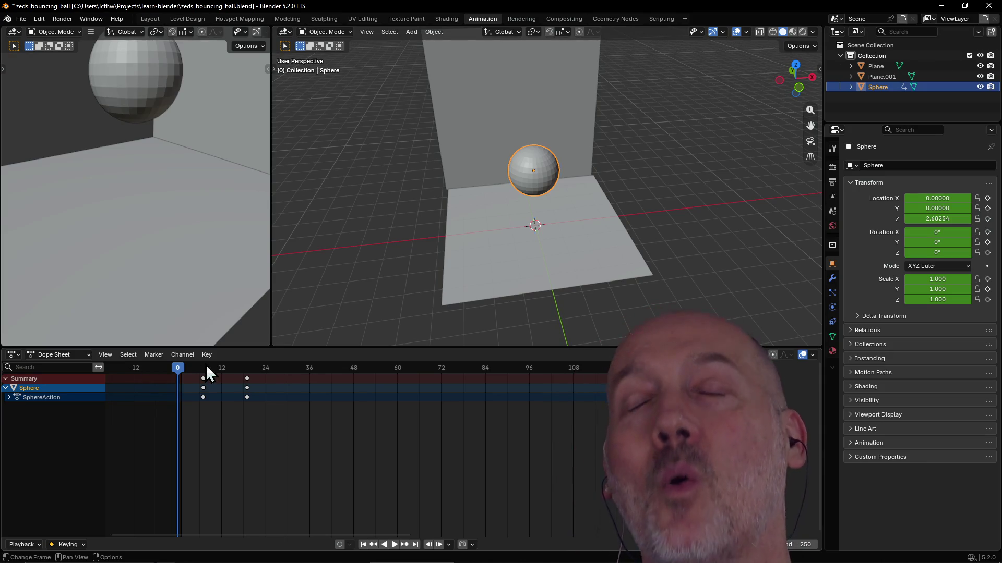
pyautogui.moveTo(180, 371); pyautogui.dragTo(246, 374)
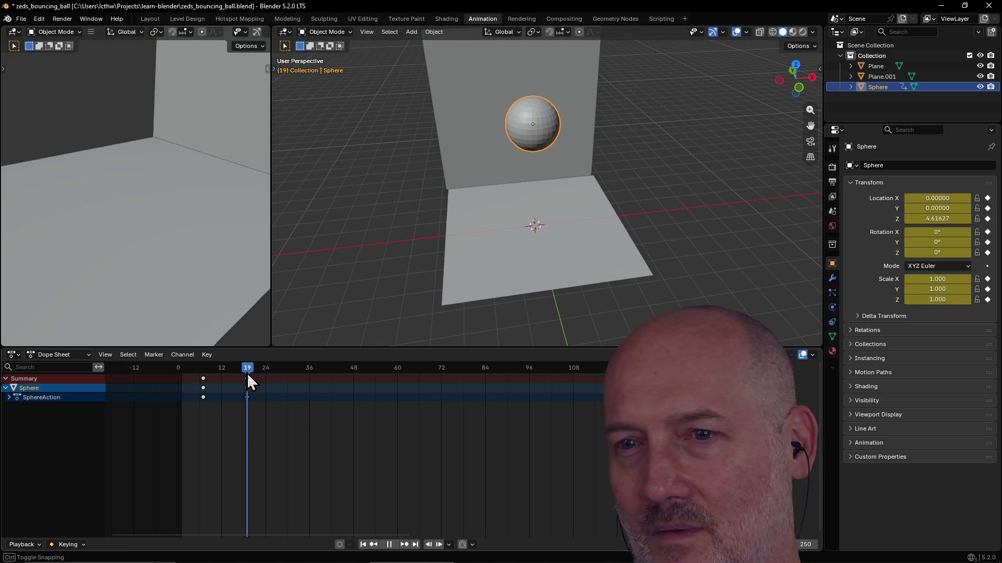
pyautogui.moveTo(246, 374)
pyautogui.mouseDown()
pyautogui.moveTo(191, 379)
pyautogui.moveTo(249, 374)
pyautogui.mouseUp()
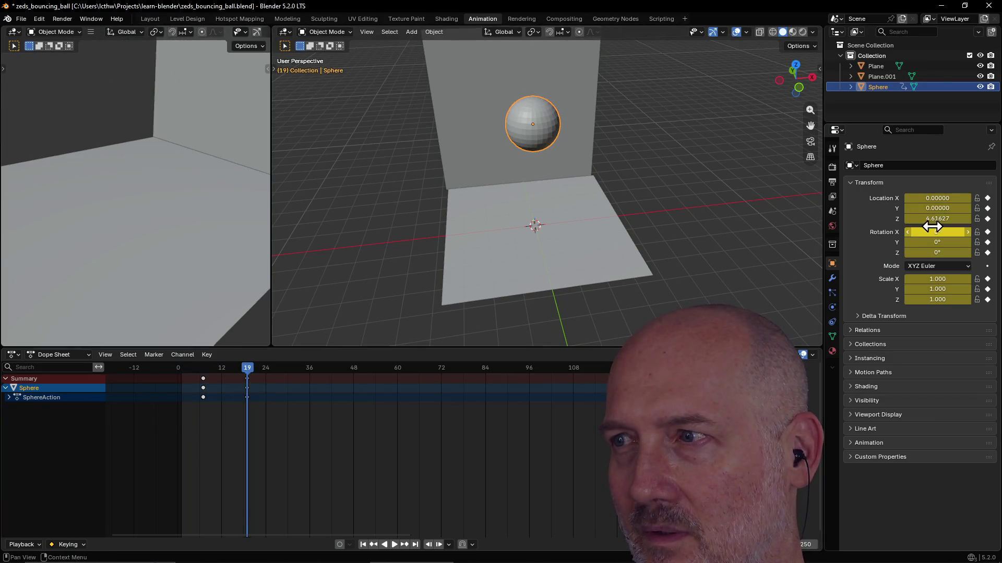
# Step: Nudge Location Z, check frames 12 and 19, then switch back to the manual in the browser
pyautogui.moveTo(936, 218); pyautogui.dragTo(917, 218)
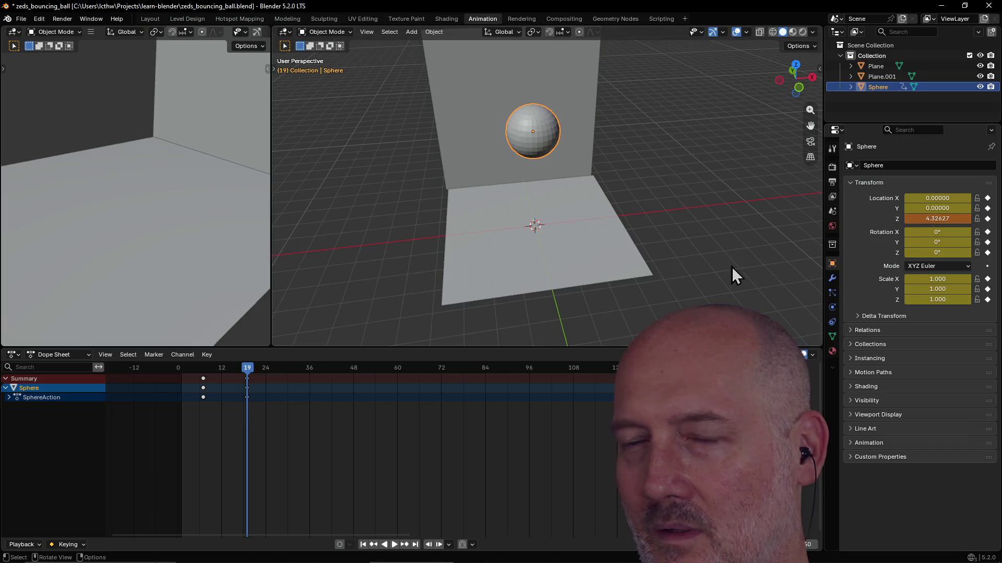
pyautogui.press('i')
pyautogui.click(224, 371)
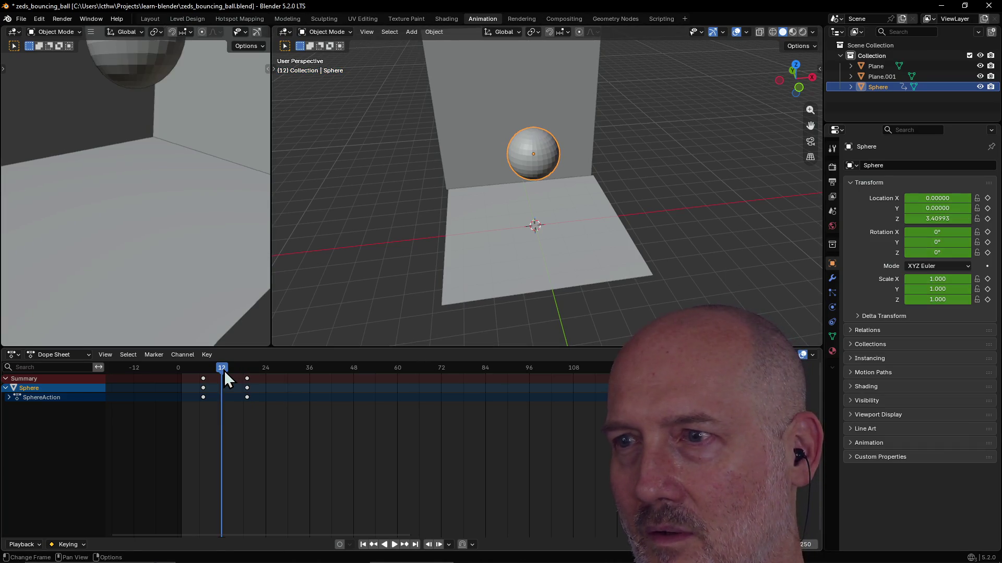
pyautogui.click(247, 376)
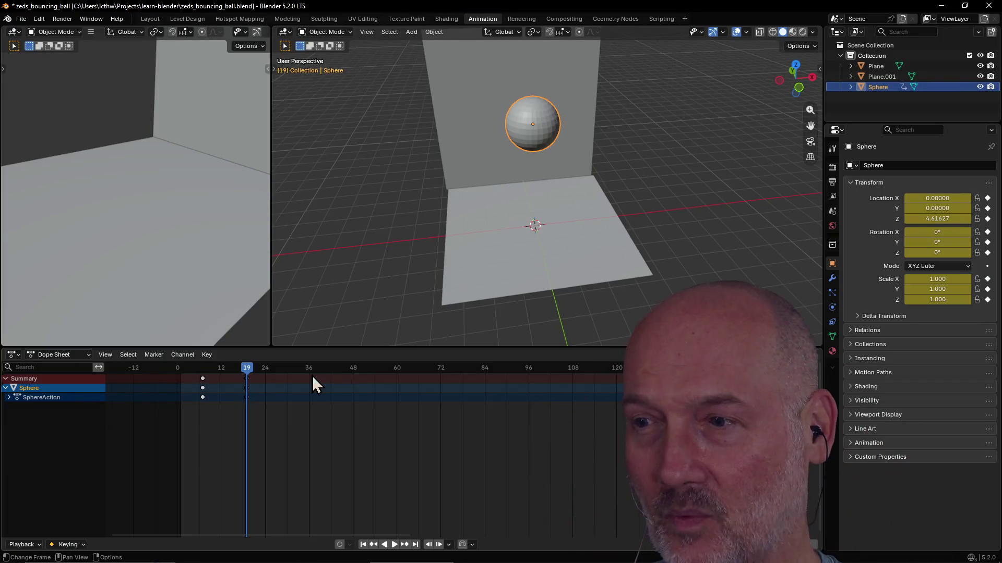
pyautogui.hotkey('alt', 'Tab')
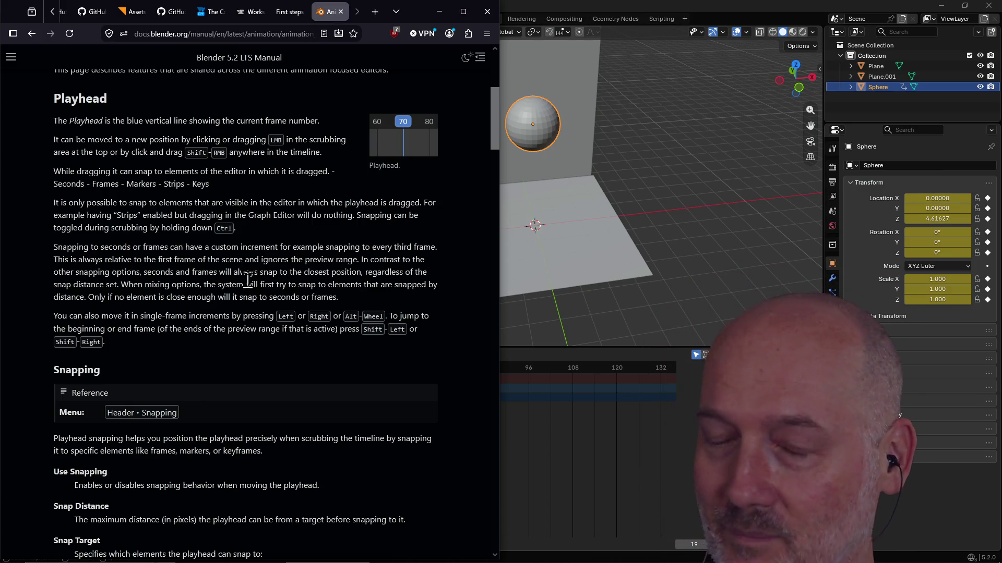
pyautogui.scroll(-3, 225, 321)
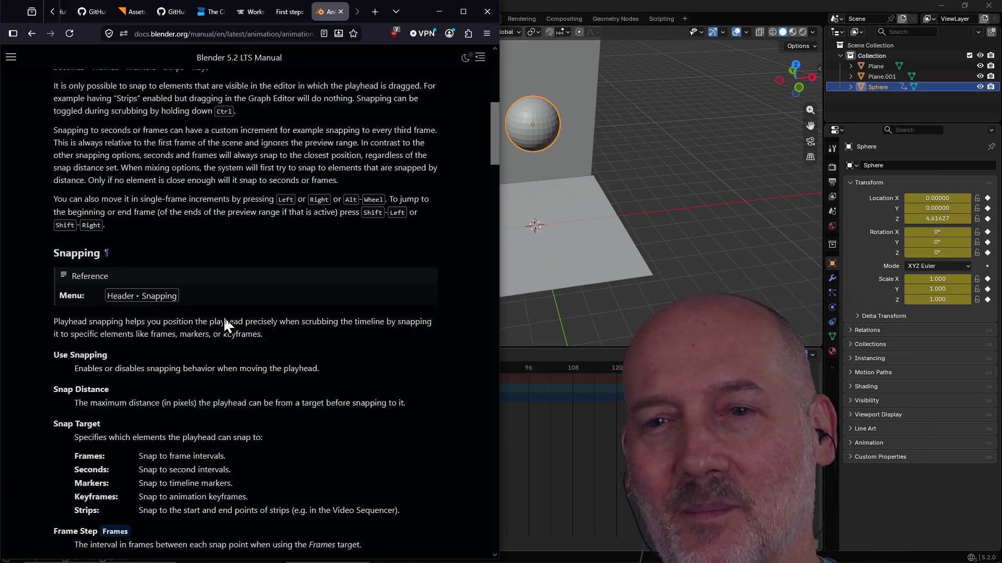
pyautogui.scroll(-1, 278, 315)
pyautogui.scroll(-1, 277, 315)
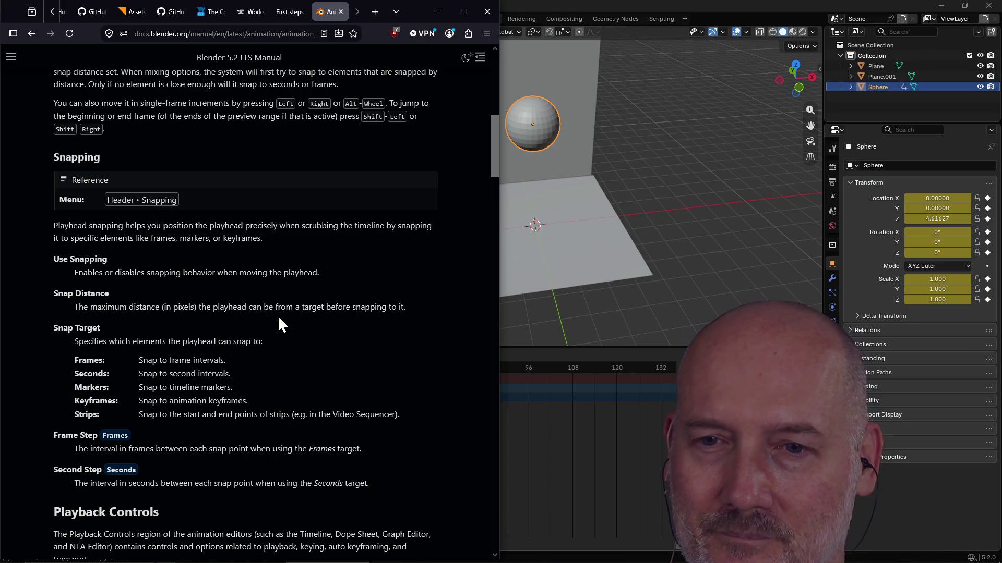
pyautogui.scroll(-2, 277, 320)
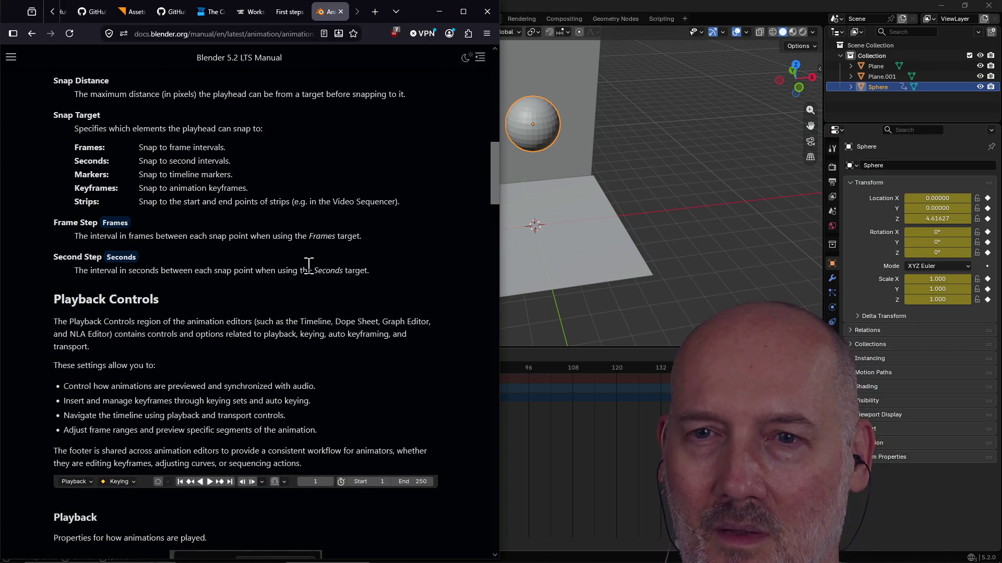
pyautogui.scroll(3, 309, 265)
pyautogui.scroll(-3, 310, 265)
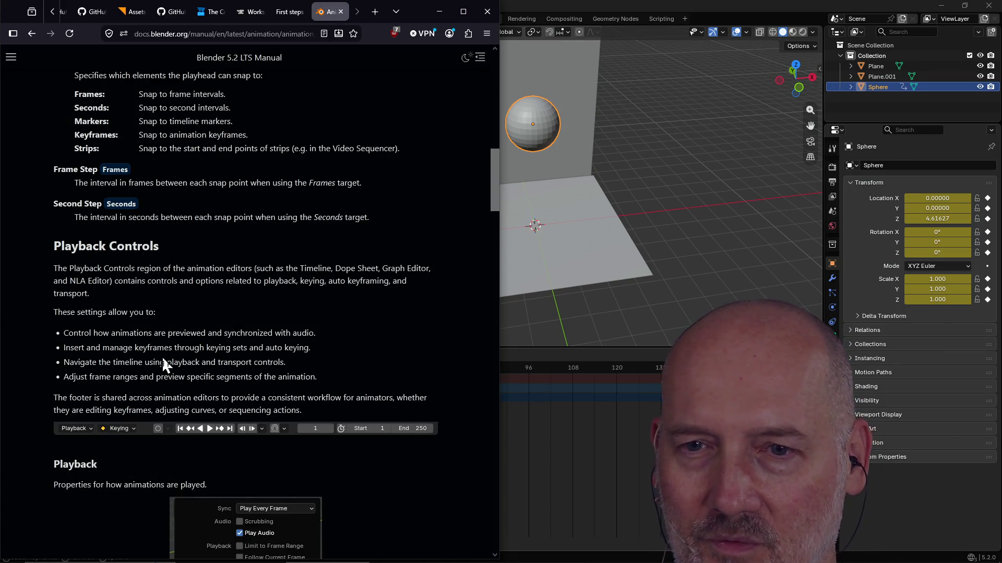
pyautogui.scroll(-2, 163, 348)
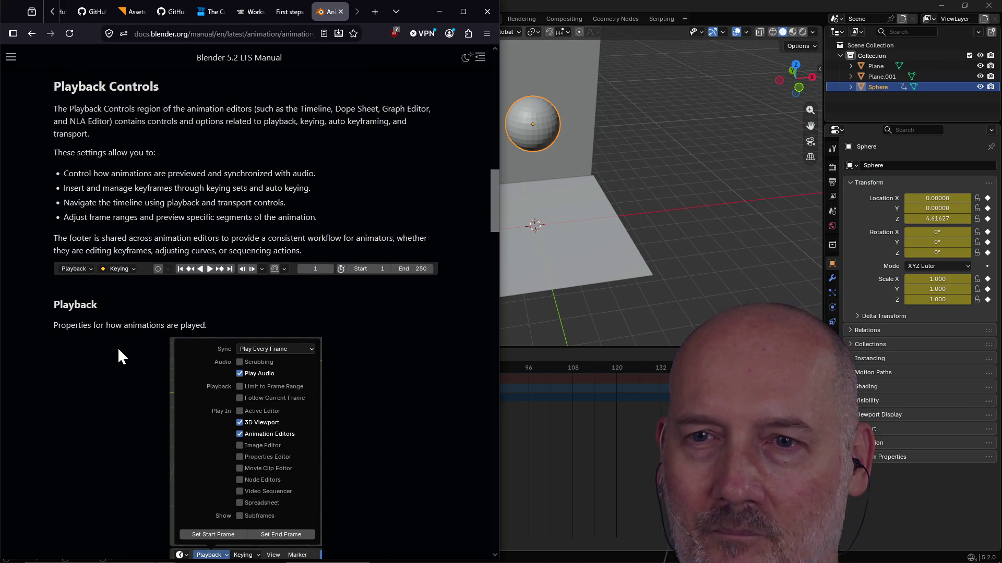
pyautogui.scroll(-2, 97, 425)
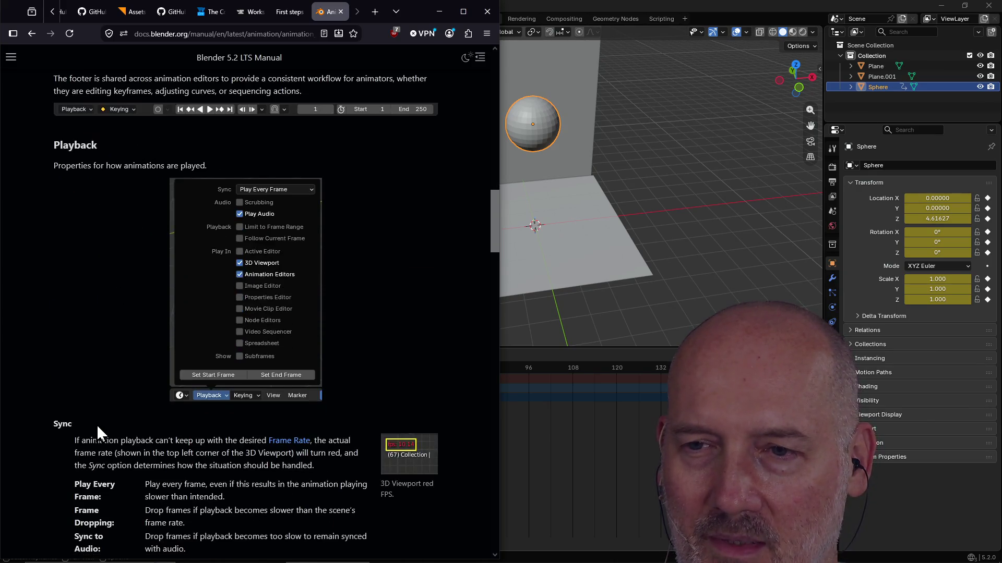
pyautogui.scroll(-2, 204, 397)
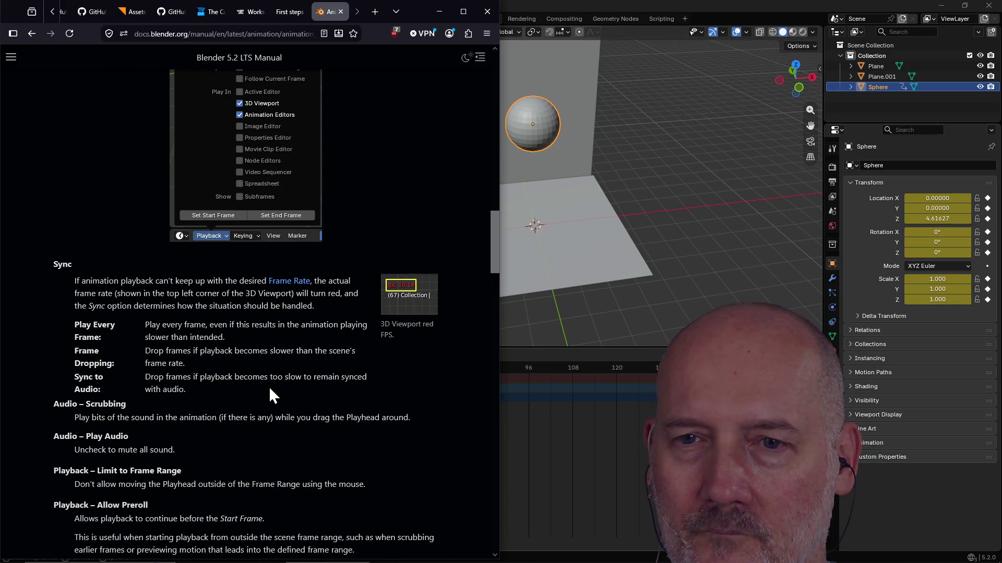
pyautogui.scroll(-2, 269, 386)
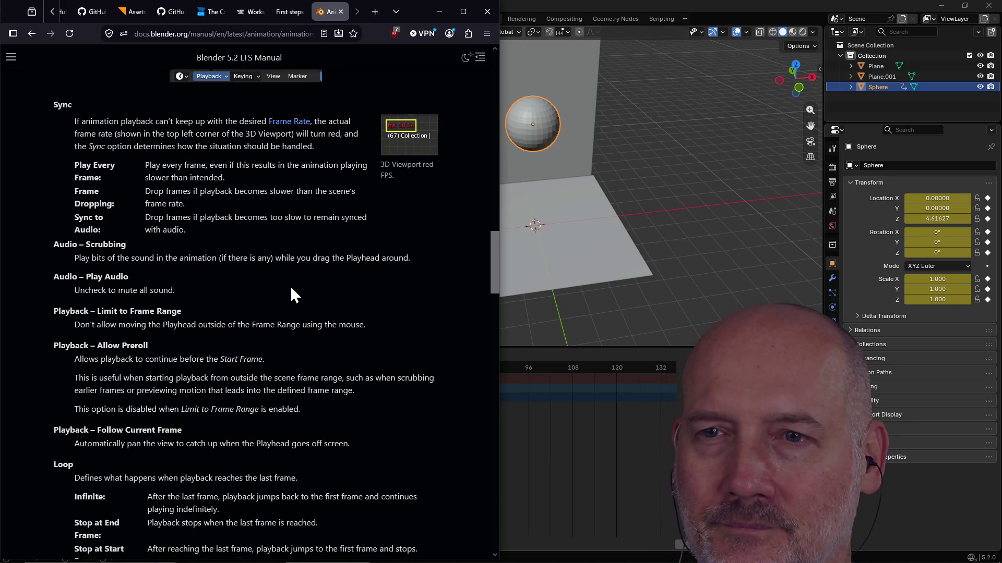
pyautogui.scroll(-1, 265, 307)
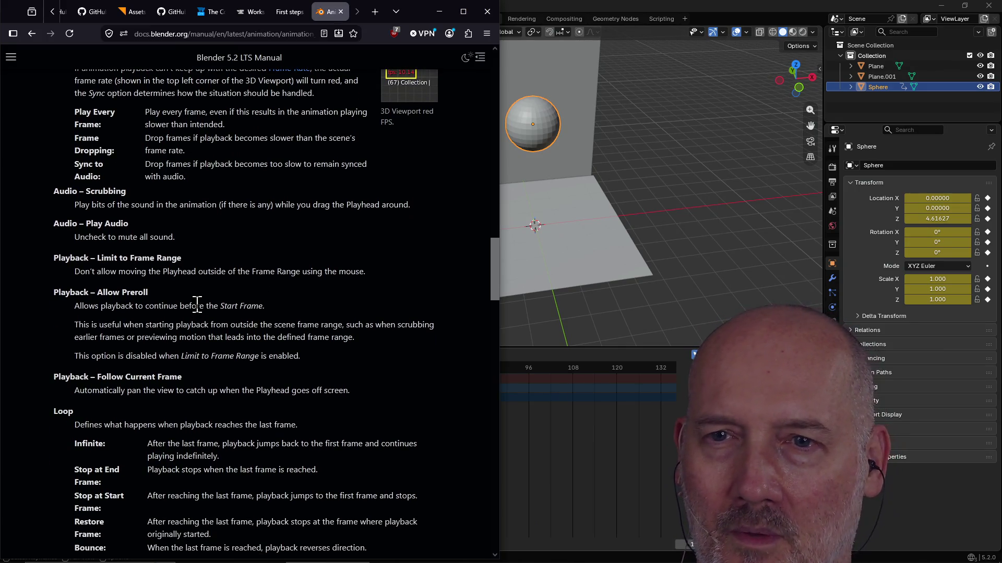
pyautogui.scroll(-1, 314, 309)
pyautogui.scroll(-1, 314, 308)
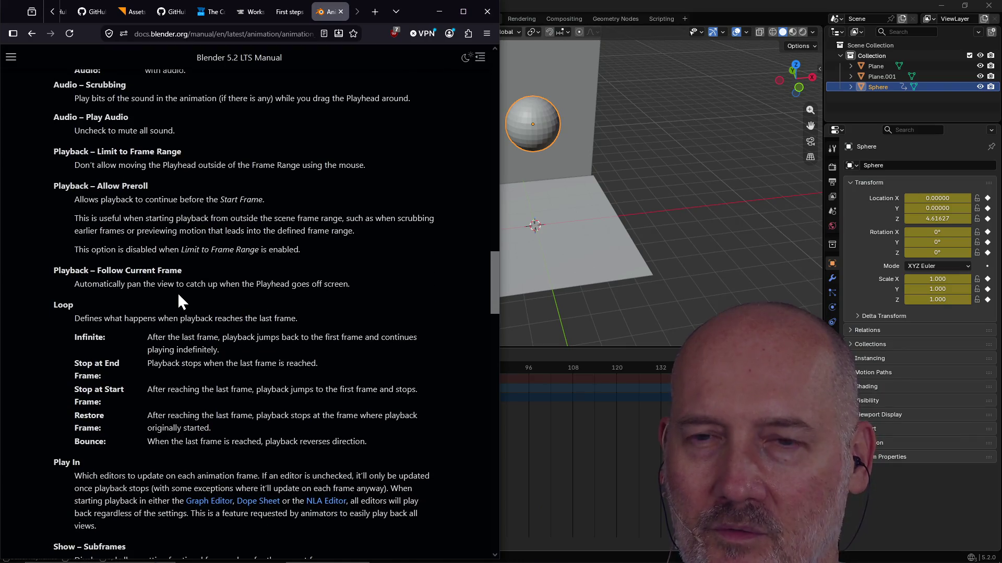
pyautogui.scroll(-1, 258, 283)
pyautogui.scroll(-1, 258, 284)
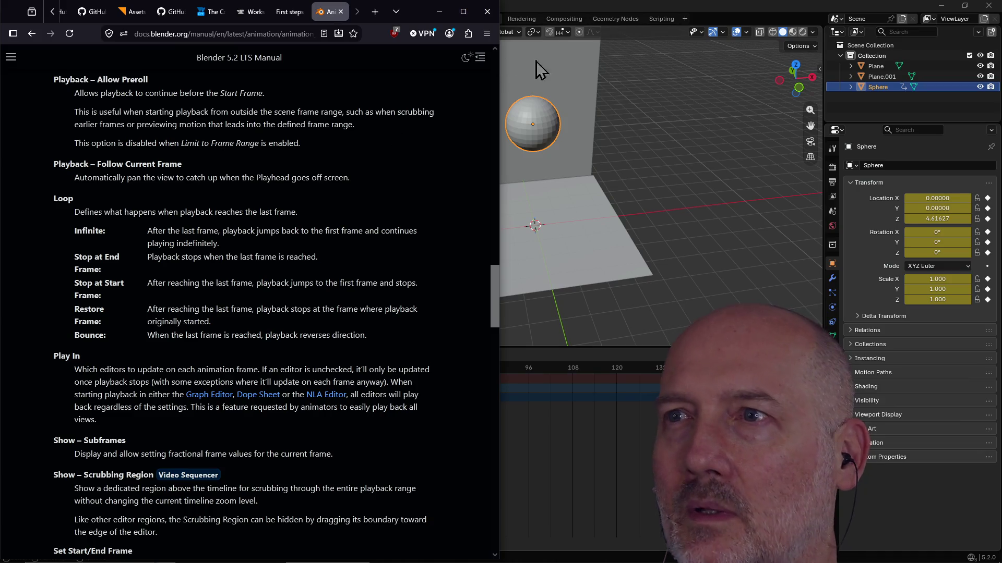
# Step: Bring the Blender window back to the front after reading the Loop options
pyautogui.click(588, 11)
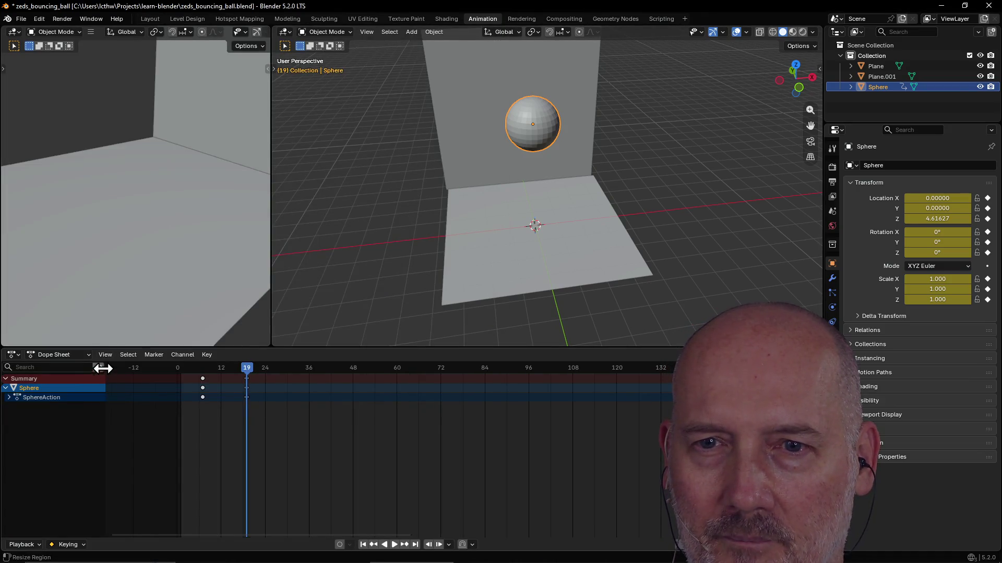
# Step: Look over the Dope Sheet View menu, dismiss it and switch back to the manual
pyautogui.click(107, 356)
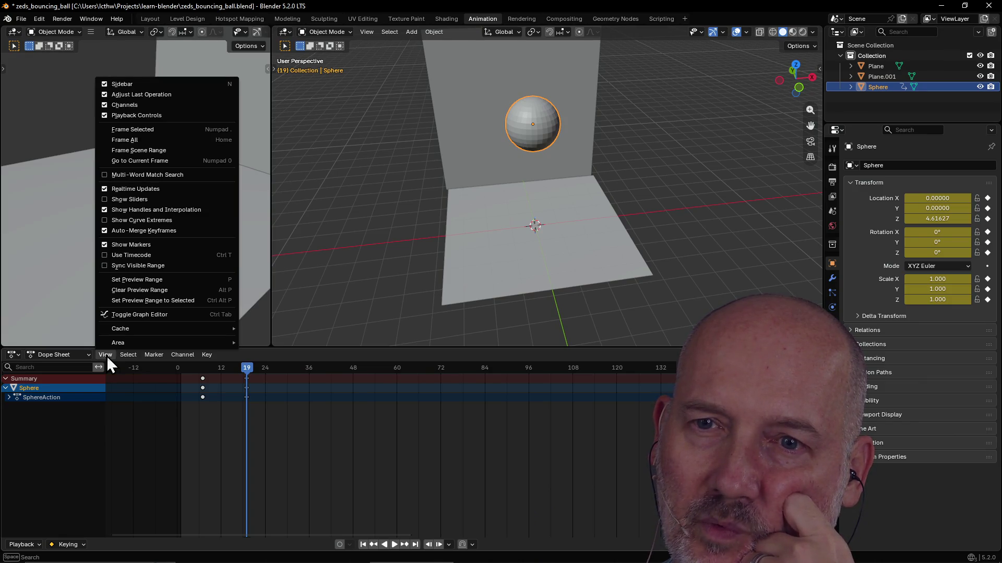
pyautogui.press('Escape')
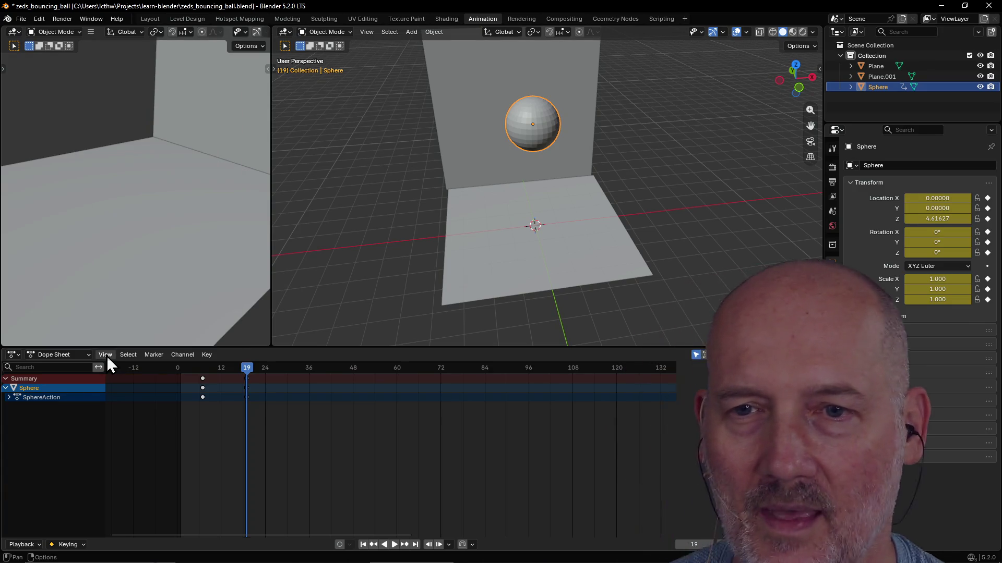
pyautogui.hotkey('alt', 'Tab')
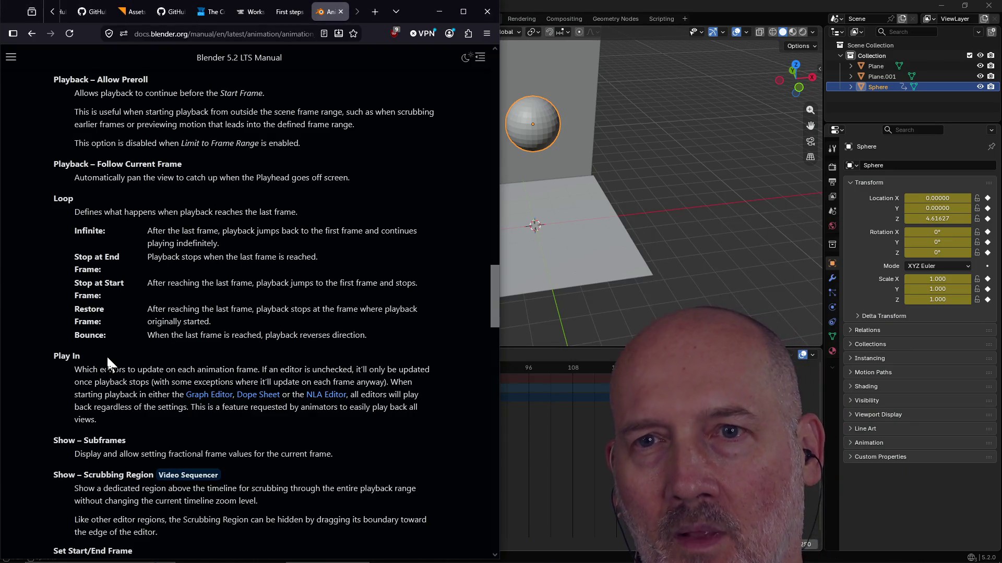
pyautogui.scroll(3, 202, 312)
pyautogui.scroll(4, 203, 312)
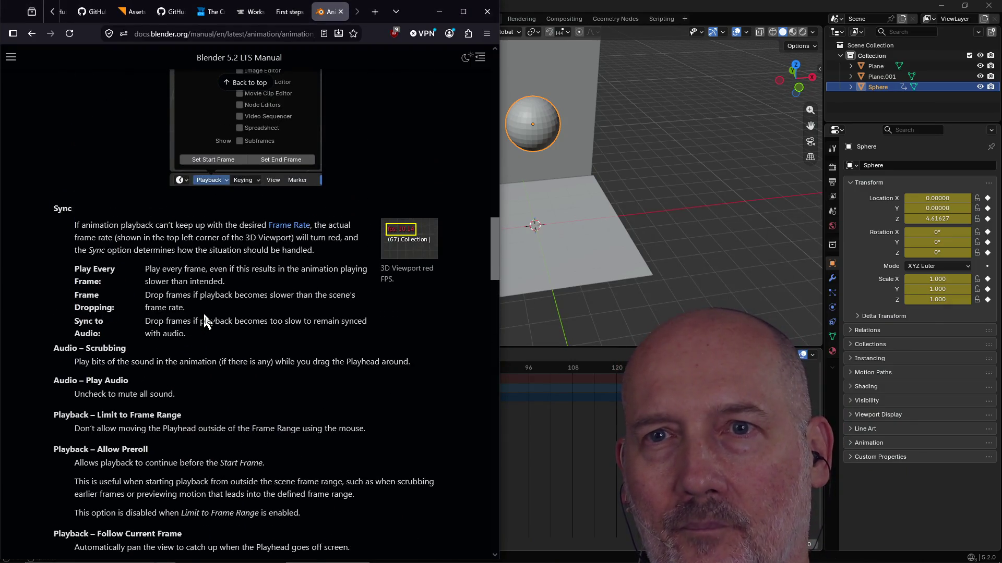
pyautogui.scroll(3, 203, 312)
pyautogui.scroll(2, 203, 312)
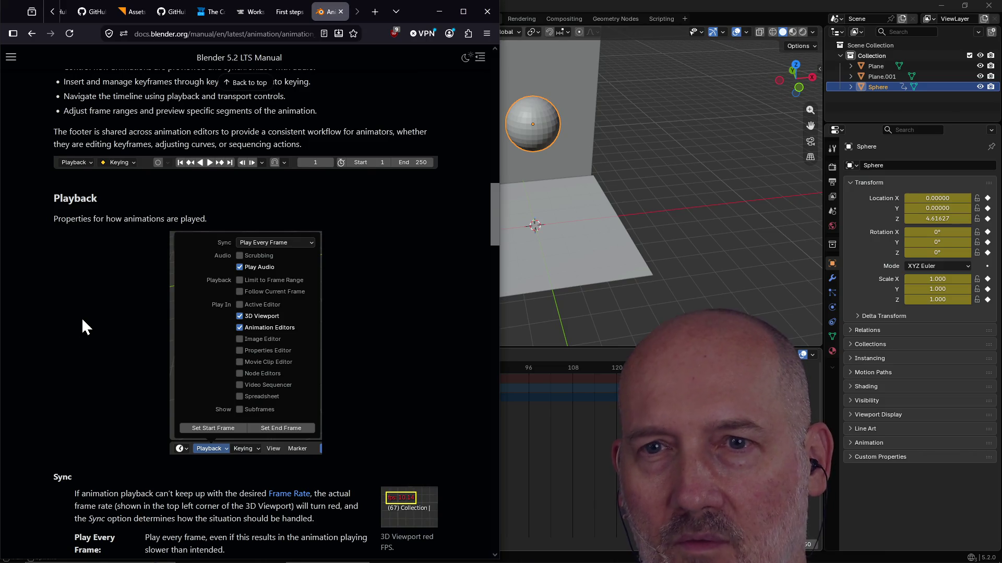
pyautogui.scroll(-1, 82, 319)
pyautogui.scroll(-1, 82, 319)
pyautogui.scroll(-2, 82, 318)
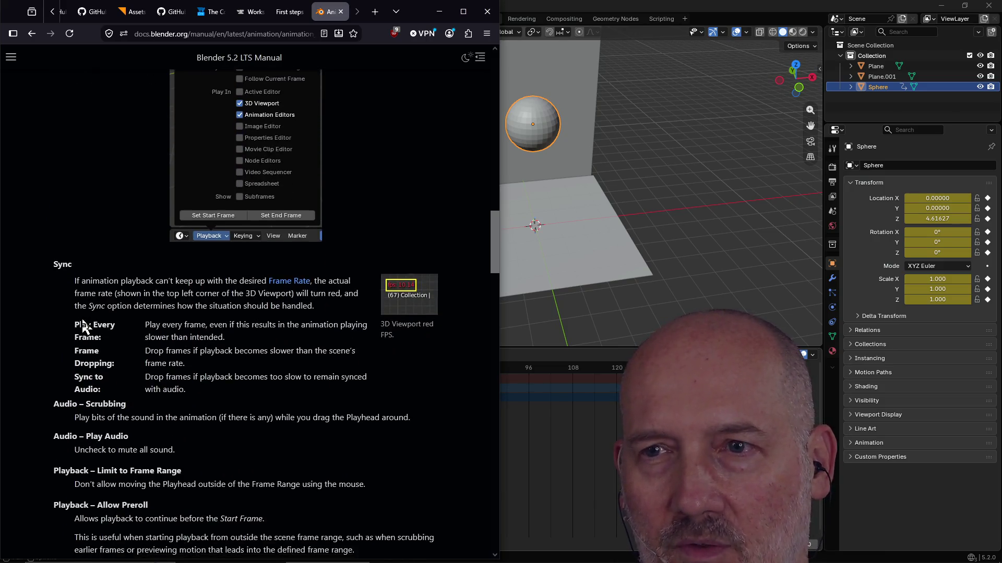
pyautogui.scroll(2, 82, 317)
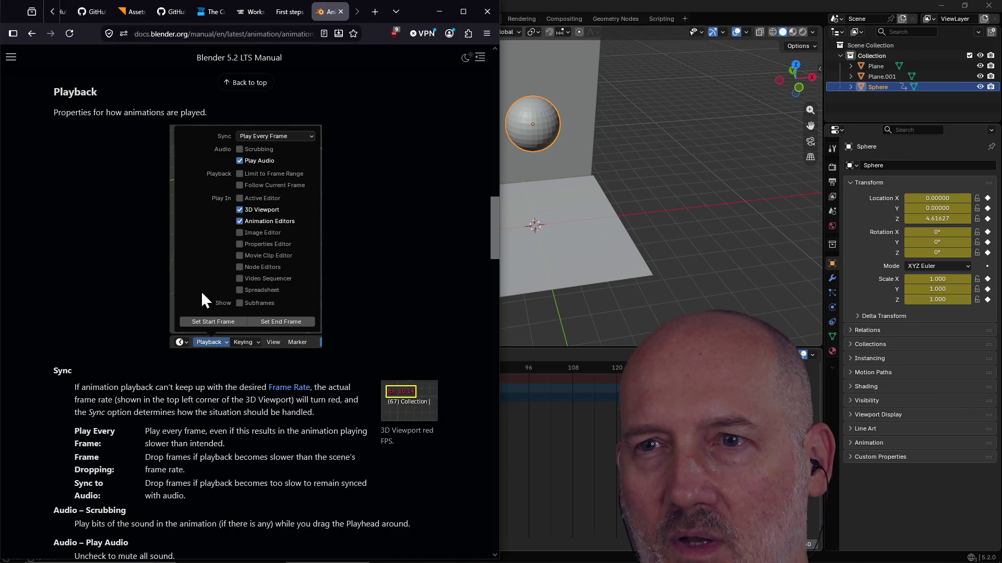
pyautogui.scroll(-1, 100, 313)
pyautogui.scroll(-2, 76, 405)
pyautogui.scroll(-1, 76, 406)
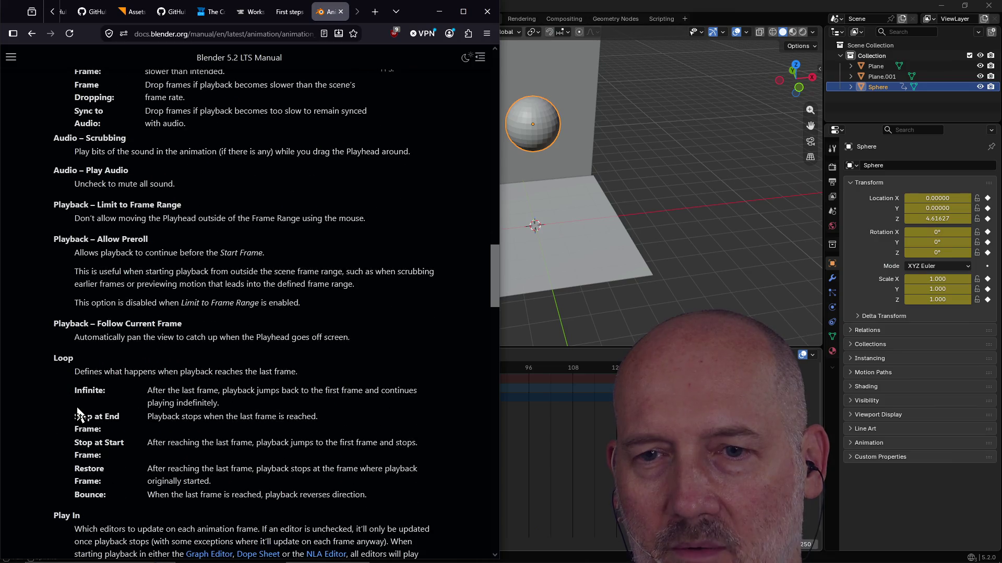
pyautogui.scroll(3, 110, 332)
pyautogui.scroll(1, 136, 302)
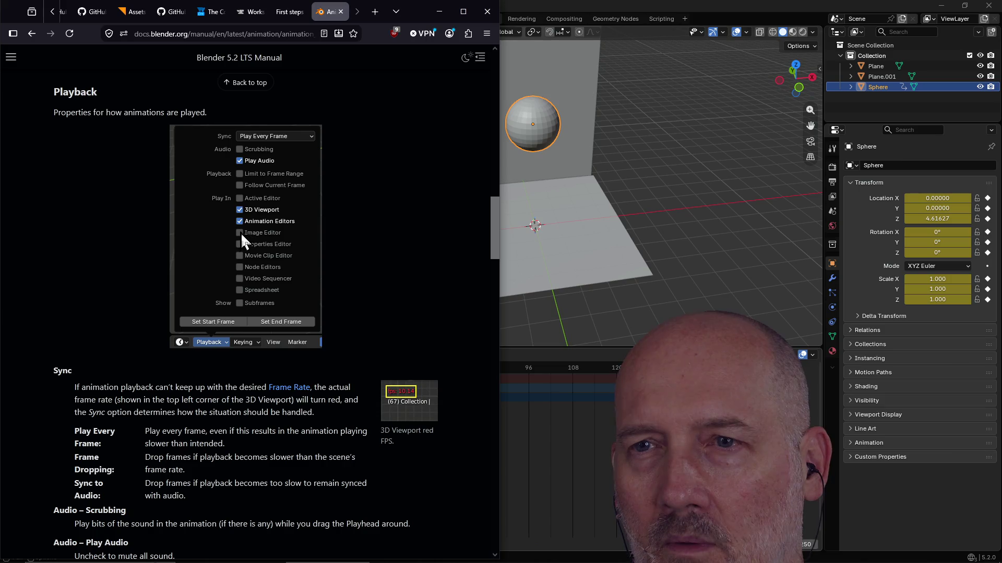
pyautogui.scroll(-3, 123, 322)
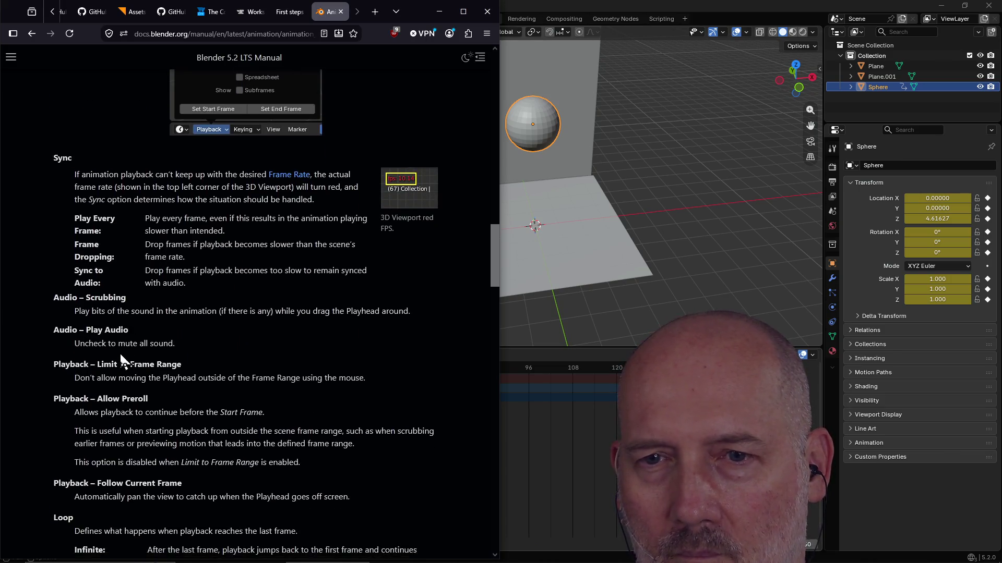
# Step: Switch back to Blender from the manual page
pyautogui.hotkey('alt', 'Tab')
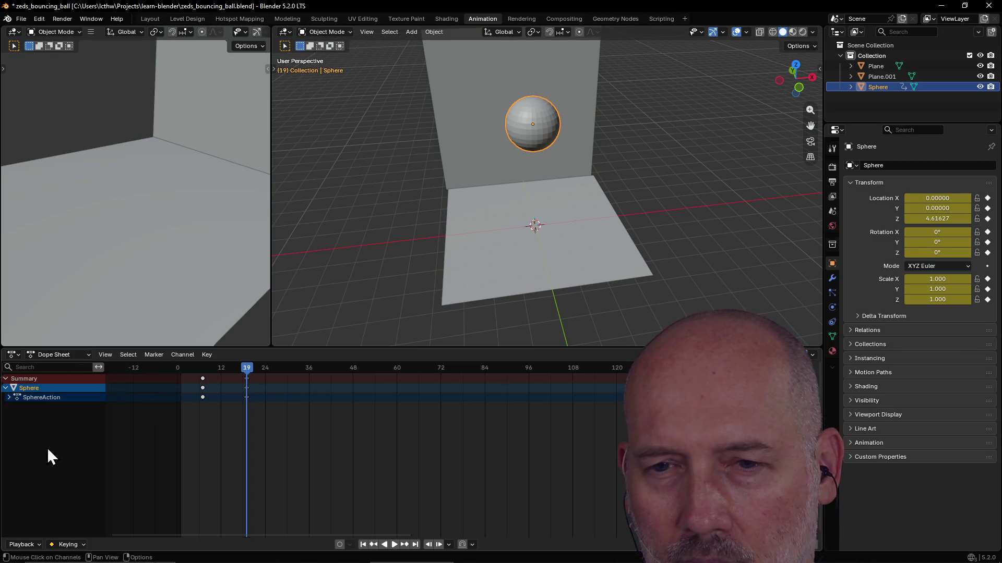
# Step: Set the playback Loop setting to Stop at End Frame
pyautogui.click(36, 545)
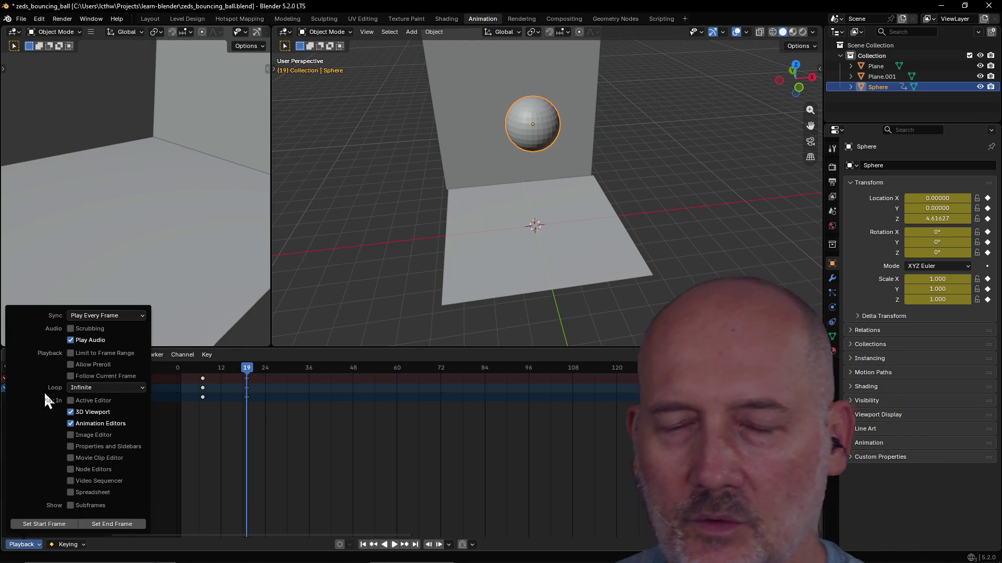
pyautogui.click(87, 389)
pyautogui.click(112, 391)
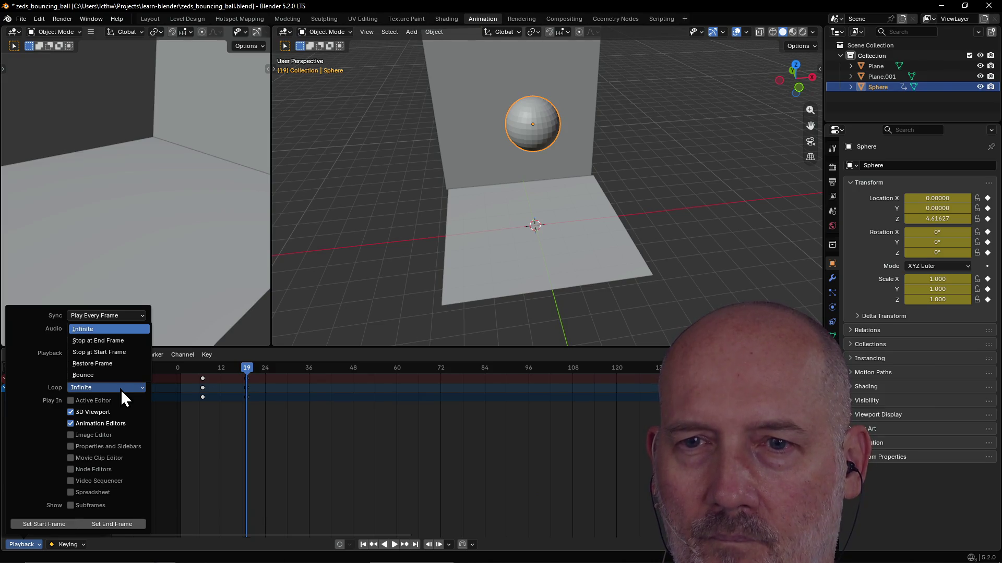
pyautogui.click(120, 342)
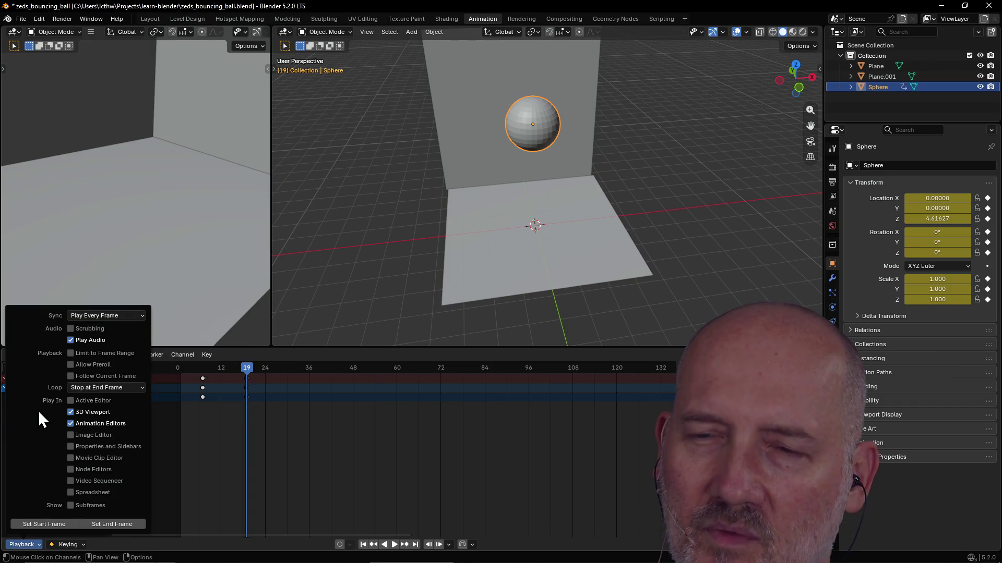
pyautogui.click(220, 435)
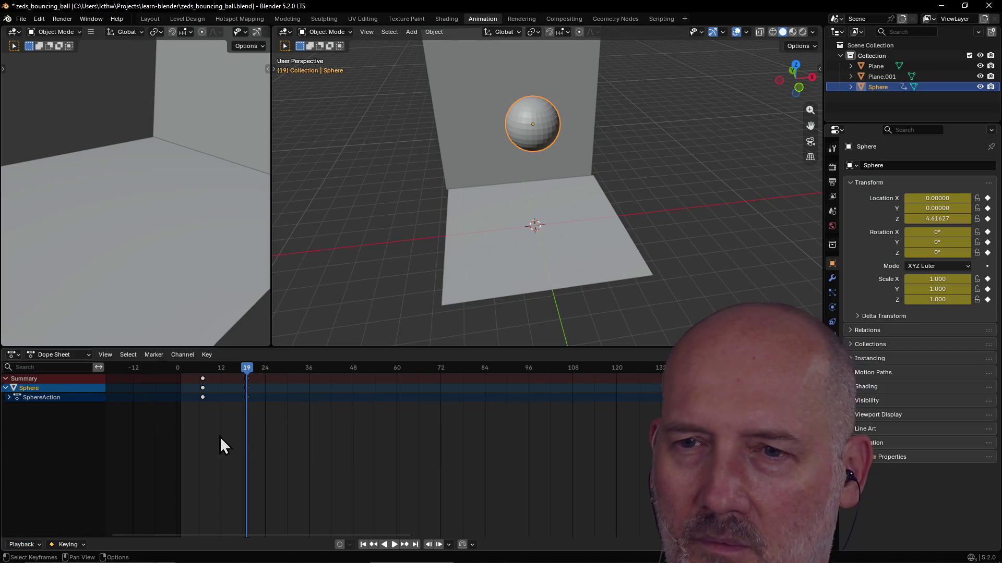
# Step: Play the animation several times from the start to review the sphere's motion
pyautogui.press('space')
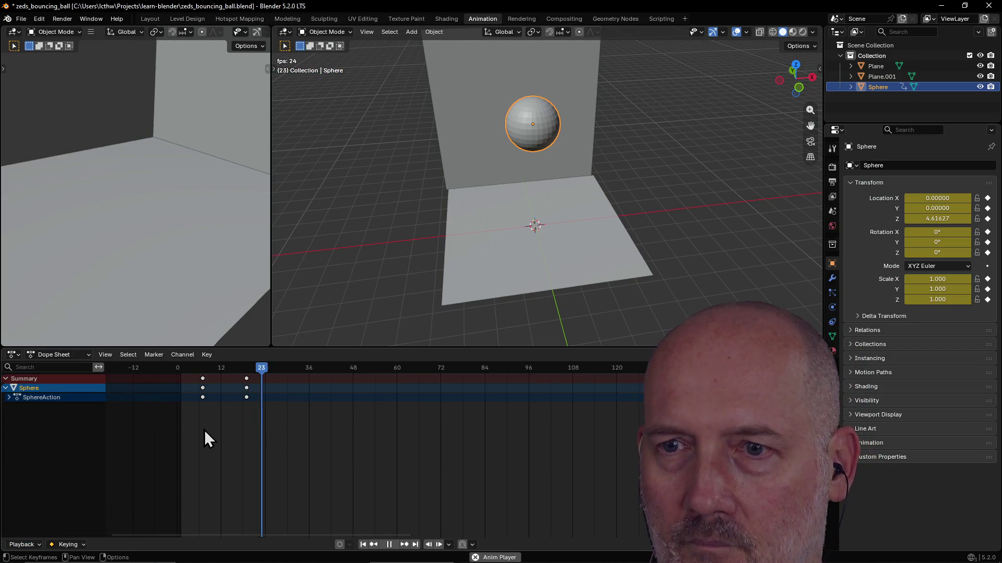
pyautogui.press('space')
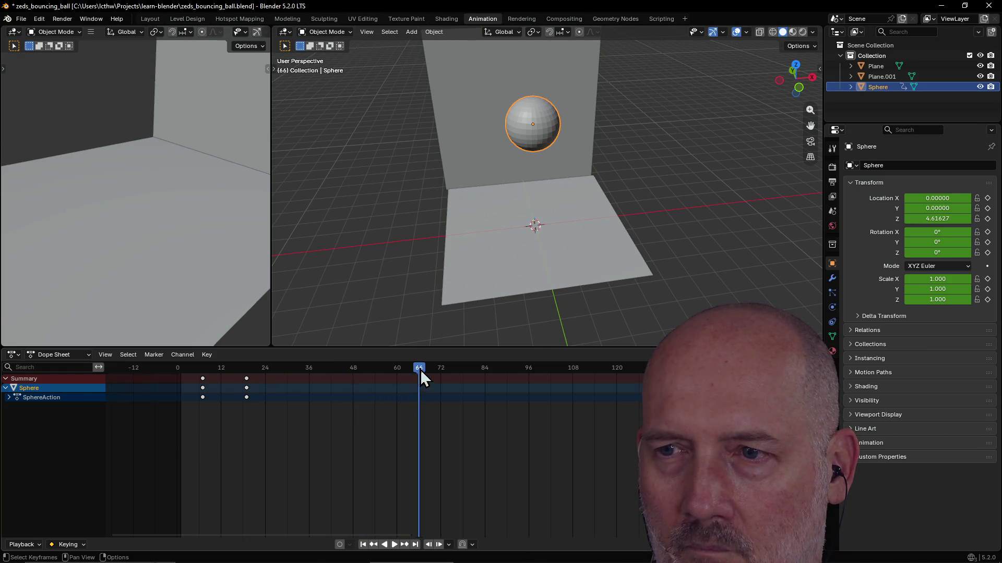
pyautogui.moveTo(419, 369); pyautogui.dragTo(166, 368)
pyautogui.press('space')
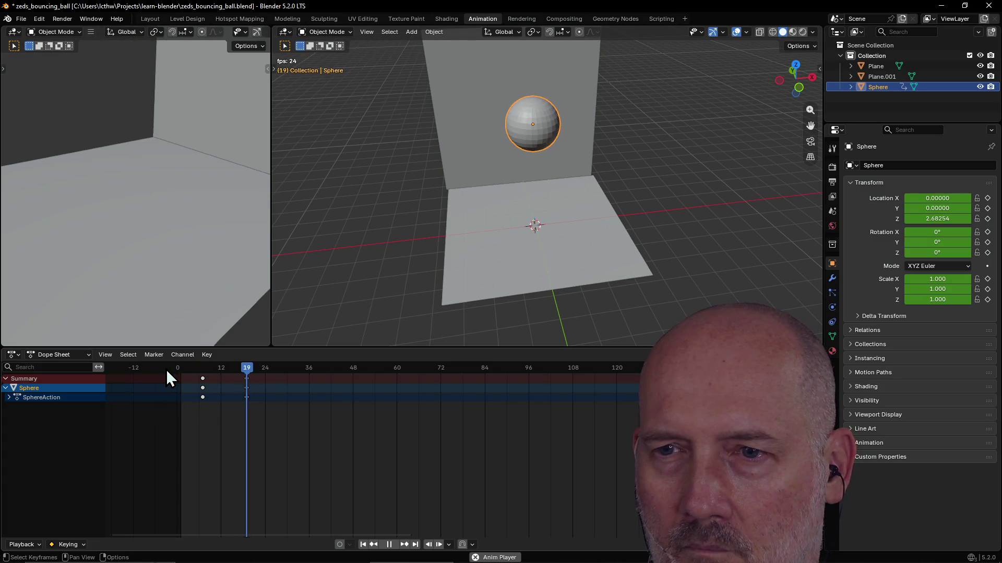
pyautogui.press('space')
pyautogui.hotkey('shift', 'Left')
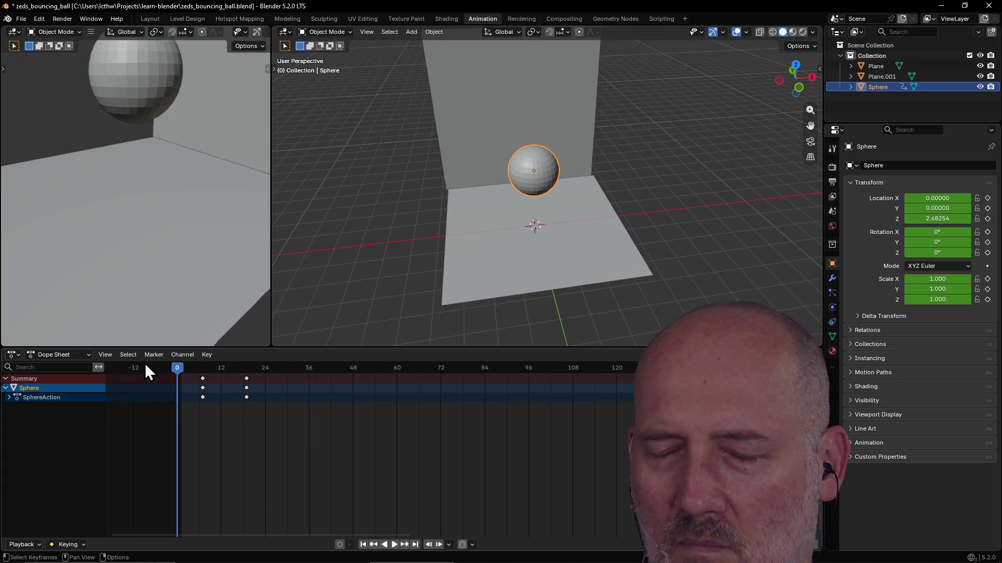
pyautogui.press('space')
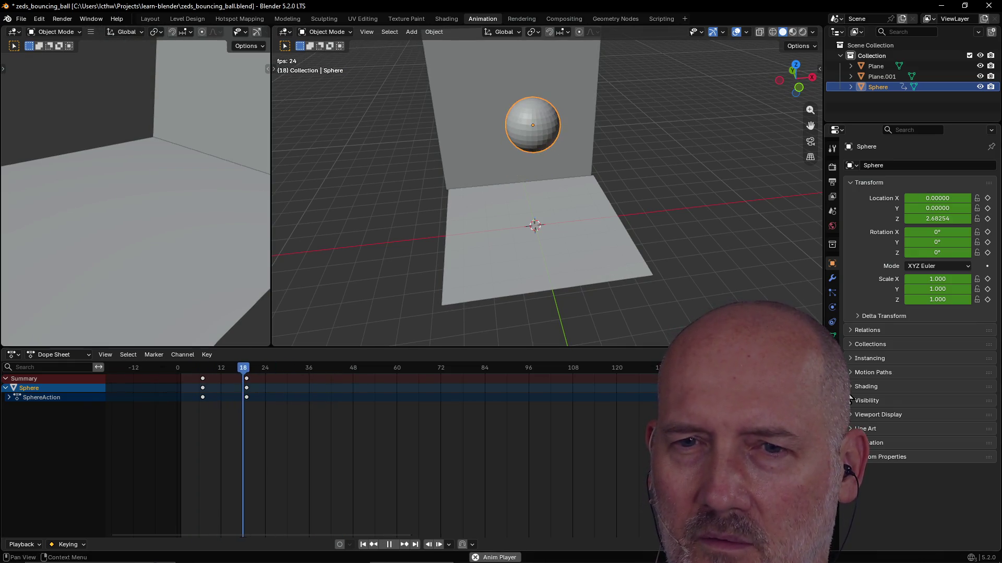
pyautogui.press('space')
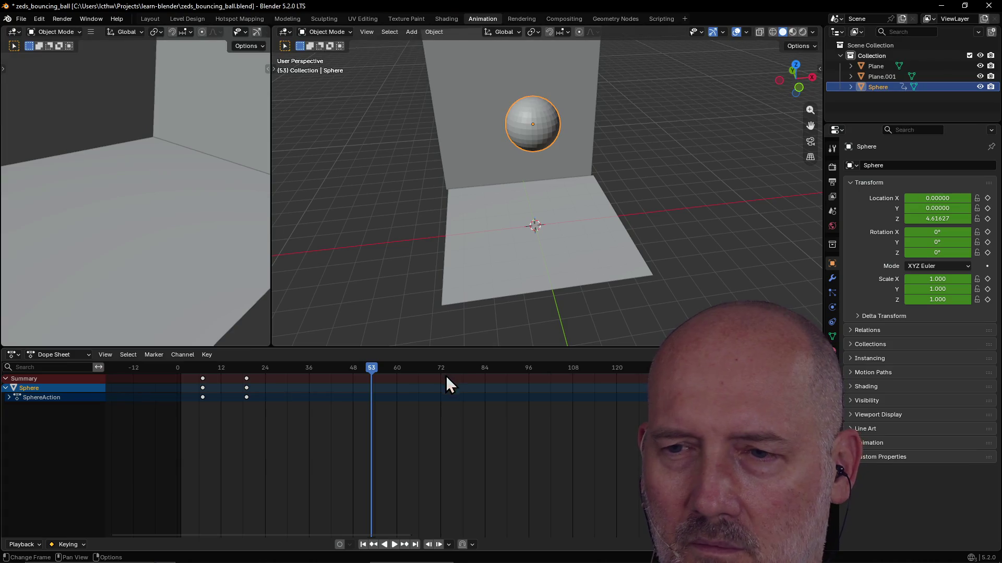
pyautogui.moveTo(375, 367); pyautogui.dragTo(184, 373)
pyautogui.press('space')
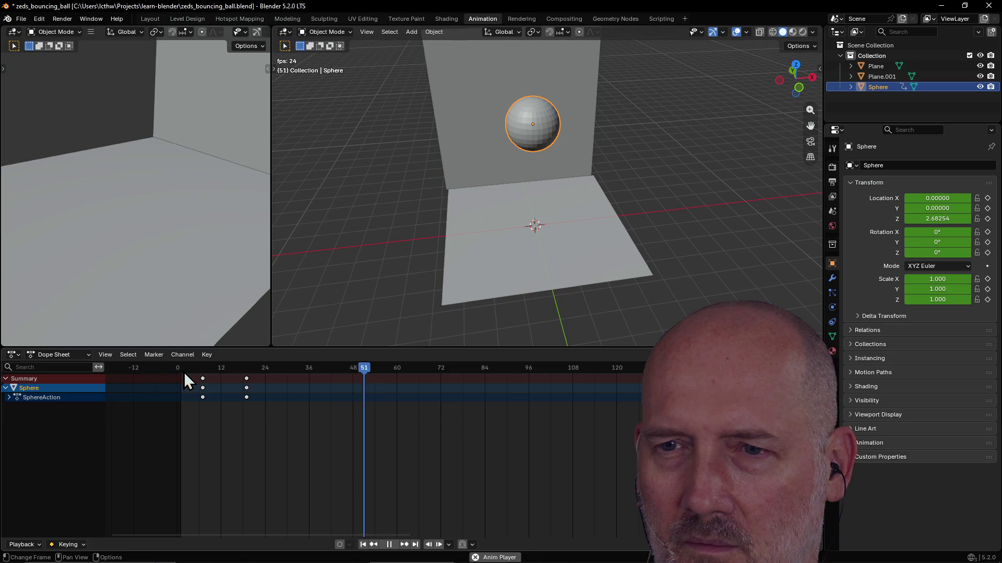
pyautogui.press('space')
pyautogui.moveTo(372, 368); pyautogui.dragTo(178, 374)
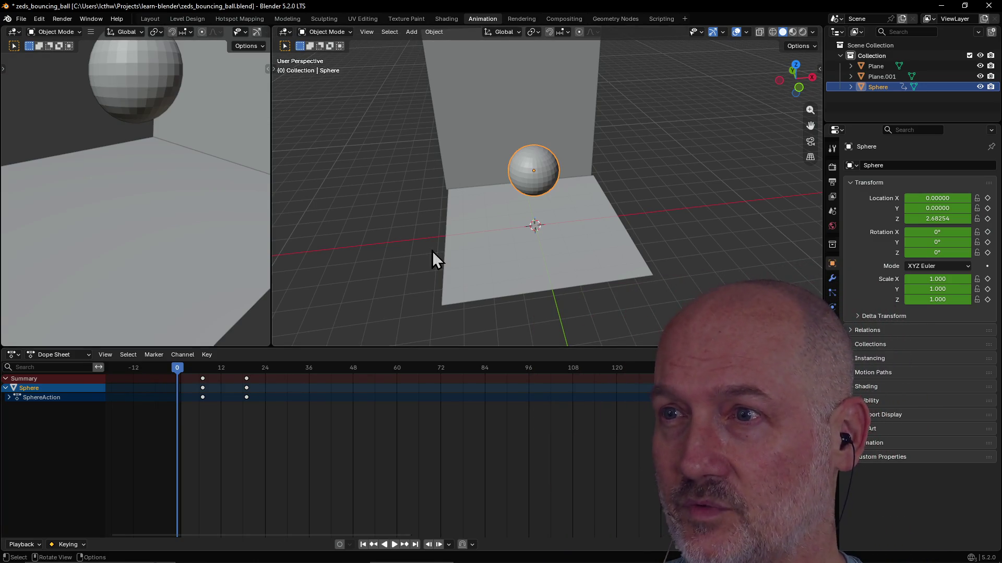
# Step: Move the playhead to frame 26 and orbit the view to face the sphere front-on
pyautogui.moveTo(180, 373); pyautogui.dragTo(271, 374)
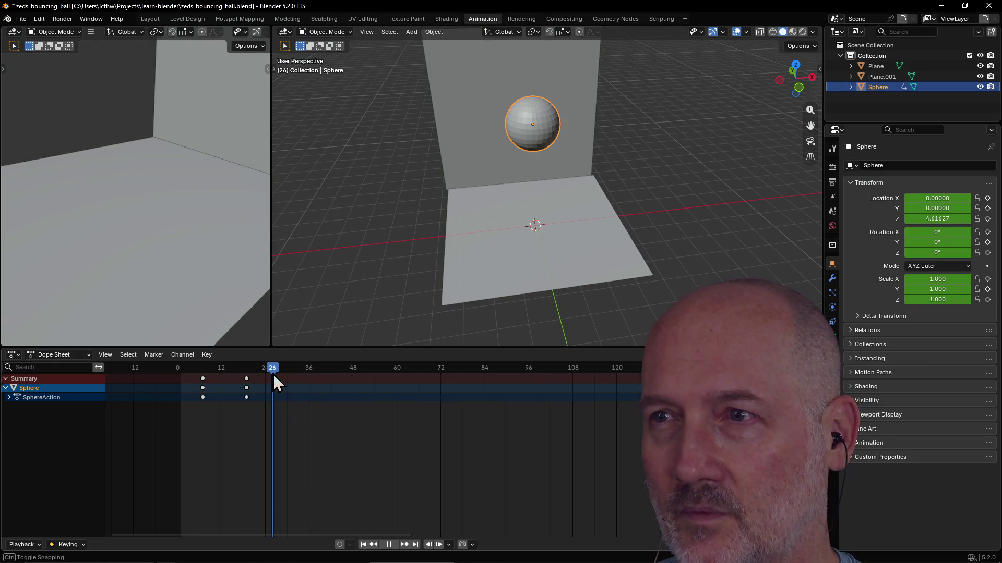
pyautogui.scroll(-2, 509, 141)
pyautogui.moveTo(526, 146); pyautogui.dragTo(503, 120, button='middle')
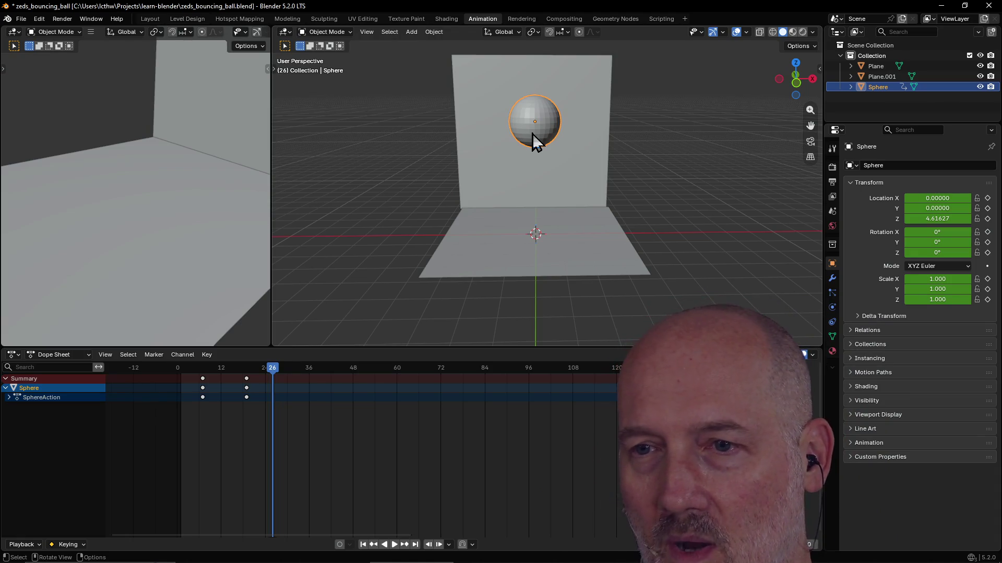
# Step: Keyframe the sphere lowered to Z 3.83082 at frame 26, undoing an extra drop
pyautogui.press('g')
pyautogui.press('z')
pyautogui.click(531, 157)
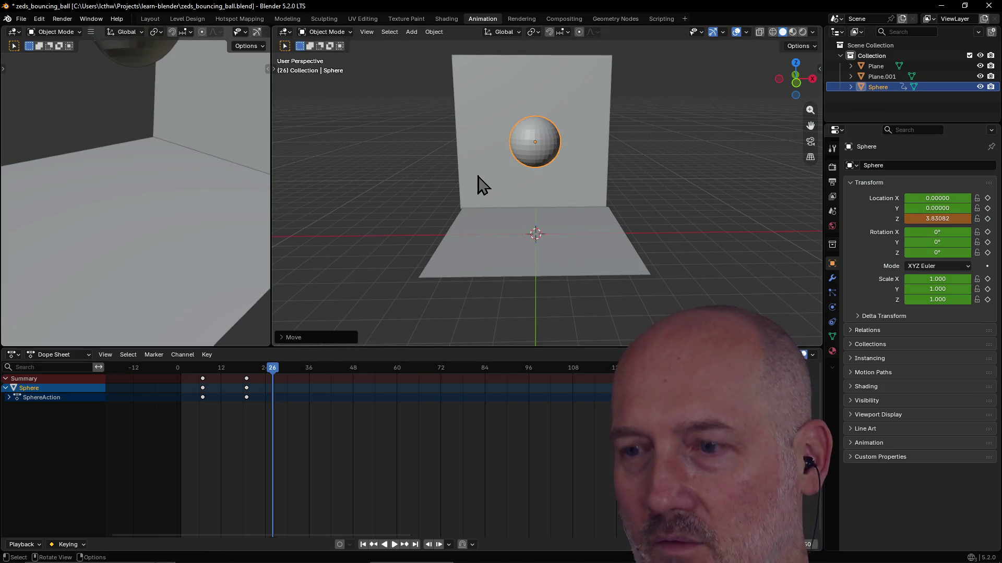
pyautogui.press('i')
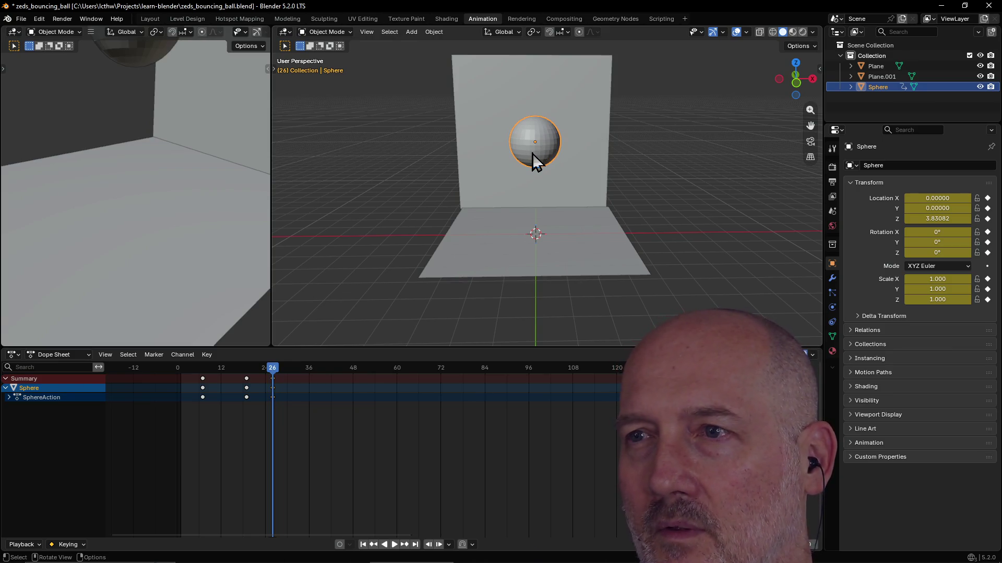
pyautogui.press('g')
pyautogui.press('z')
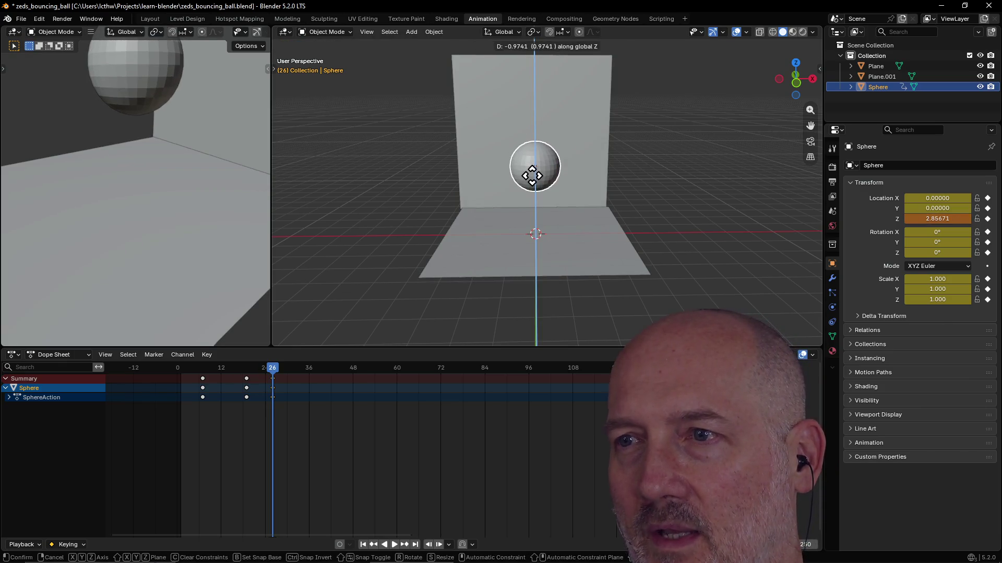
pyautogui.click(531, 179)
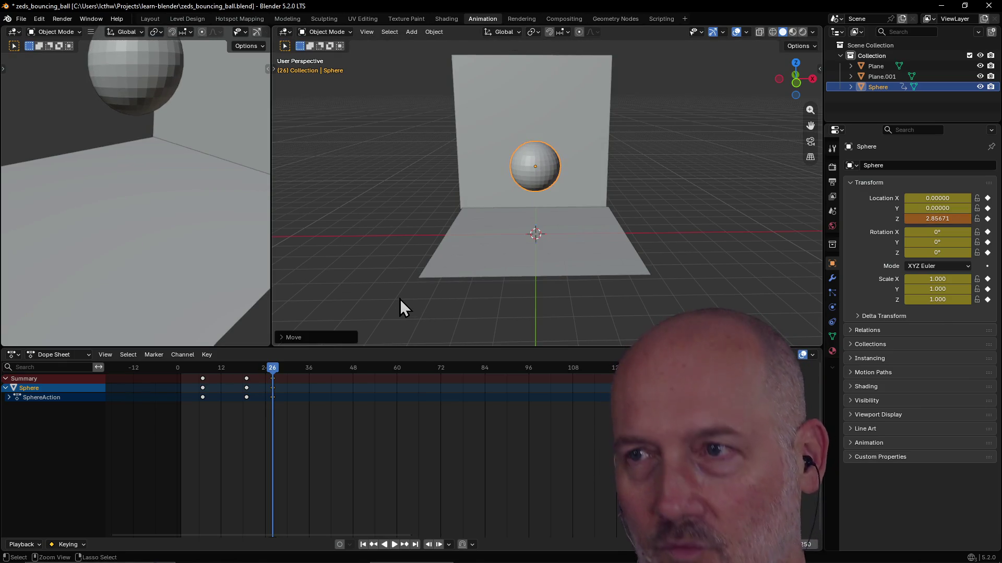
pyautogui.hotkey('ctrl', 'z')
# Step: Keyframe the sphere lowered to Z 3.02528 at frame 33
pyautogui.moveTo(274, 369); pyautogui.dragTo(299, 370)
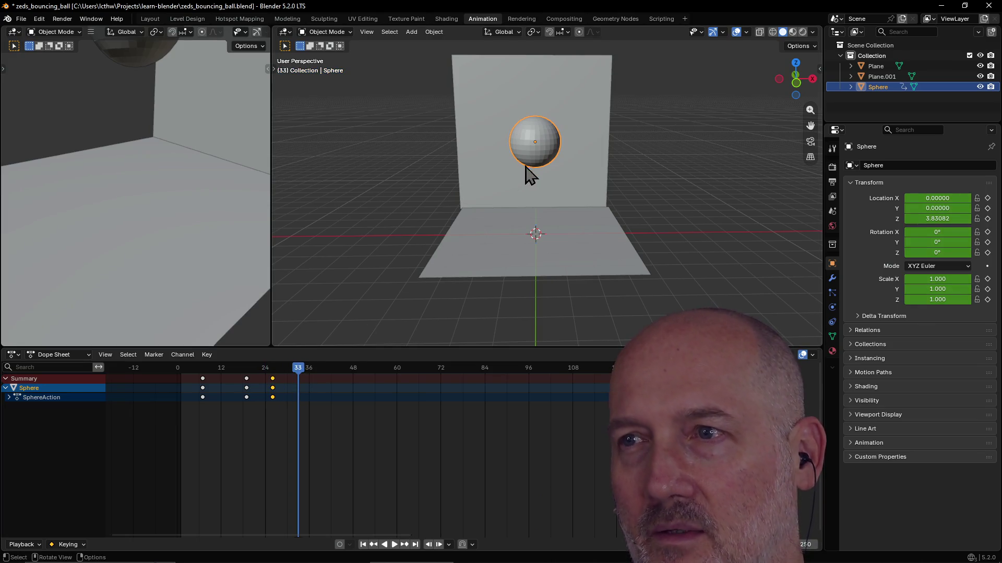
pyautogui.press('g')
pyautogui.press('z')
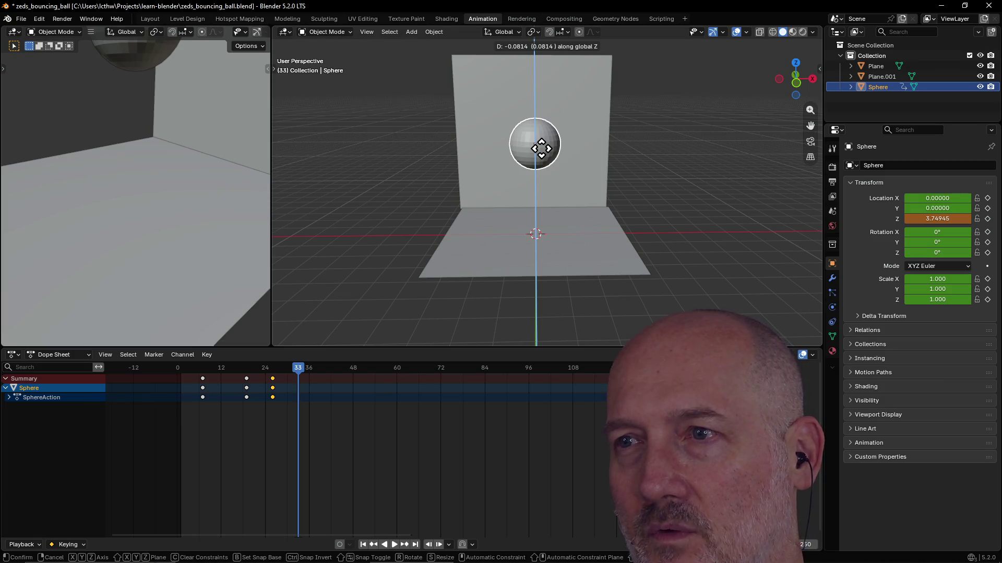
pyautogui.click(536, 163)
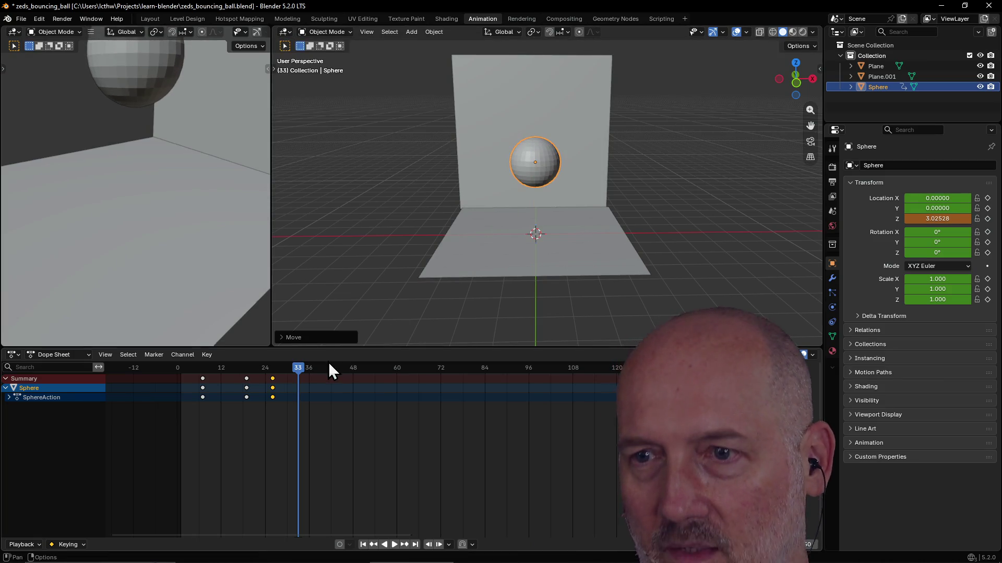
pyautogui.press('i')
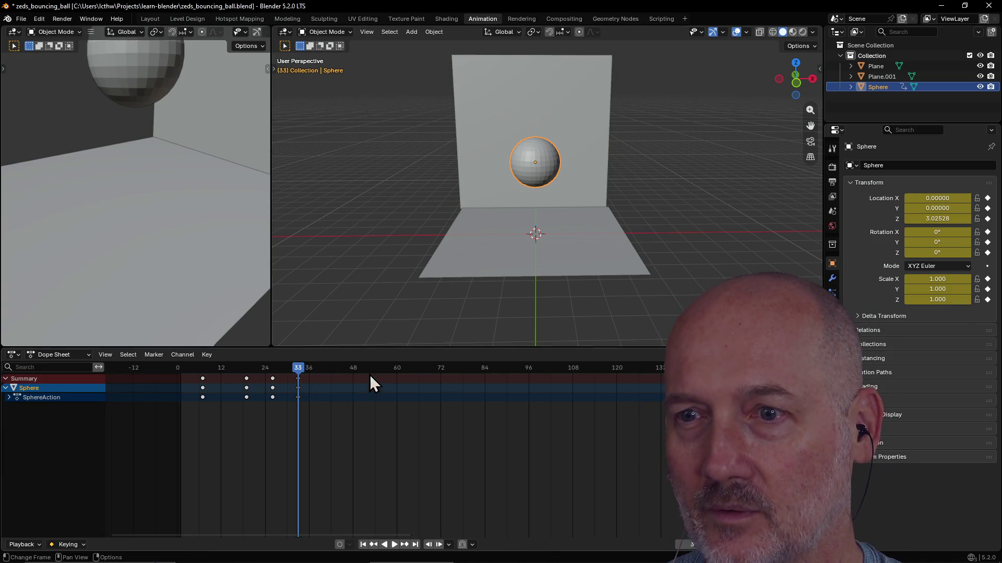
# Step: Keyframe all channels with the sphere at Z 1.85233 on frame 39, then move to frame 45
pyautogui.moveTo(299, 369); pyautogui.dragTo(320, 369)
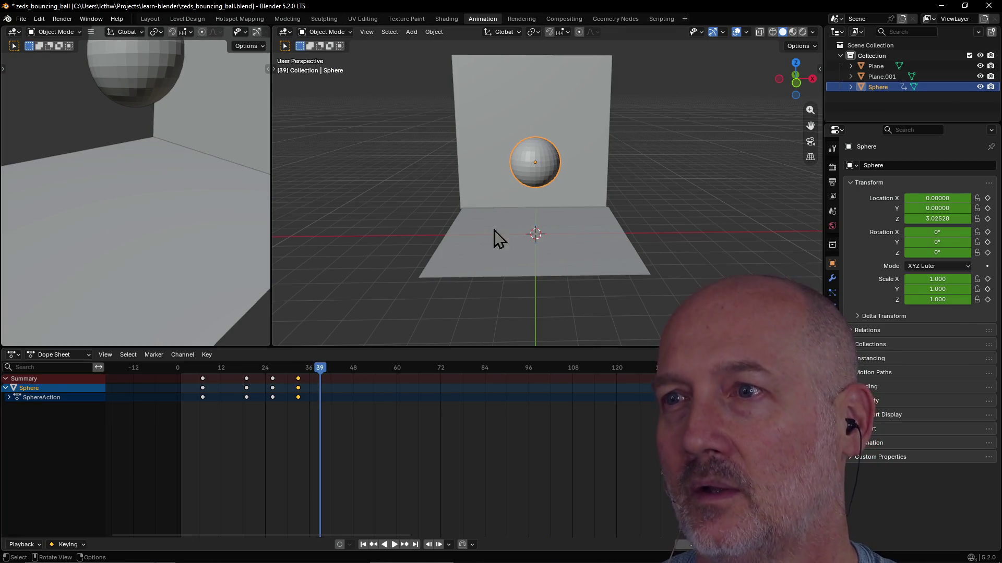
pyautogui.press('g')
pyautogui.press('z')
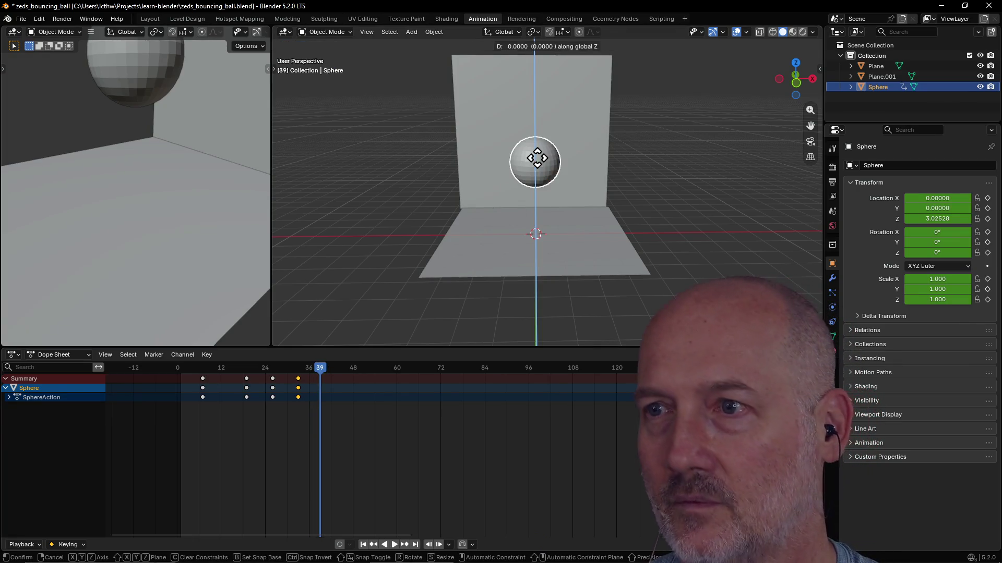
pyautogui.click(535, 222)
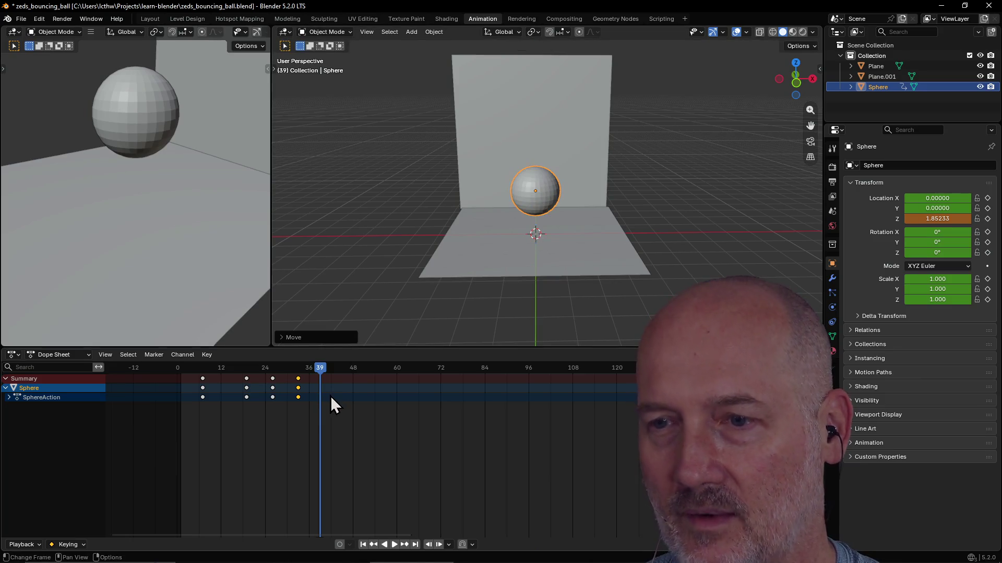
pyautogui.press('i')
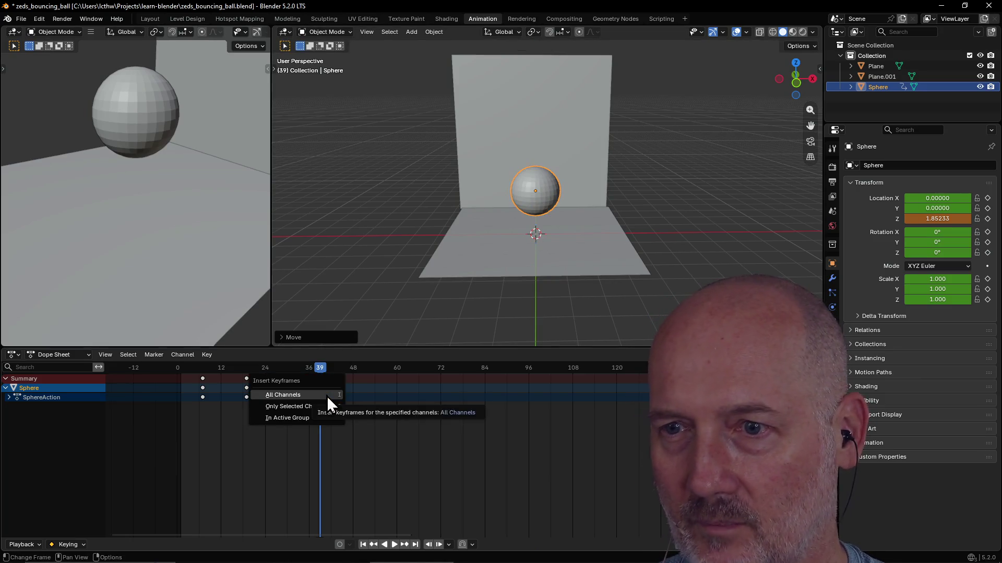
pyautogui.press('i')
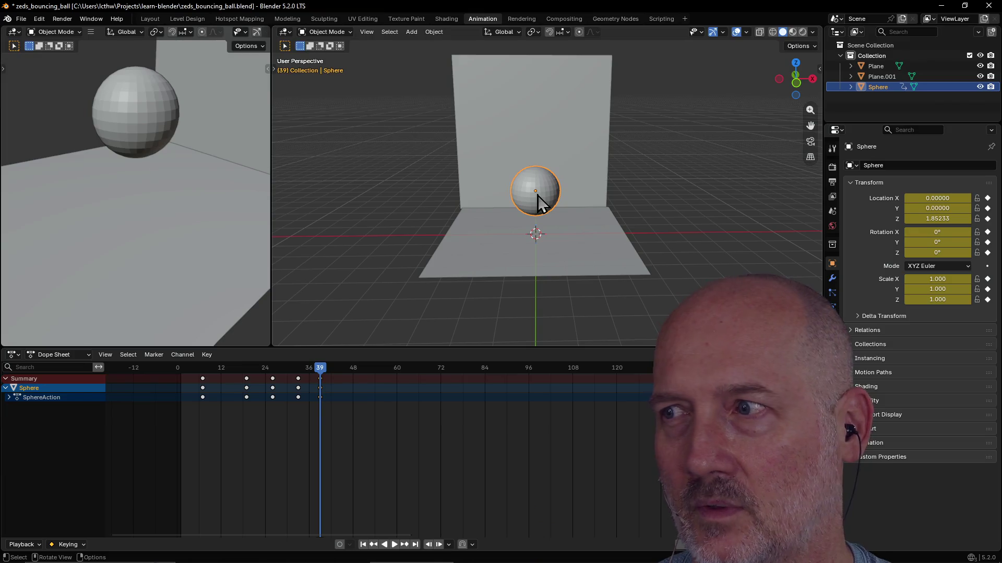
pyautogui.moveTo(316, 368); pyautogui.dragTo(342, 371)
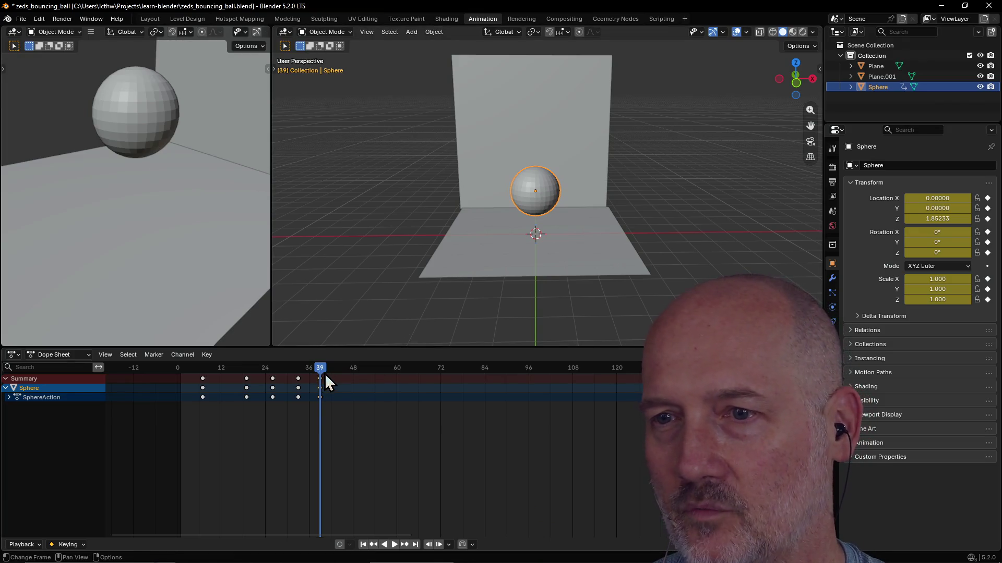
# Step: Set Location Z to 1 and keyframe the sphere at frame 45
pyautogui.click(938, 218)
pyautogui.write('1')
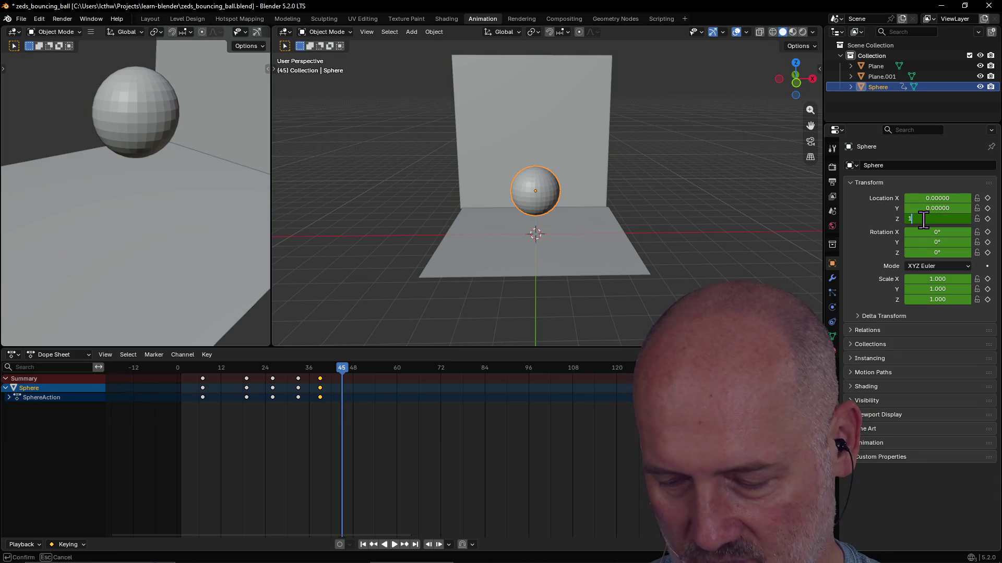
pyautogui.press('Return')
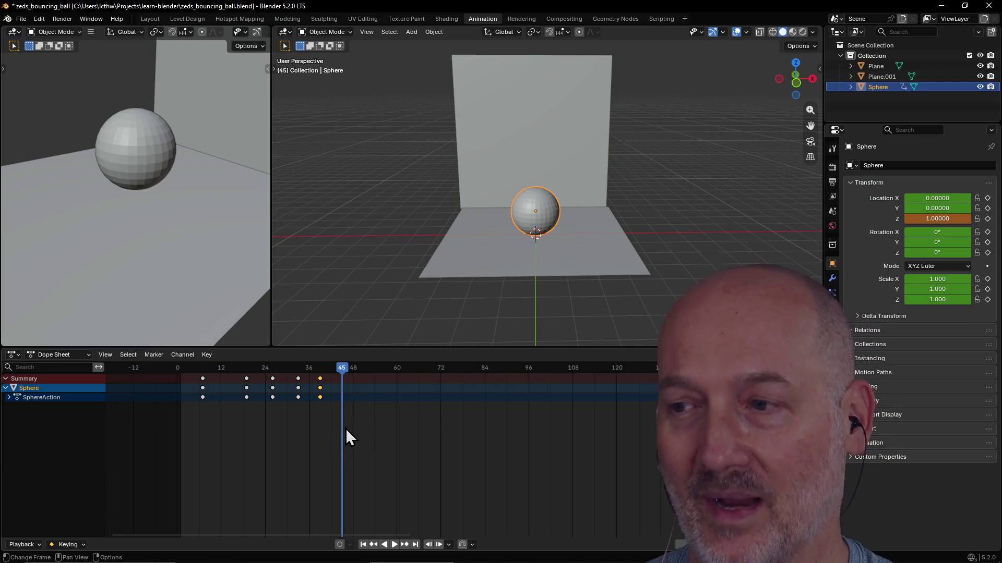
pyautogui.press('i')
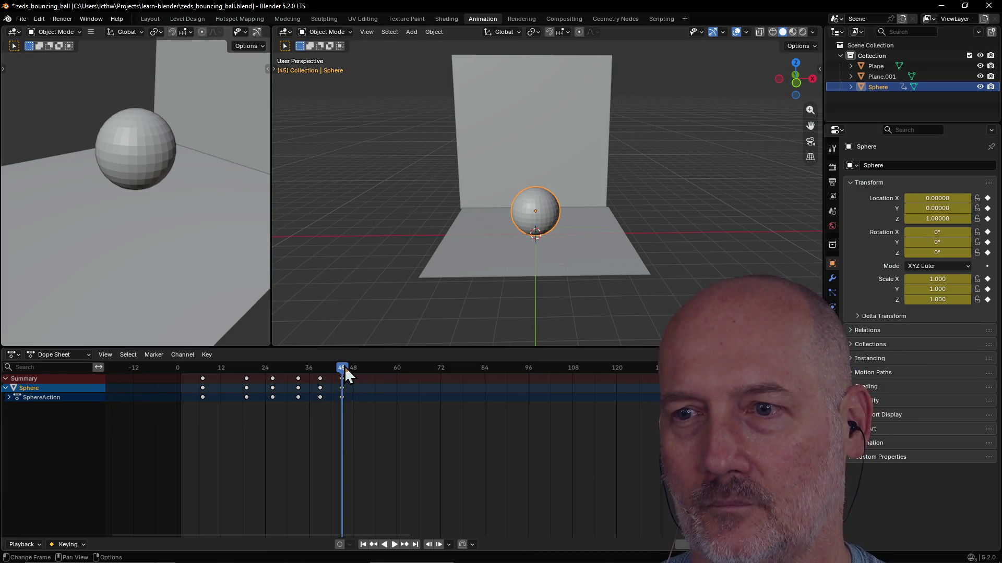
# Step: Play the whole descending animation from frame 0, then rewind to the start
pyautogui.moveTo(343, 366); pyautogui.dragTo(163, 368)
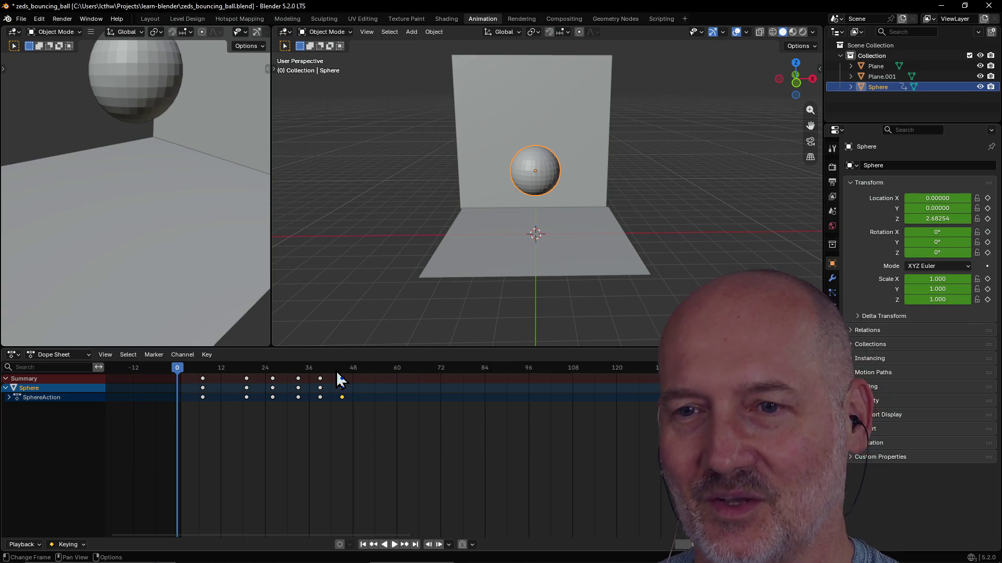
pyautogui.press('space')
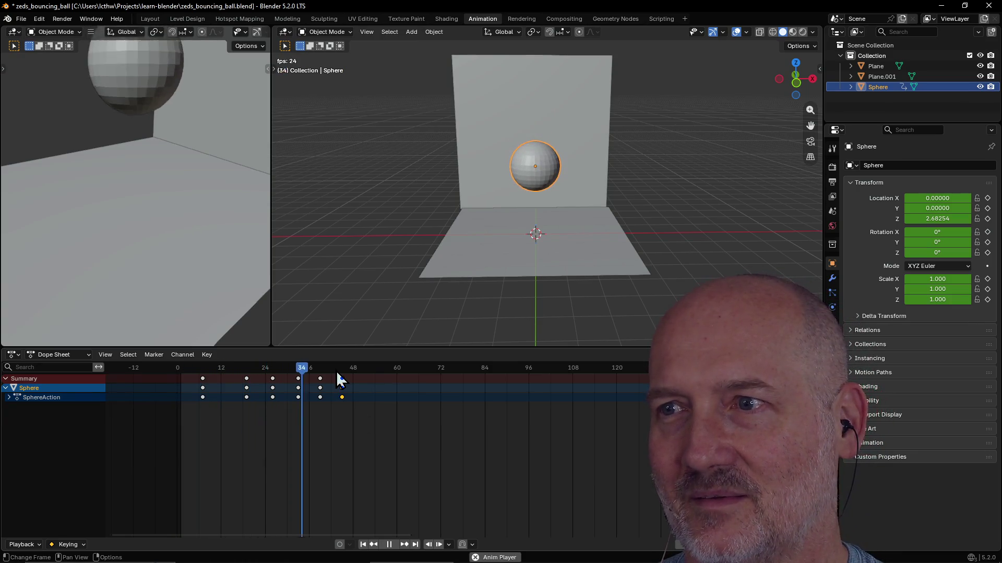
pyautogui.press('space')
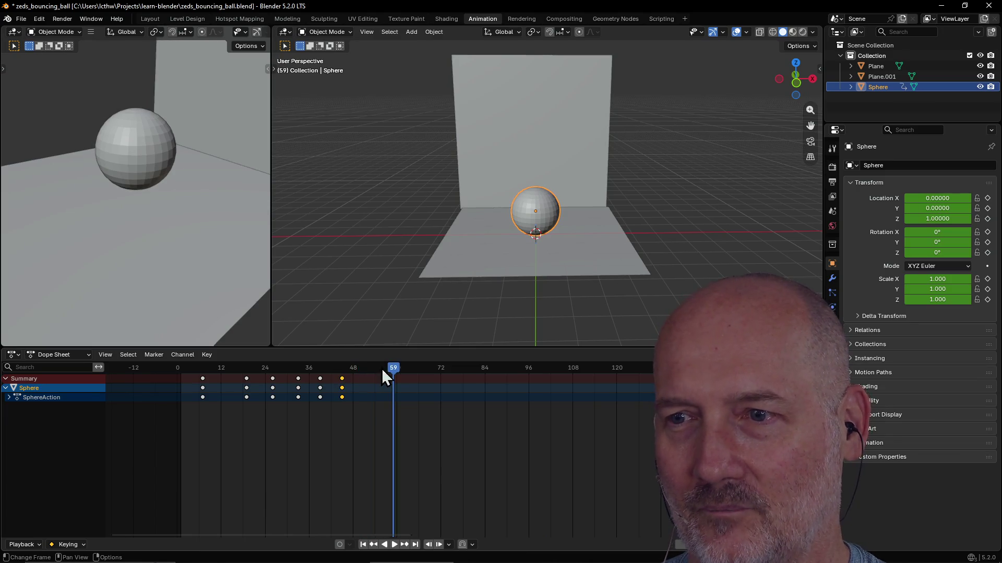
pyautogui.moveTo(380, 368); pyautogui.dragTo(150, 366)
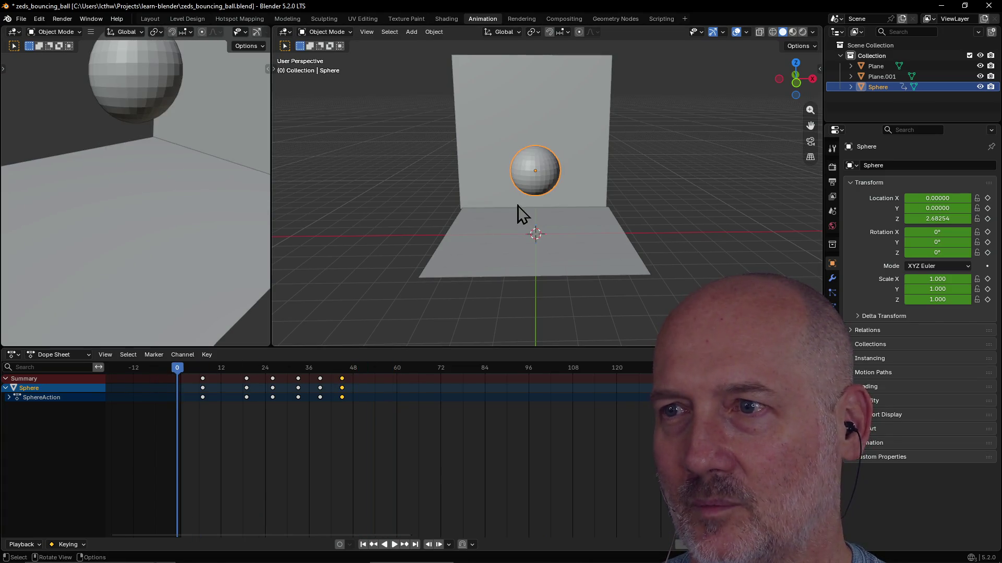
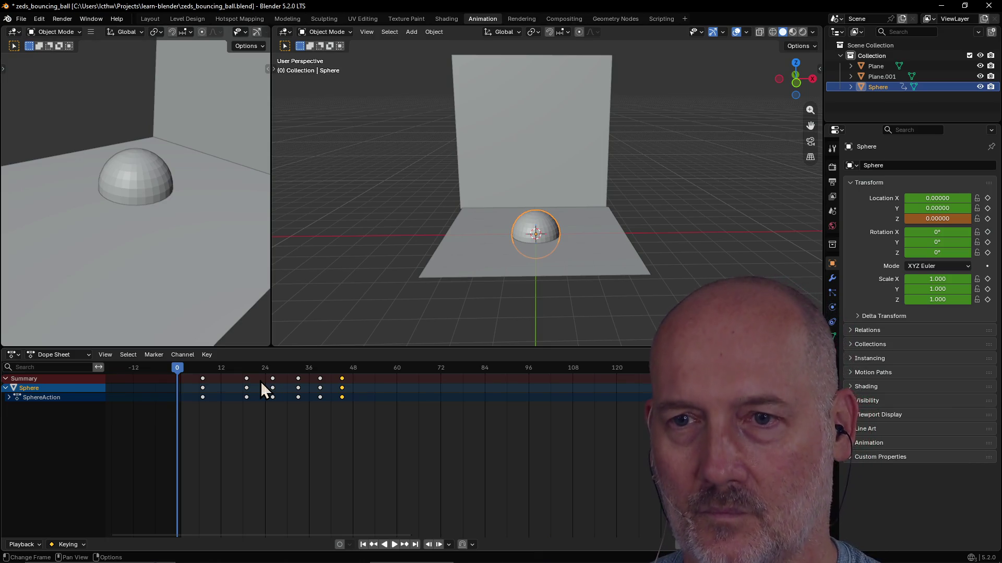
# Step: Key the sphere at frame 0 with Location Z set to 1, after undoing a stray all-channels key
pyautogui.press('i')
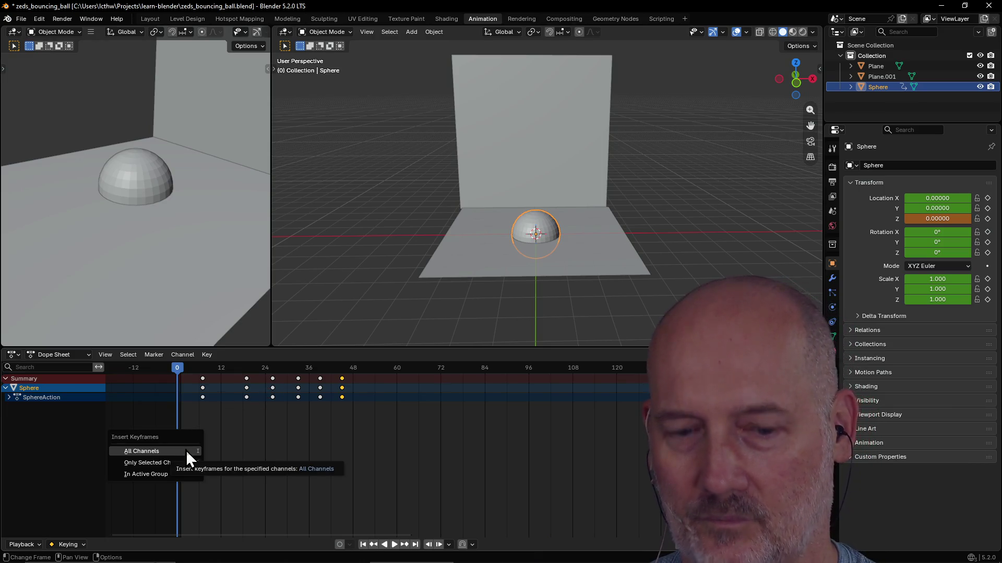
pyautogui.press('i')
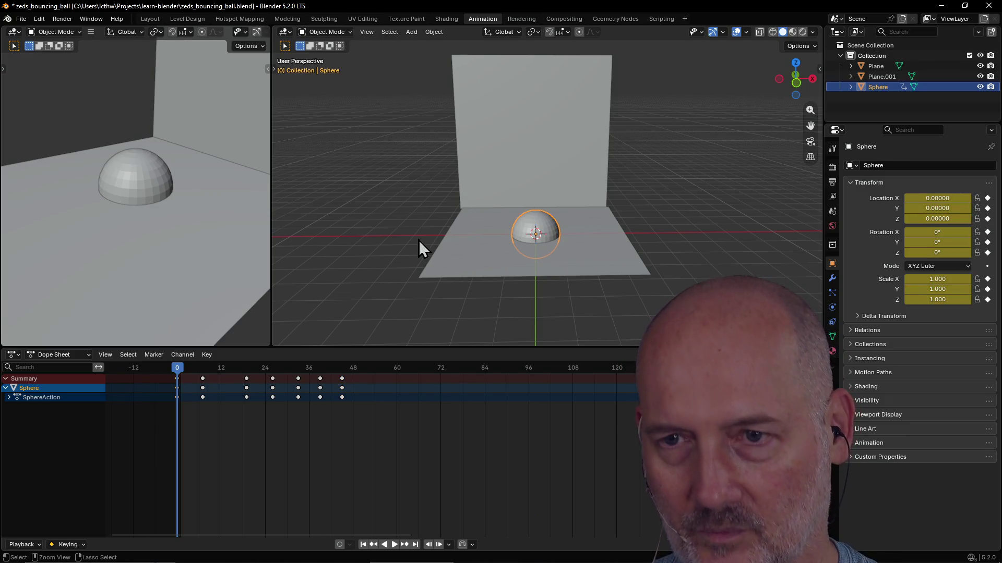
pyautogui.hotkey('ctrl', 'z')
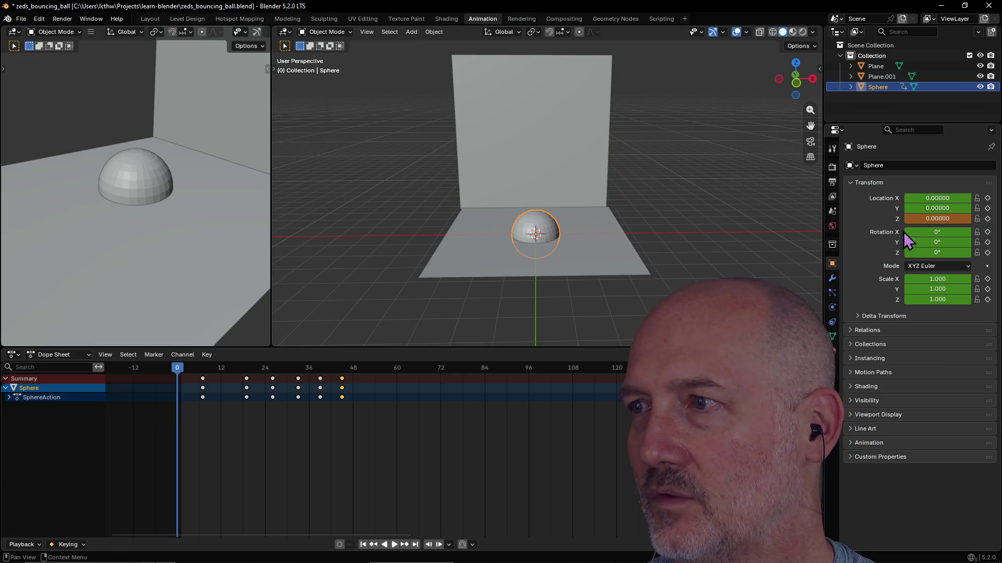
pyautogui.hotkey('ctrl', 'z')
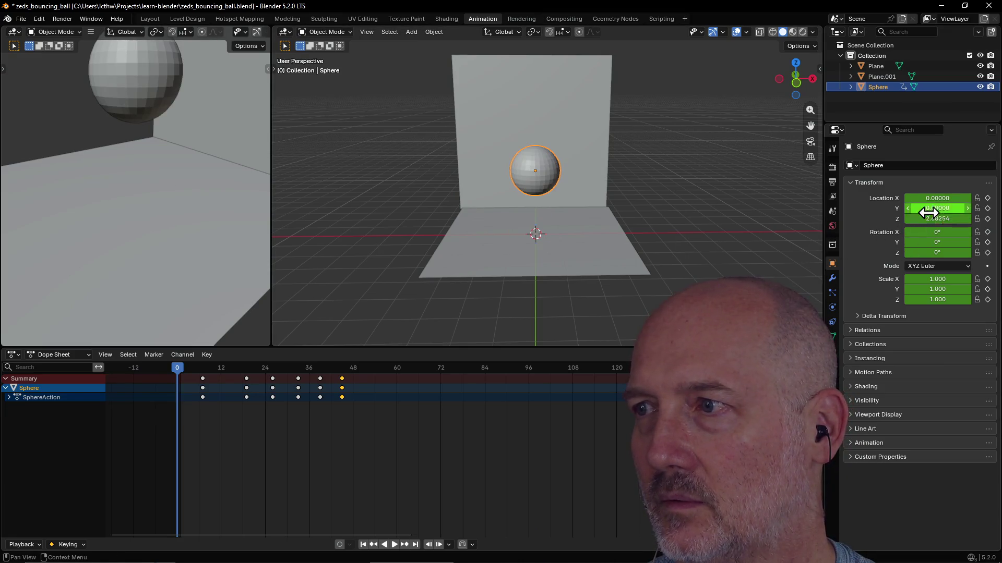
pyautogui.doubleClick(936, 220)
pyautogui.write('1')
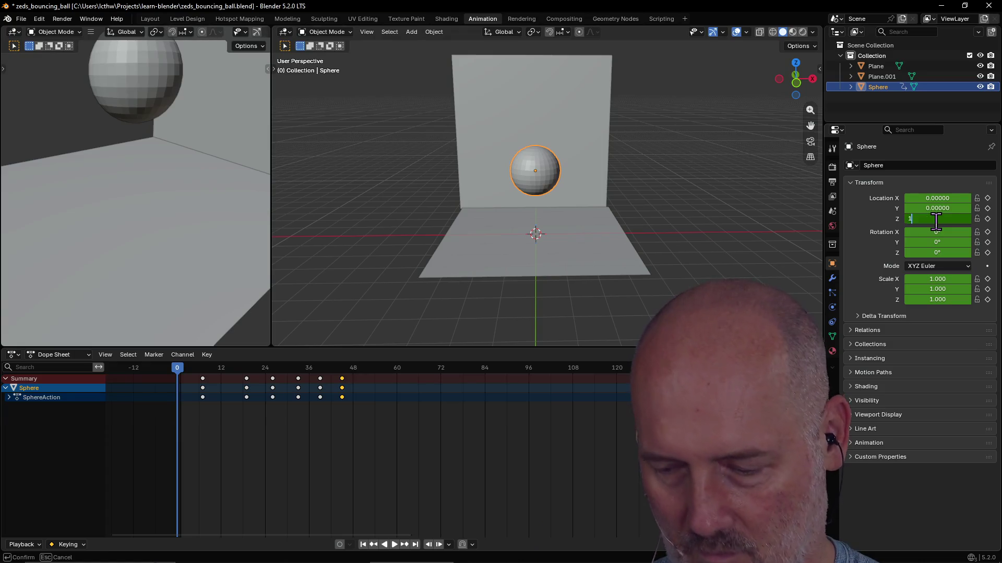
pyautogui.press('Return')
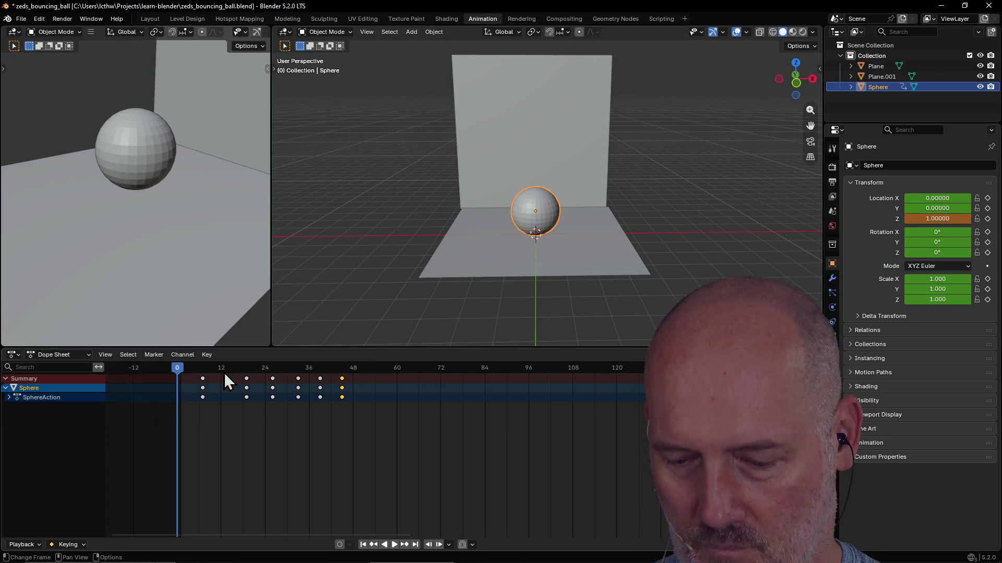
pyautogui.press('i')
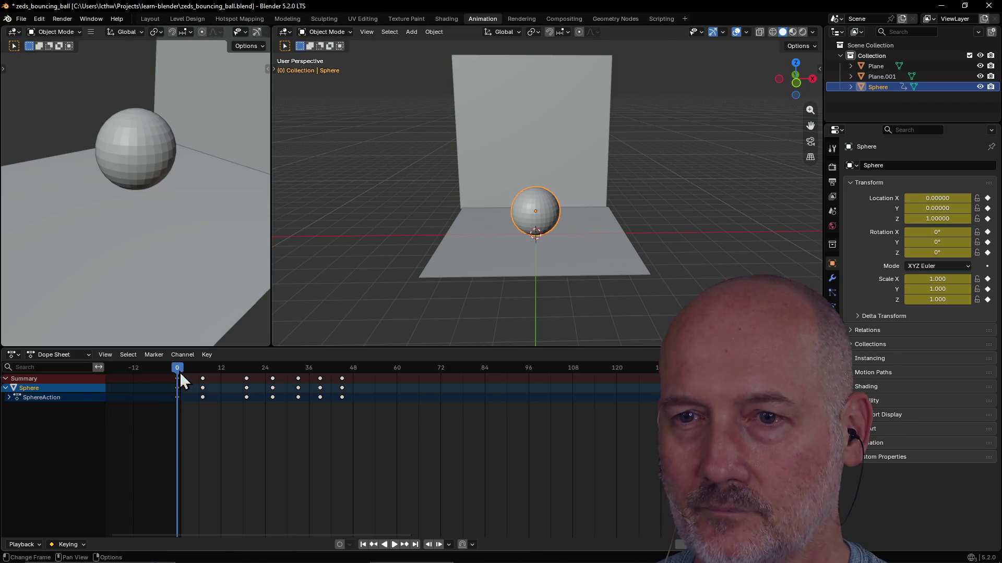
# Step: Play the bounce animation back, then scrub the playhead to frame 47
pyautogui.moveTo(179, 372); pyautogui.dragTo(195, 380)
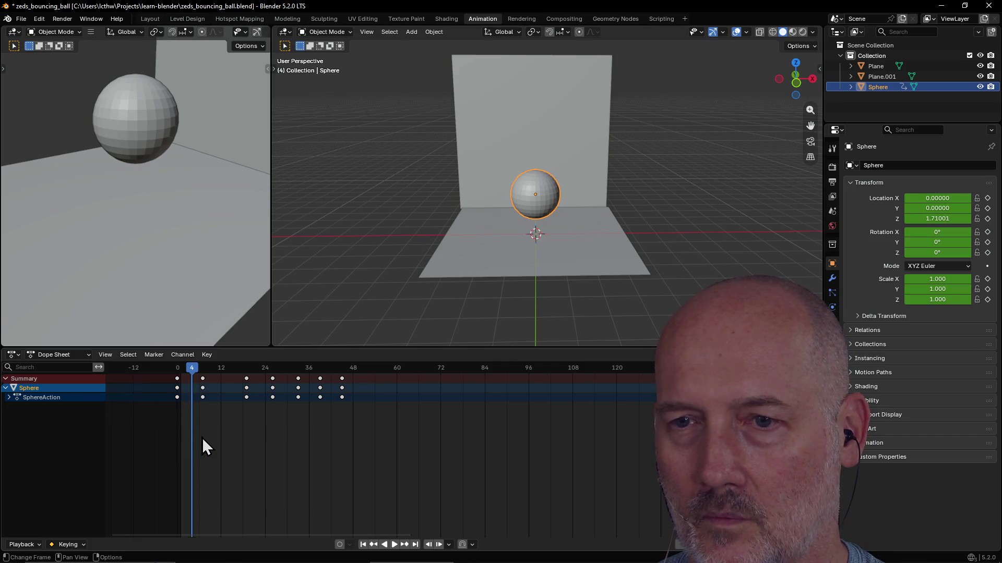
pyautogui.press('space')
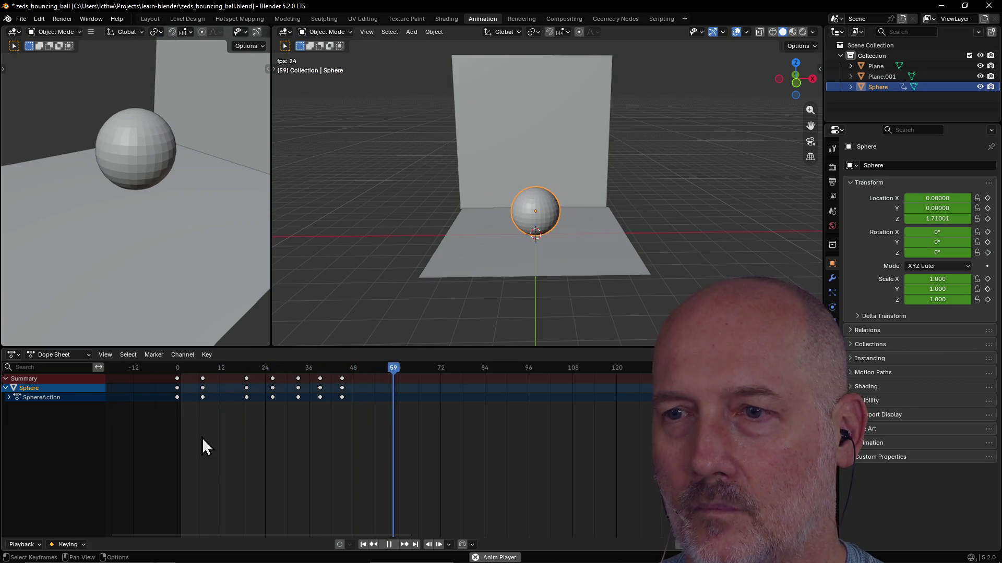
pyautogui.press('space')
pyautogui.moveTo(391, 371); pyautogui.dragTo(350, 376)
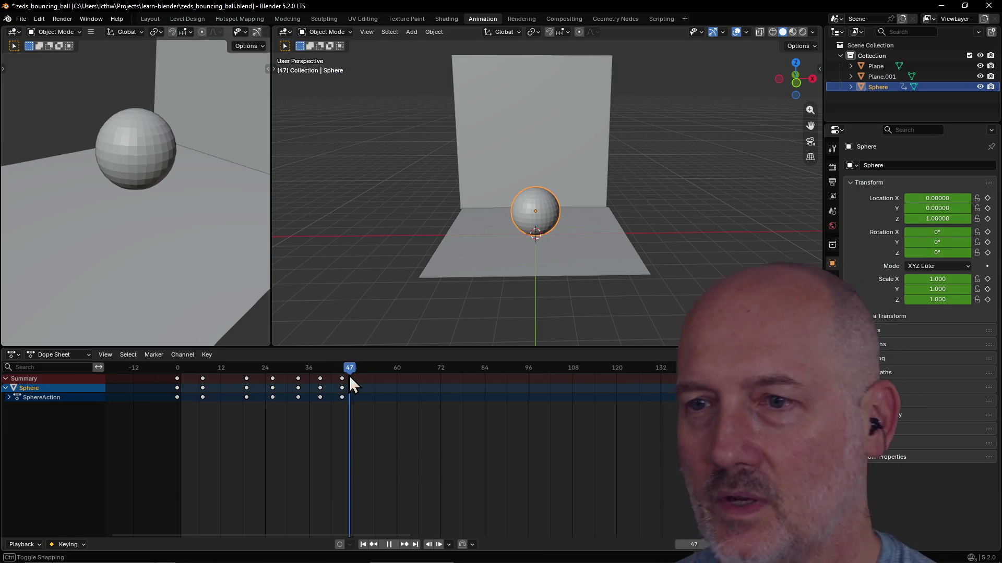
# Step: Key the sphere at height 1.1 on frame 47
pyautogui.click(932, 219)
pyautogui.write('1.1')
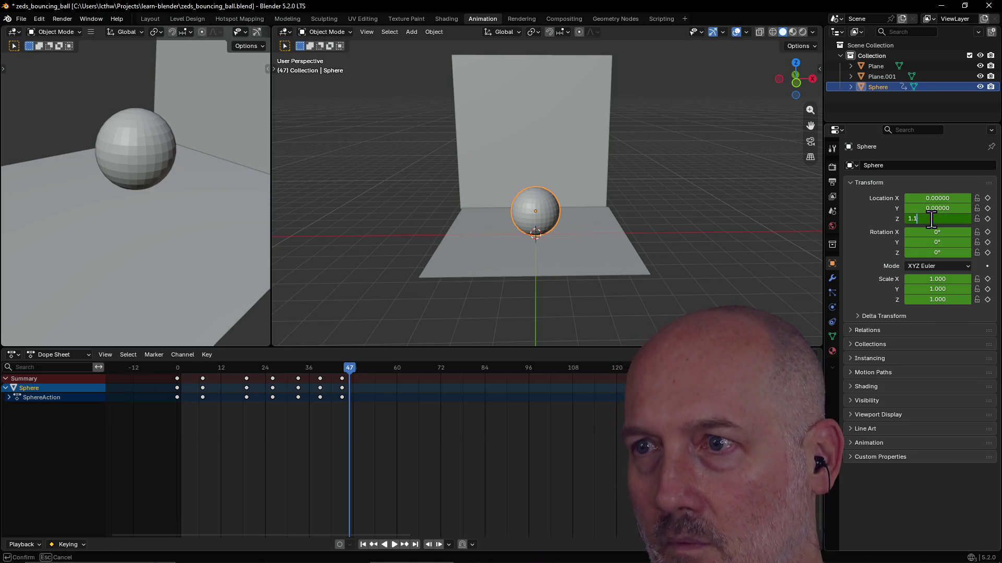
pyautogui.press('Return')
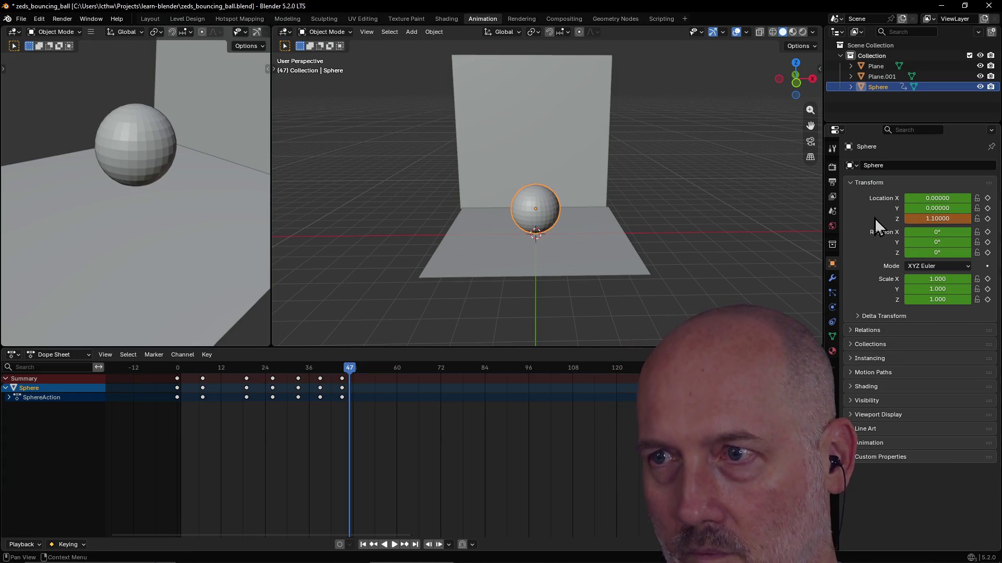
pyautogui.press('i')
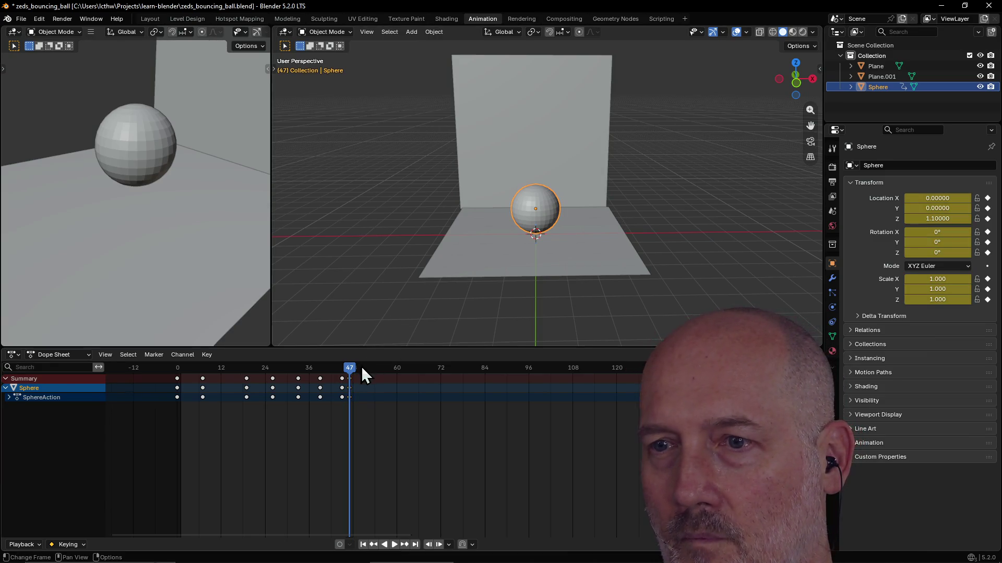
# Step: Advance to frame 50 and key the sphere back at height 1
pyautogui.moveTo(351, 368); pyautogui.dragTo(358, 368)
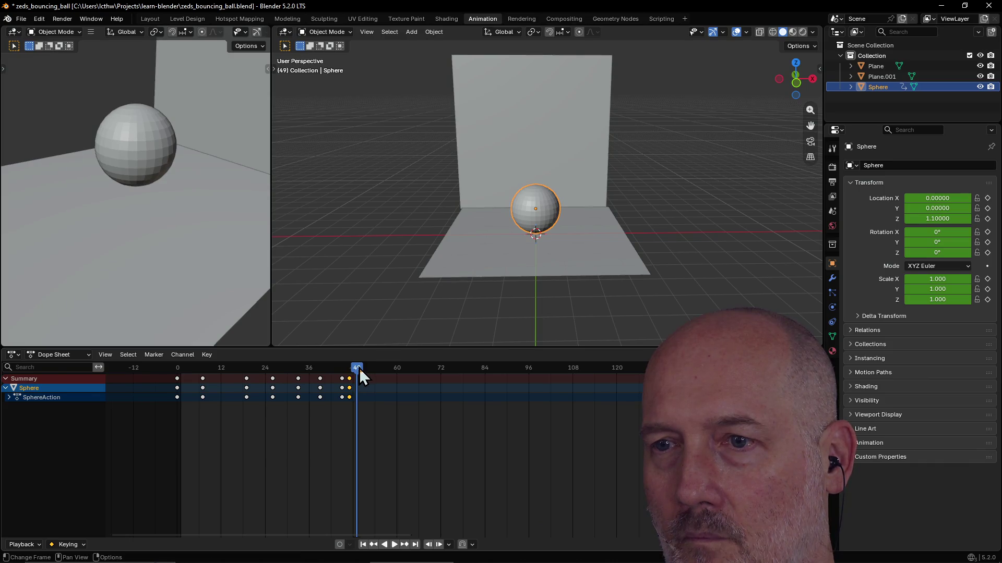
pyautogui.press('space')
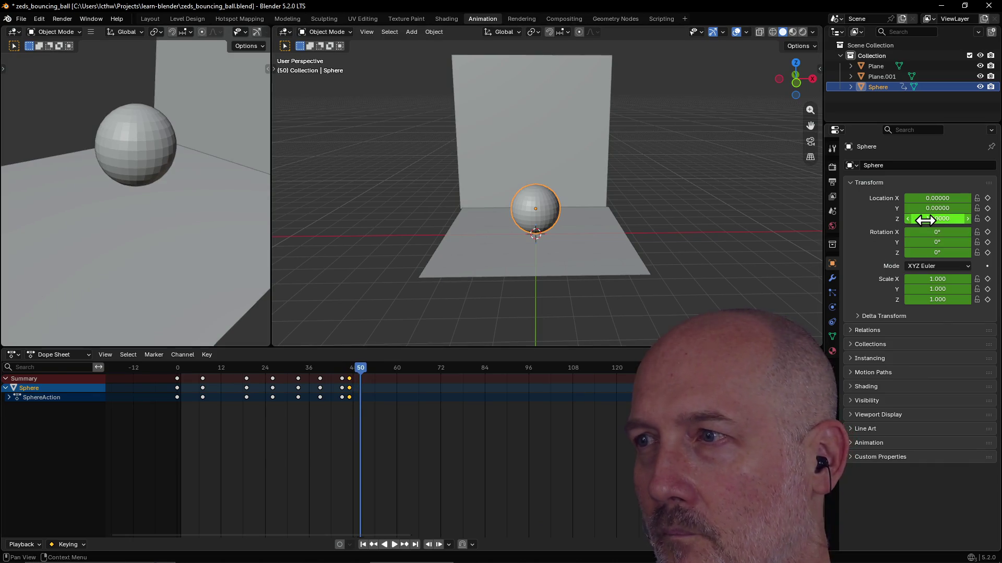
pyautogui.click(925, 218)
pyautogui.write('1')
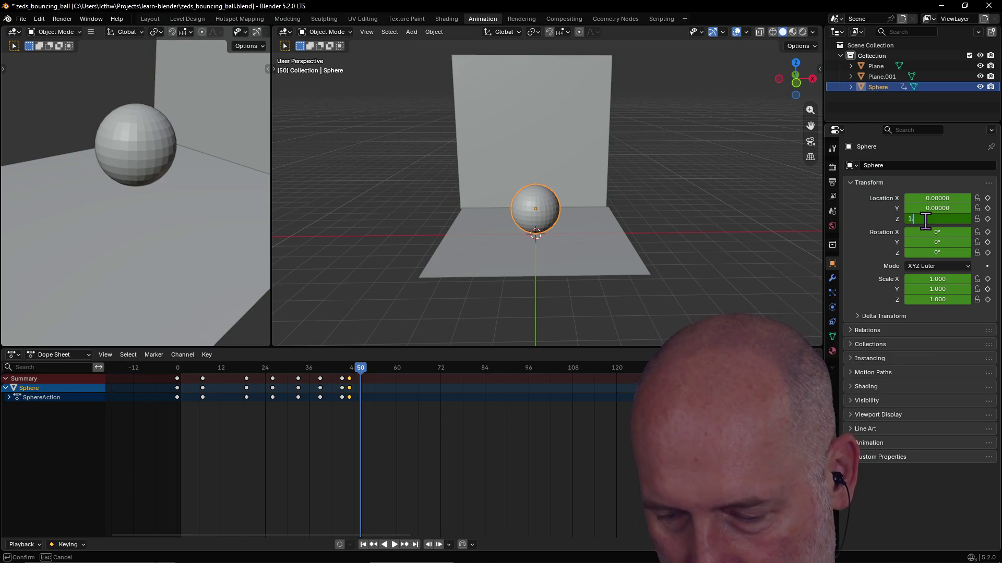
pyautogui.press('Return')
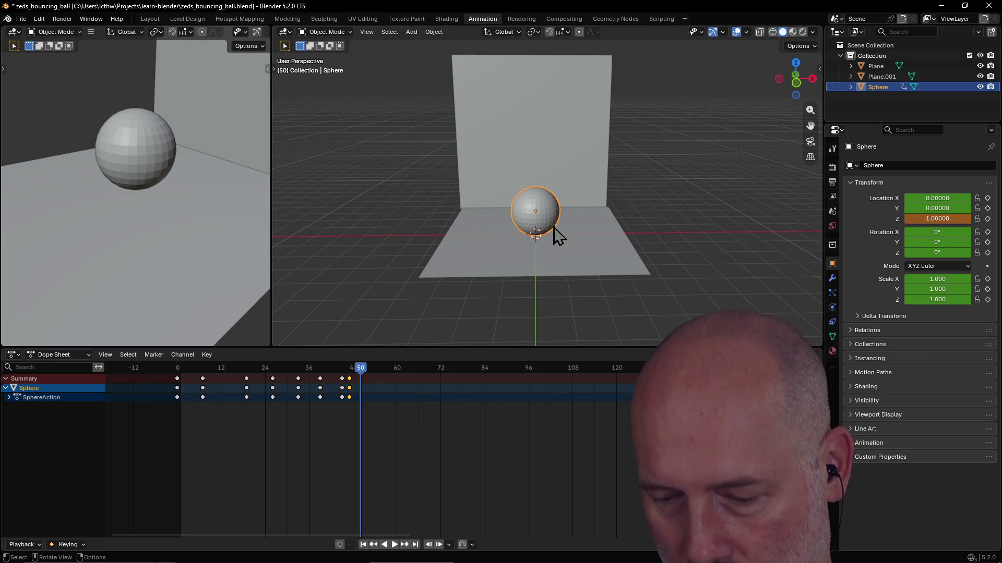
pyautogui.press('i')
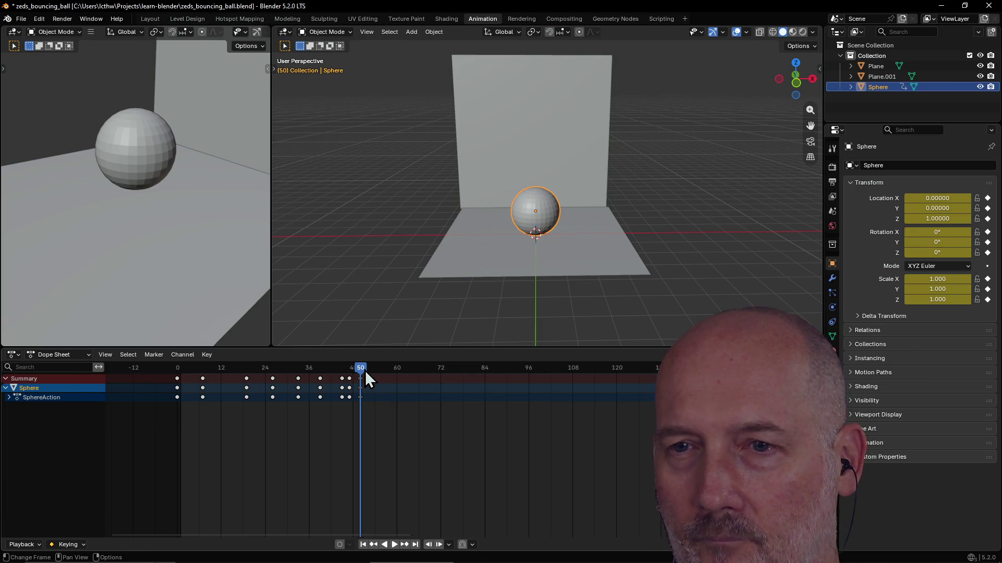
# Step: Rewind to frame 0 and replay the animation twice, stopping each time
pyautogui.moveTo(365, 370); pyautogui.dragTo(148, 372)
pyautogui.press('space')
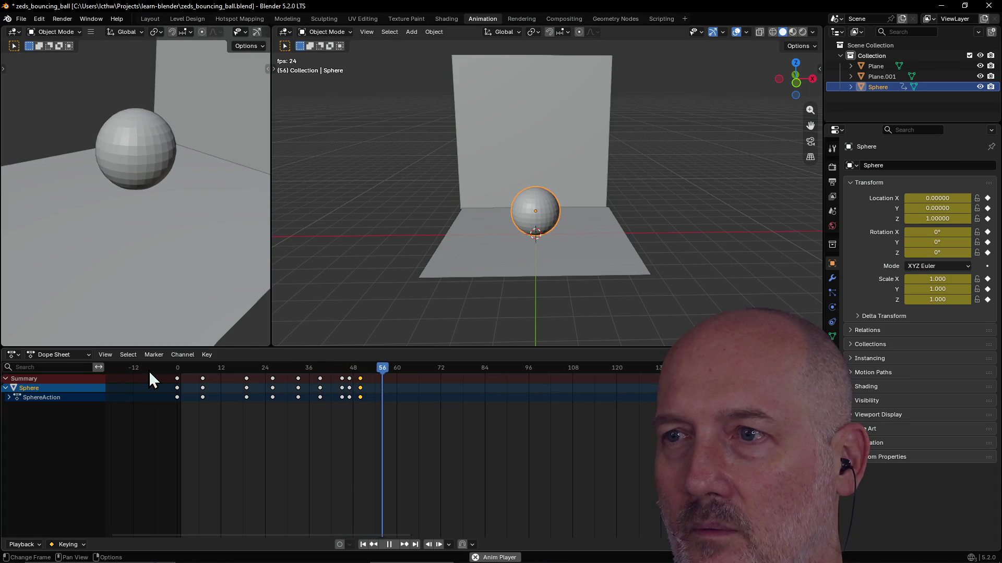
pyautogui.press('space')
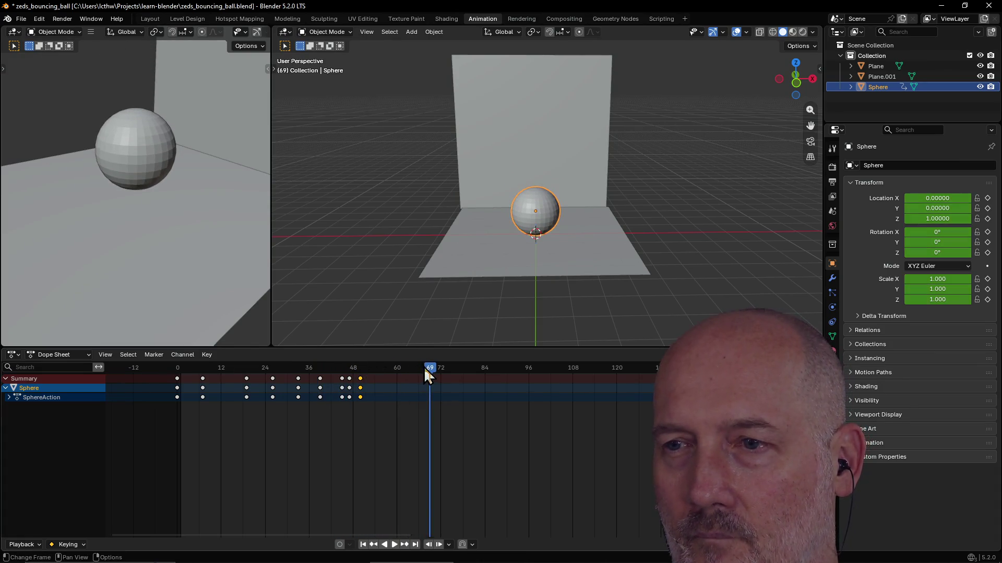
pyautogui.moveTo(424, 367); pyautogui.dragTo(179, 365)
pyautogui.press('space')
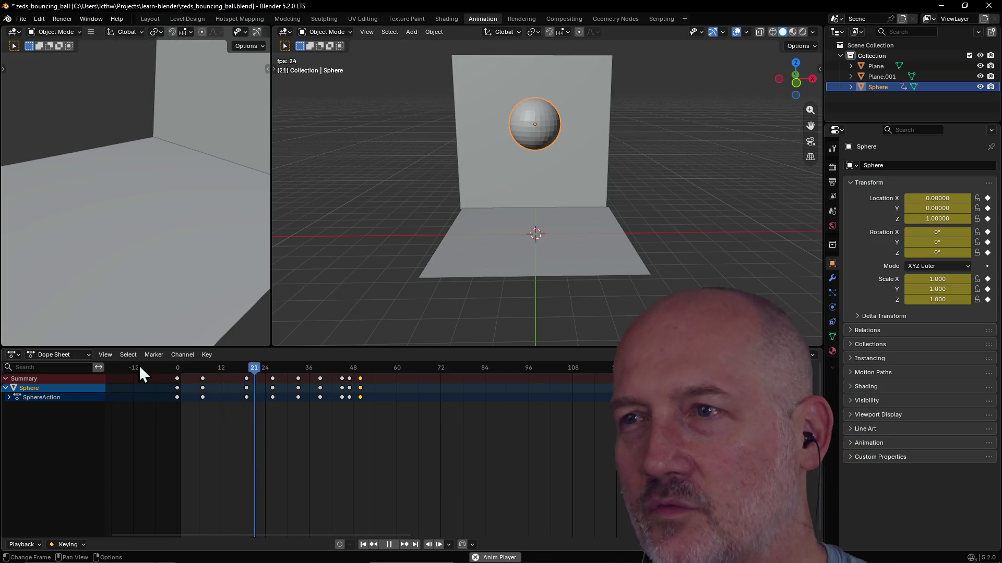
pyautogui.press('space')
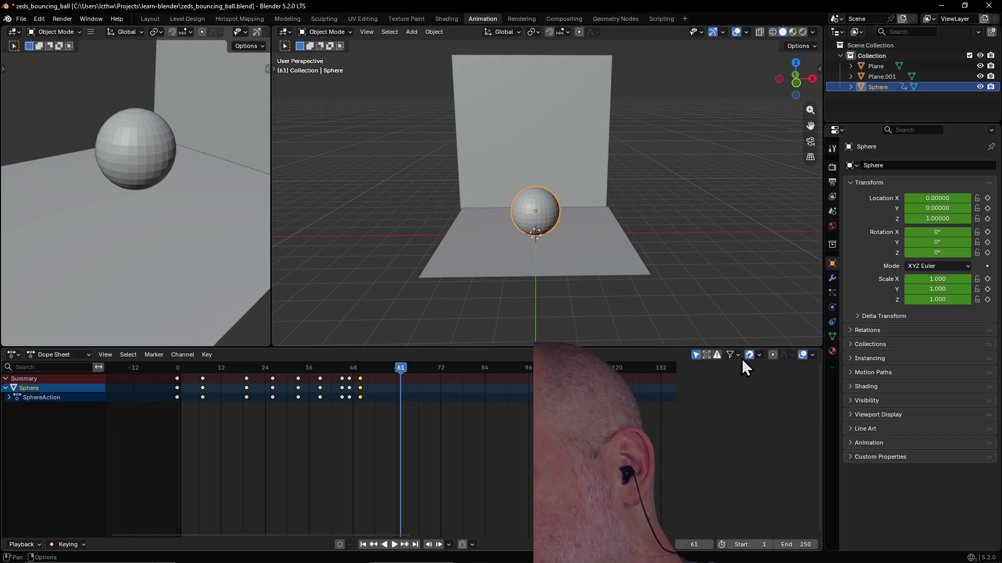
# Step: Look over the keyframe snapping and channel filter options in the timeline header
pyautogui.click(759, 356)
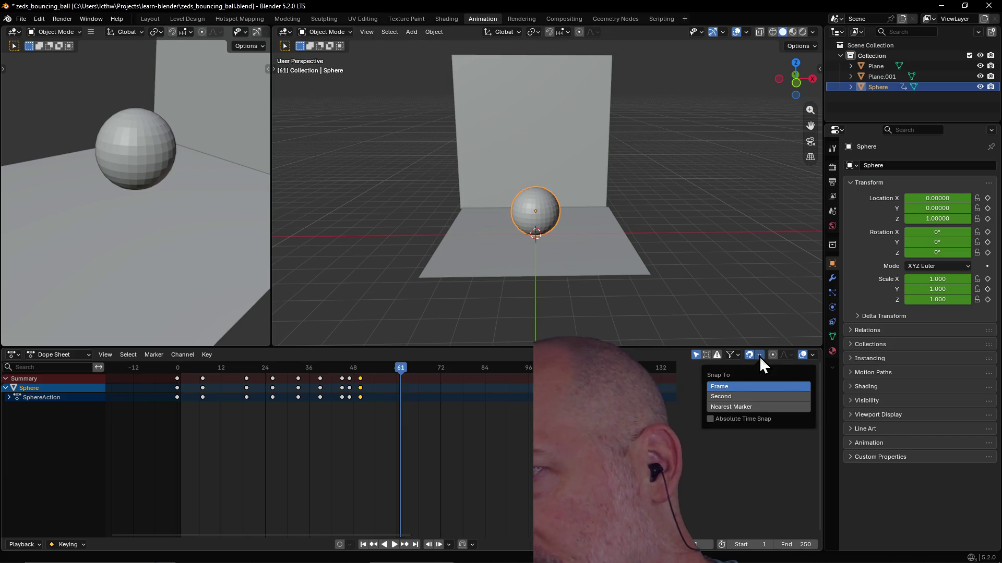
pyautogui.click(735, 356)
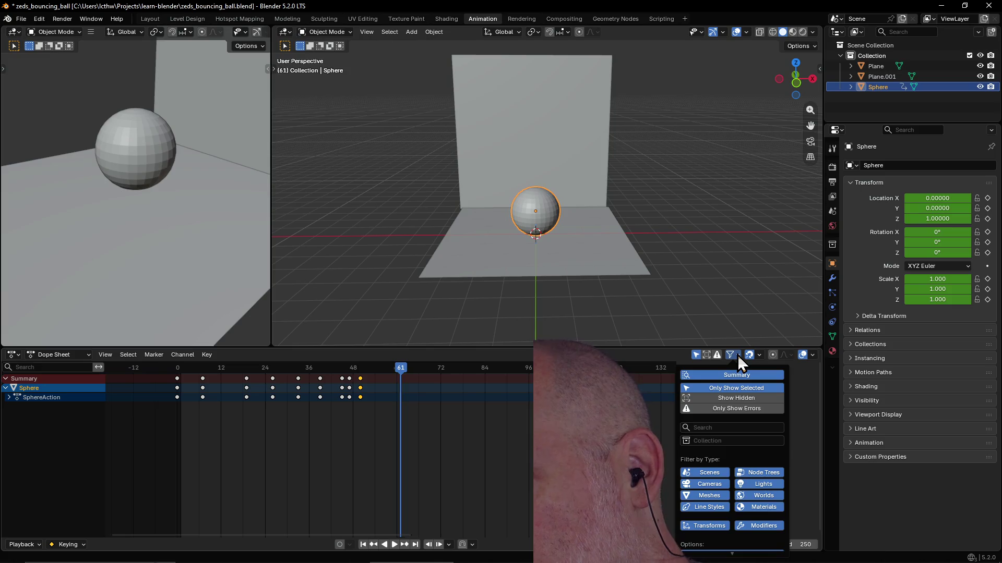
pyautogui.click(737, 354)
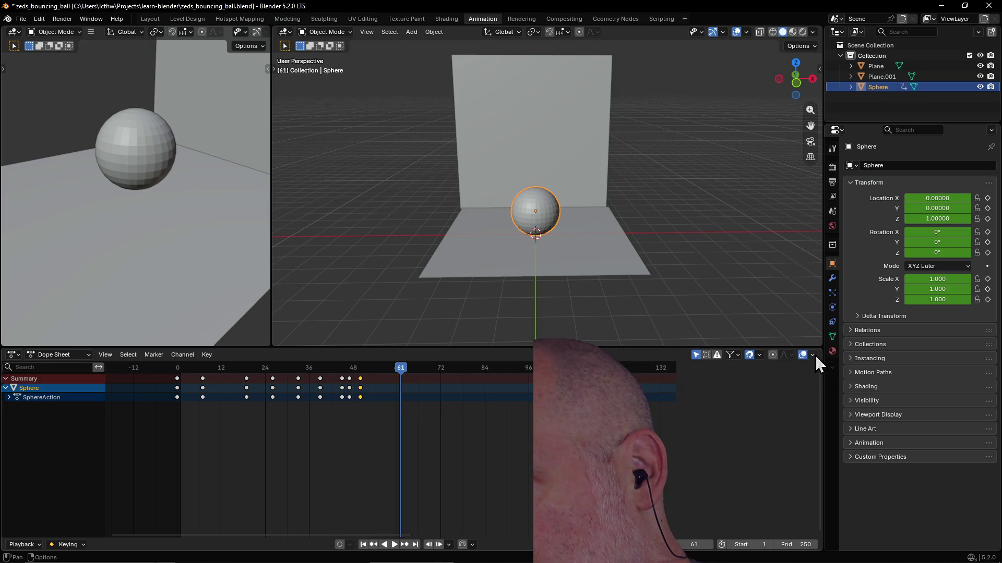
pyautogui.click(759, 356)
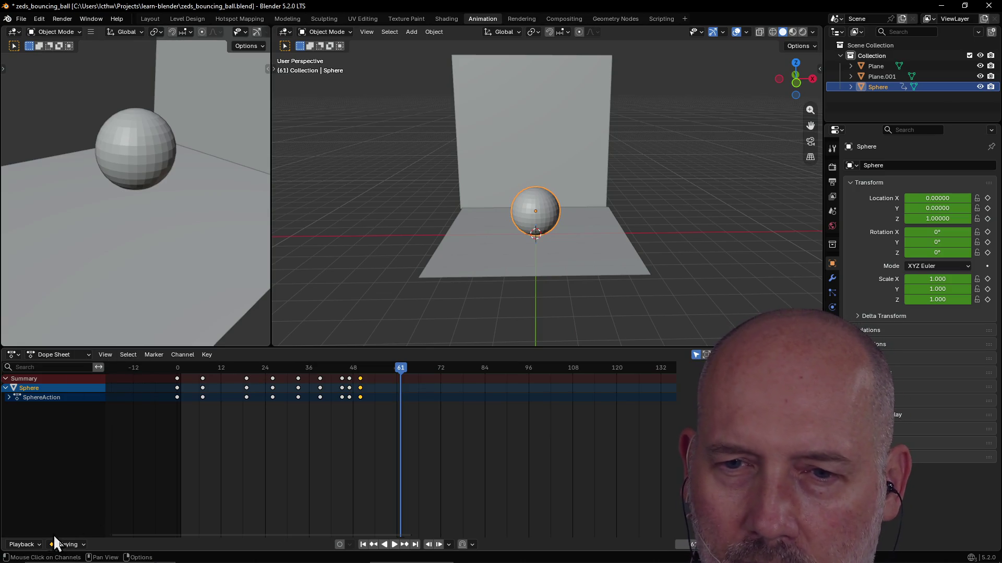
# Step: Limit playback to the scene frame range, rewind to frame 1 and test playback
pyautogui.click(31, 544)
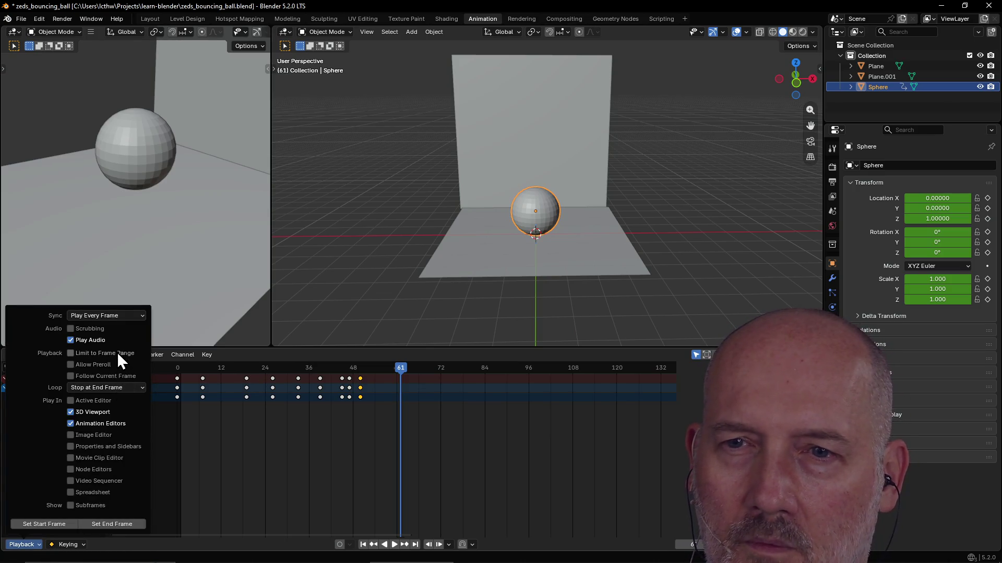
pyautogui.click(69, 355)
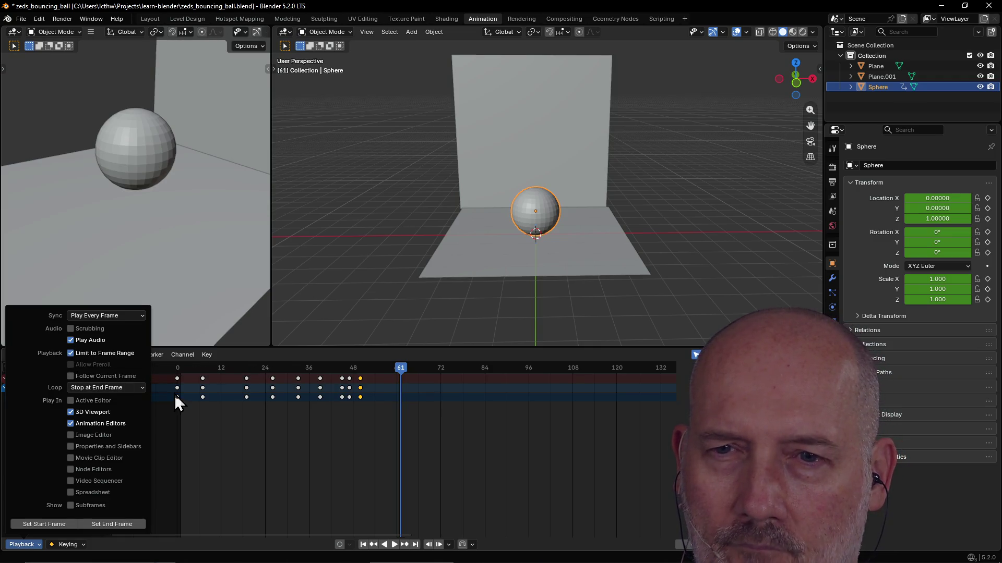
pyautogui.click(227, 372)
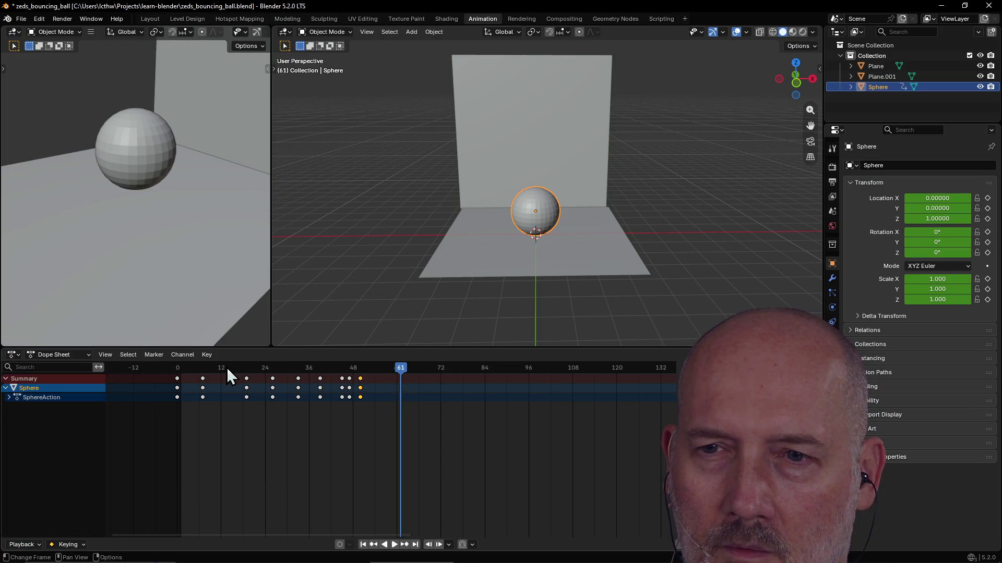
pyautogui.moveTo(400, 370); pyautogui.dragTo(180, 368)
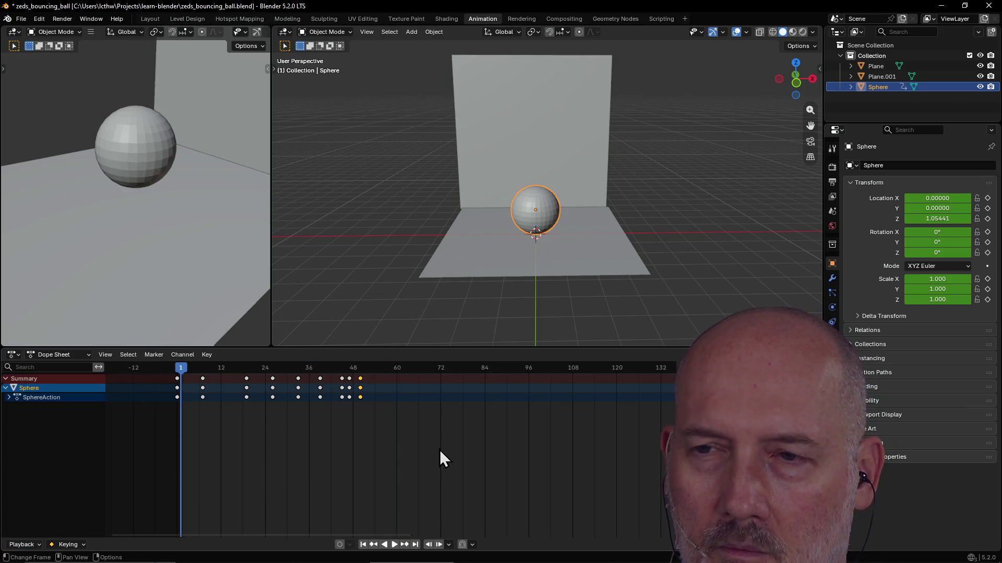
pyautogui.press('space')
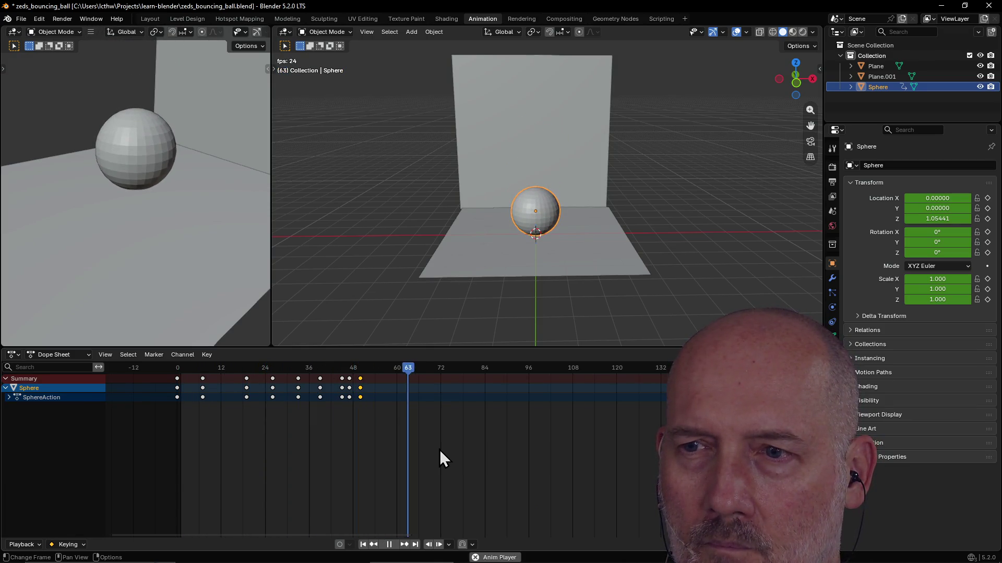
pyautogui.press('space')
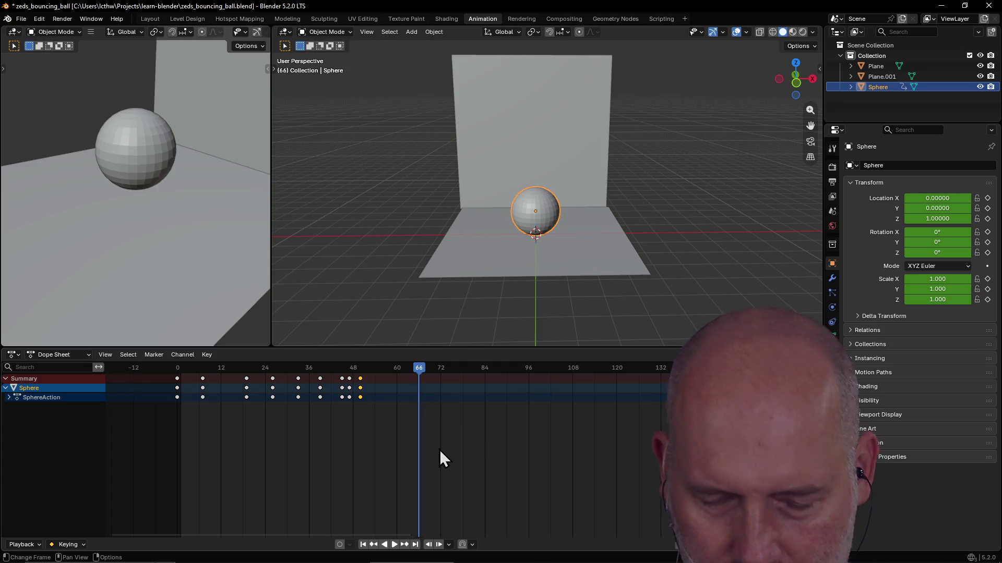
# Step: Set Playback Loop to Infinite with the playhead back at frame 1
pyautogui.hotkey('alt', 'Tab')
pyautogui.hotkey('alt', 'Tab')
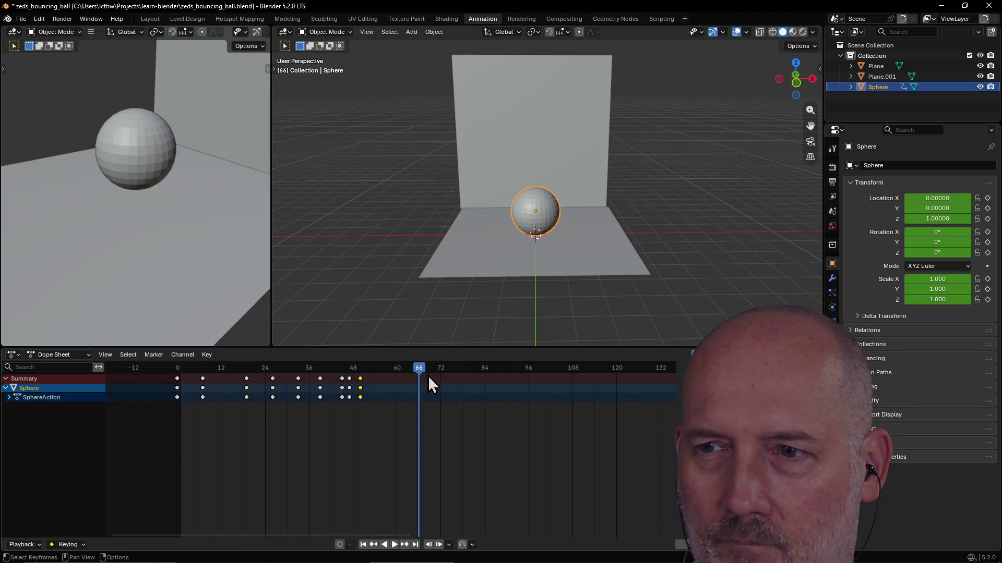
pyautogui.moveTo(419, 368); pyautogui.dragTo(120, 365)
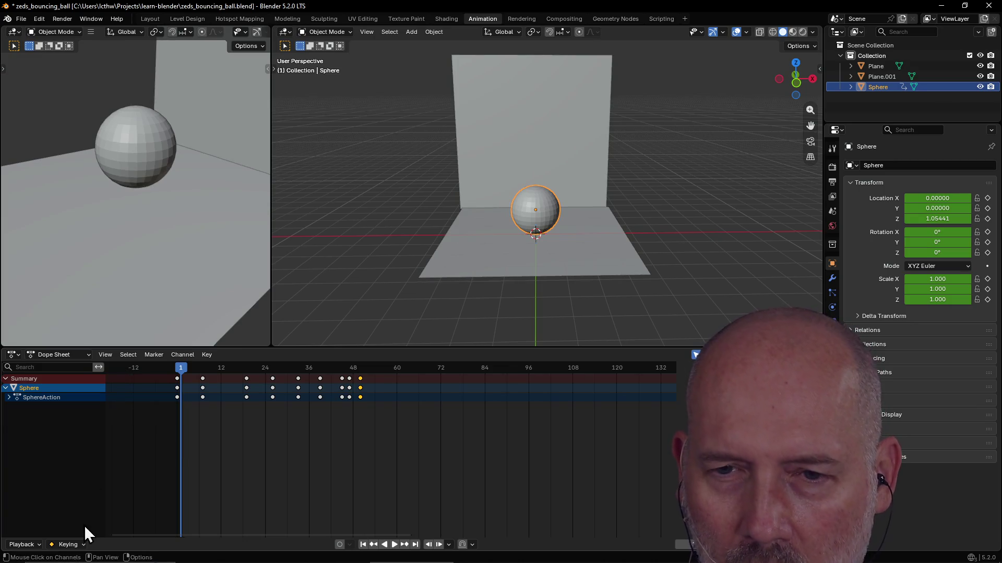
pyautogui.click(21, 545)
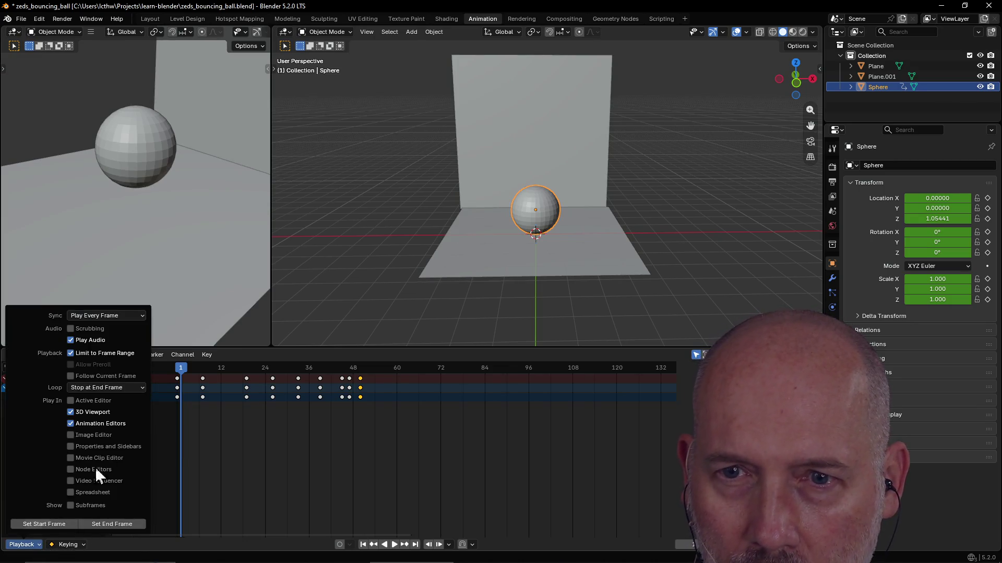
pyautogui.click(129, 391)
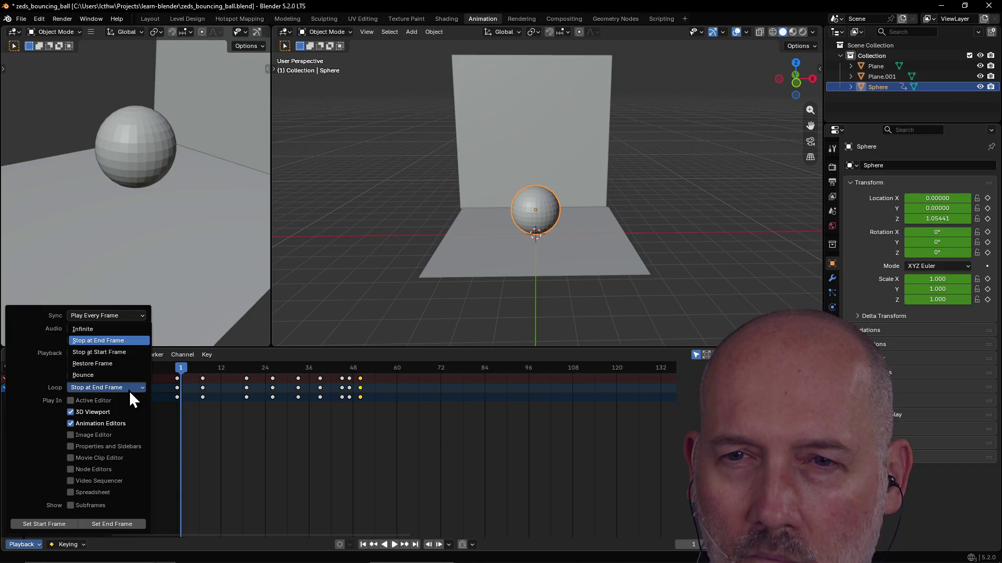
pyautogui.click(126, 328)
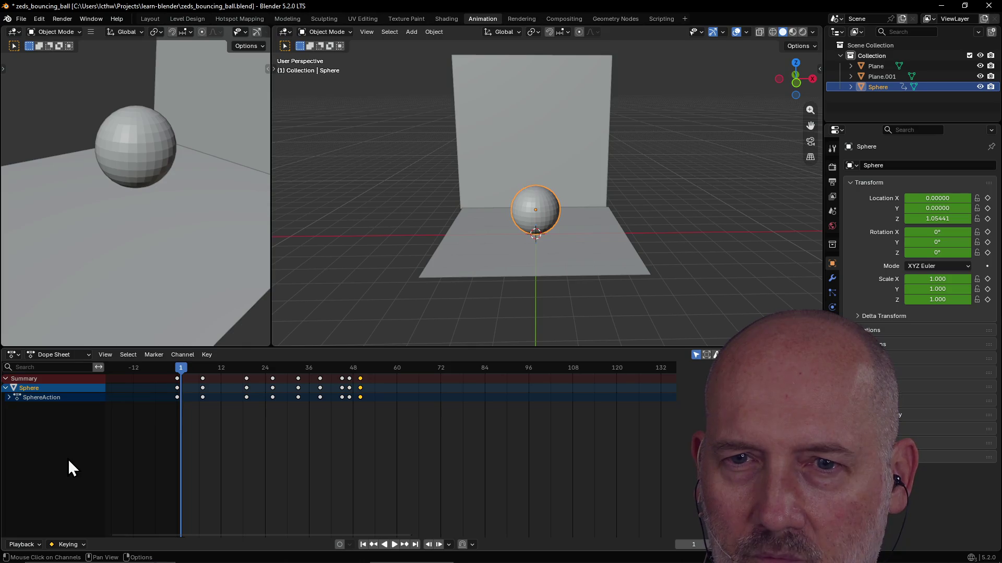
pyautogui.click(20, 356)
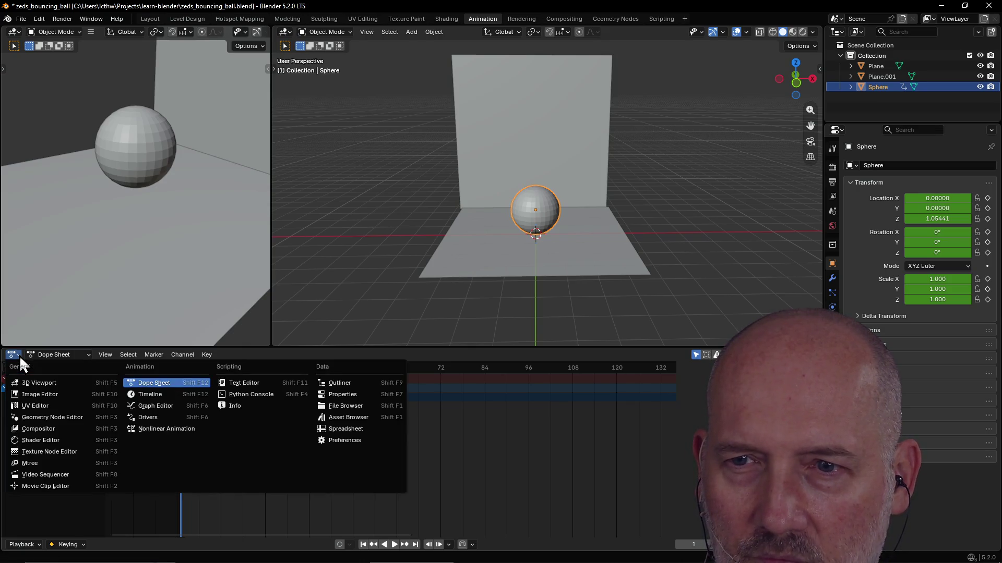
# Step: Check the dope sheet mode and view menus and the Playback frame Sync choices
pyautogui.click(19, 355)
pyautogui.click(89, 354)
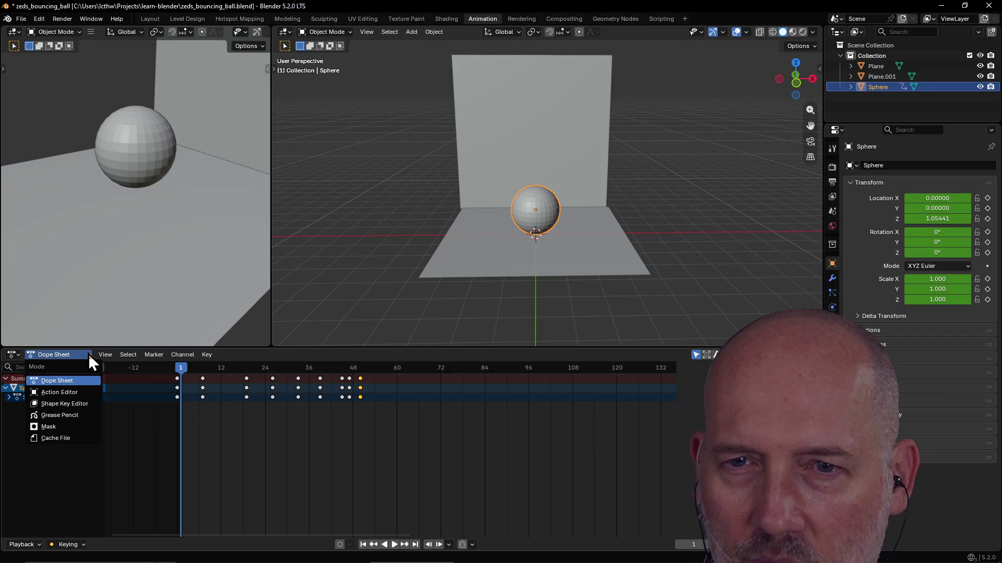
pyautogui.click(104, 356)
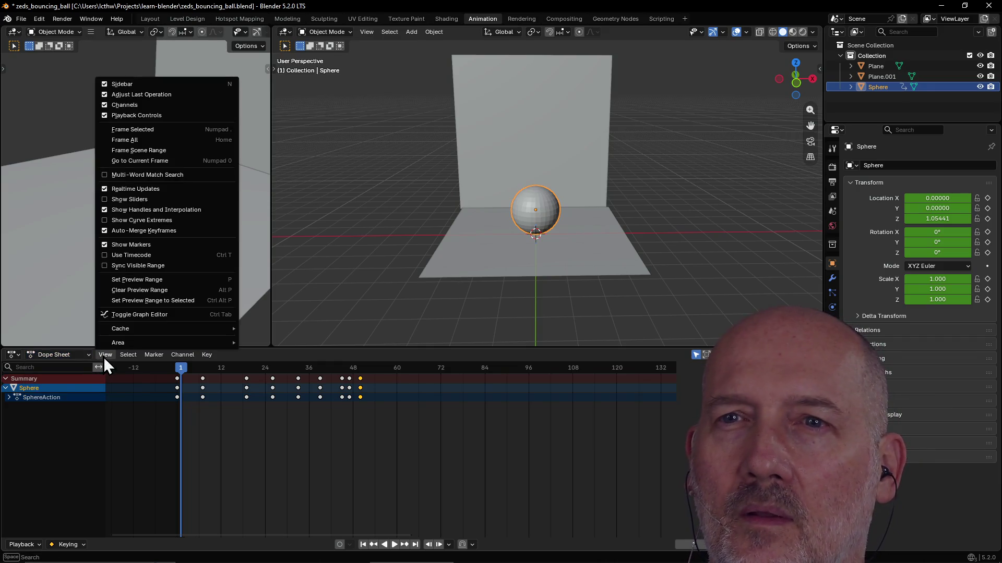
pyautogui.click(103, 356)
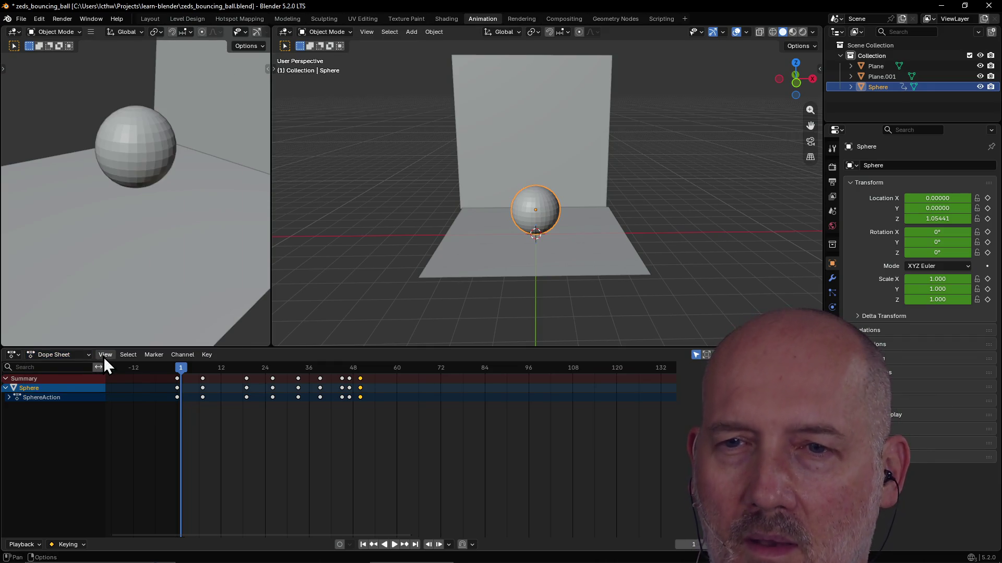
pyautogui.click(38, 545)
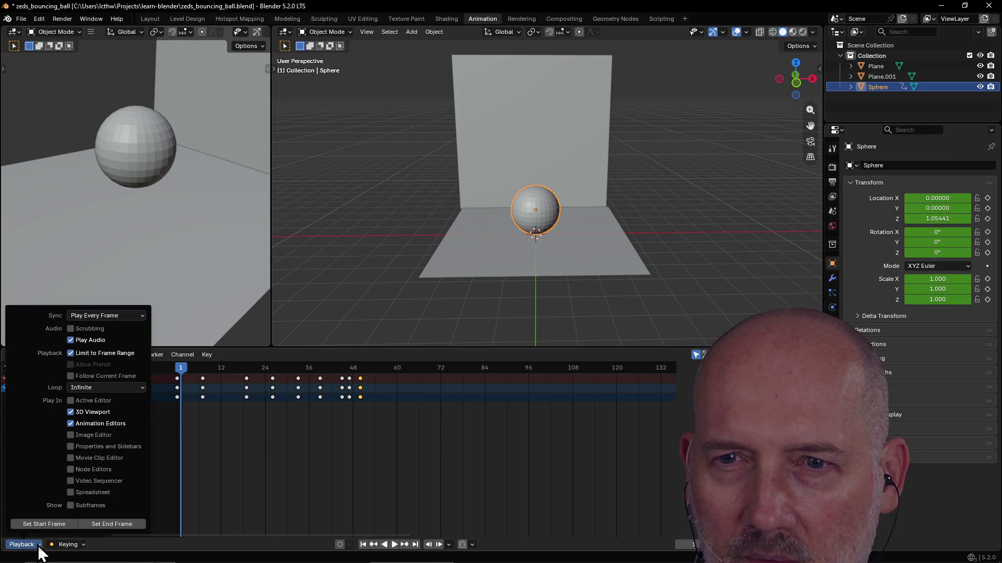
pyautogui.click(122, 317)
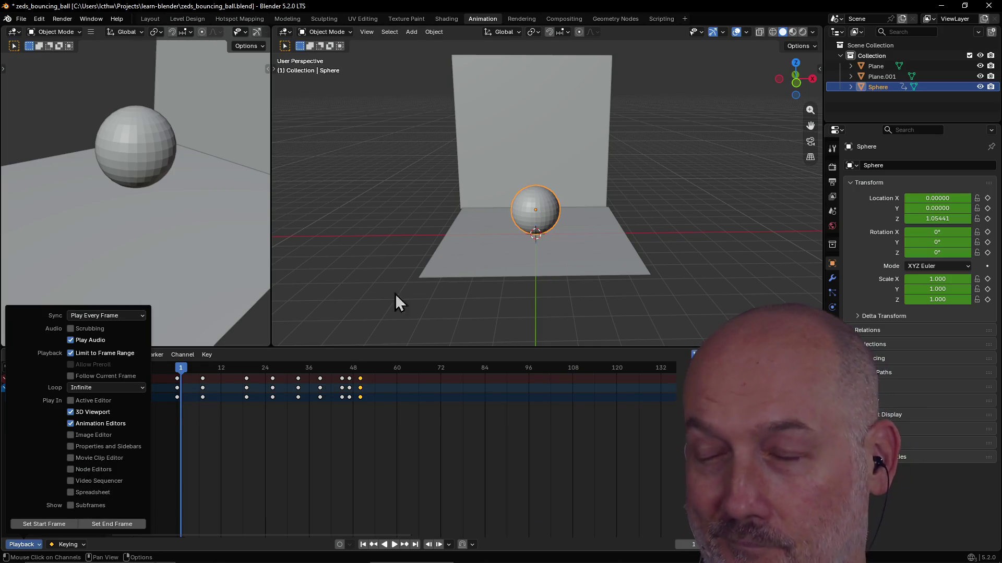
# Step: Play the looping animation, stop it at frame 64 and bring up the Keying settings
pyautogui.press('space')
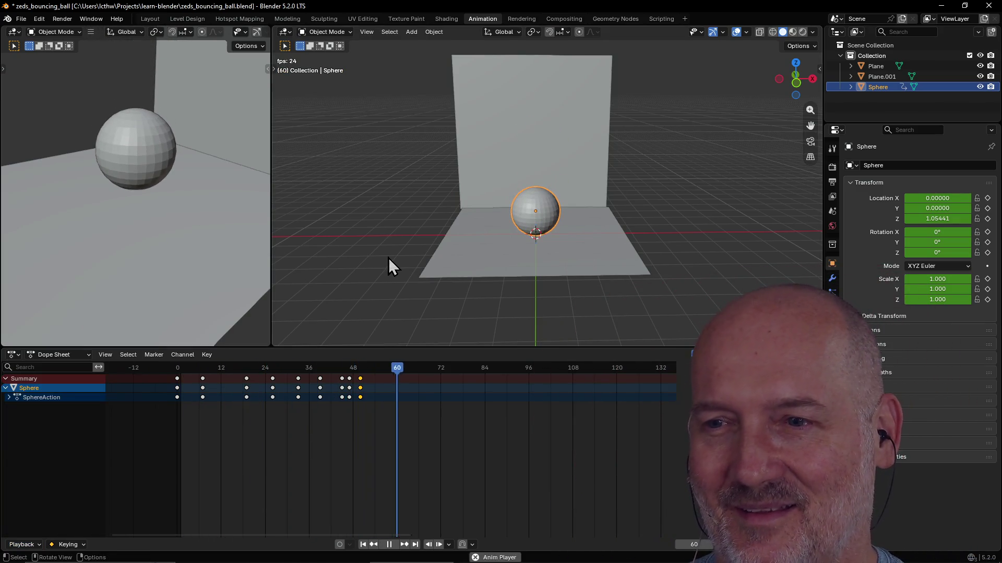
pyautogui.press('space')
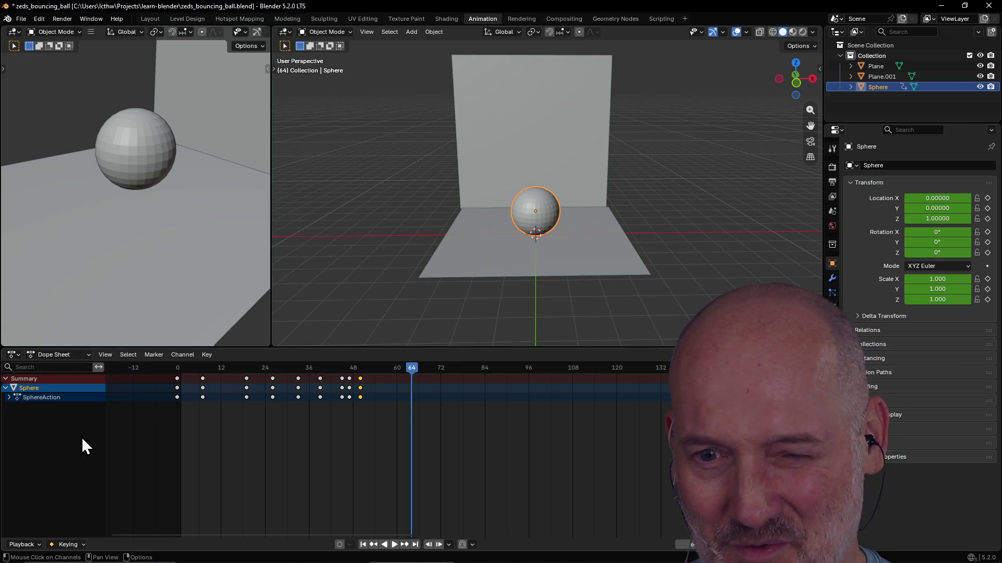
pyautogui.click(79, 546)
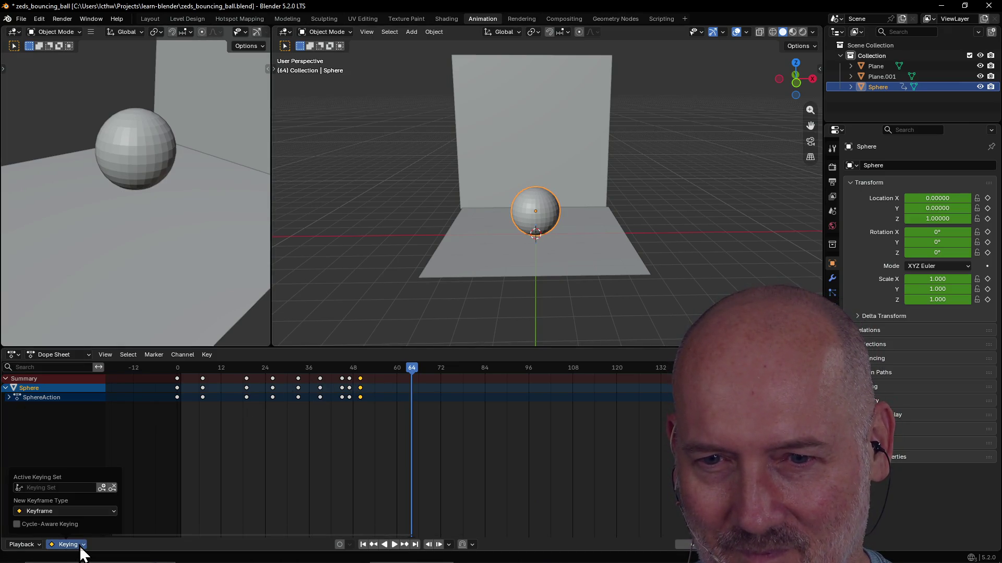
# Step: Leave New Keyframe Type as Keyframe, rewind to frame 1 and start playback
pyautogui.click(112, 512)
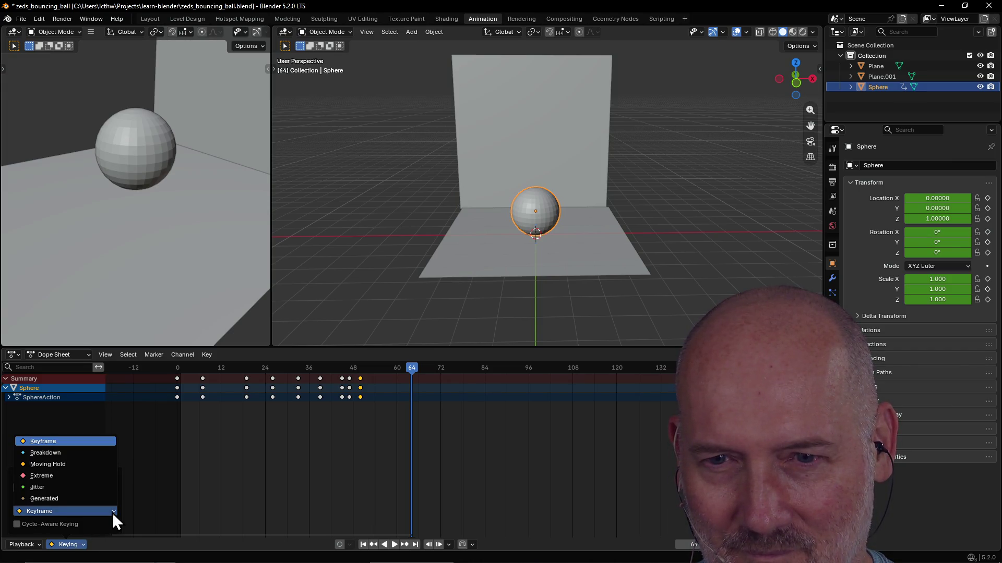
pyautogui.click(112, 513)
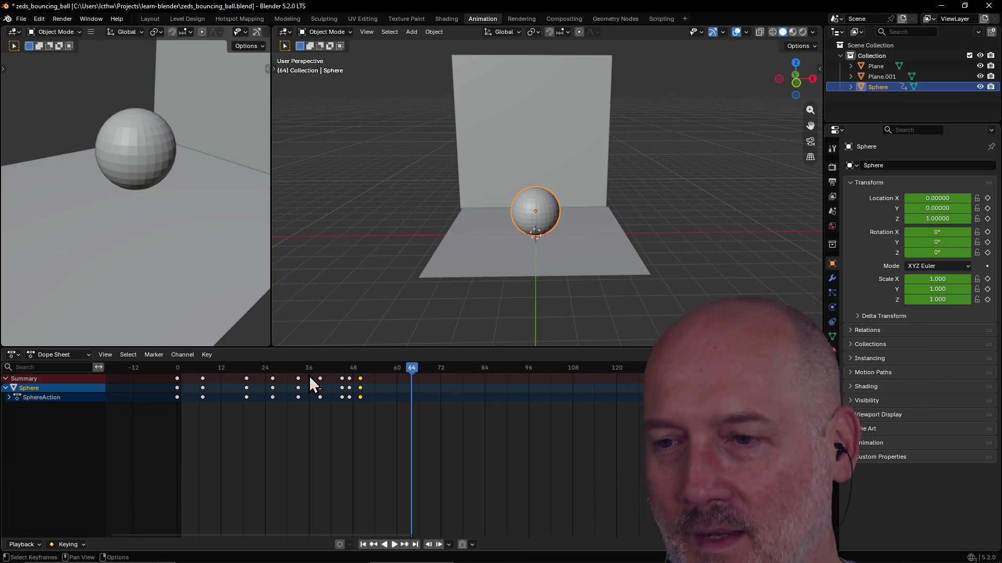
pyautogui.moveTo(413, 367); pyautogui.dragTo(133, 369)
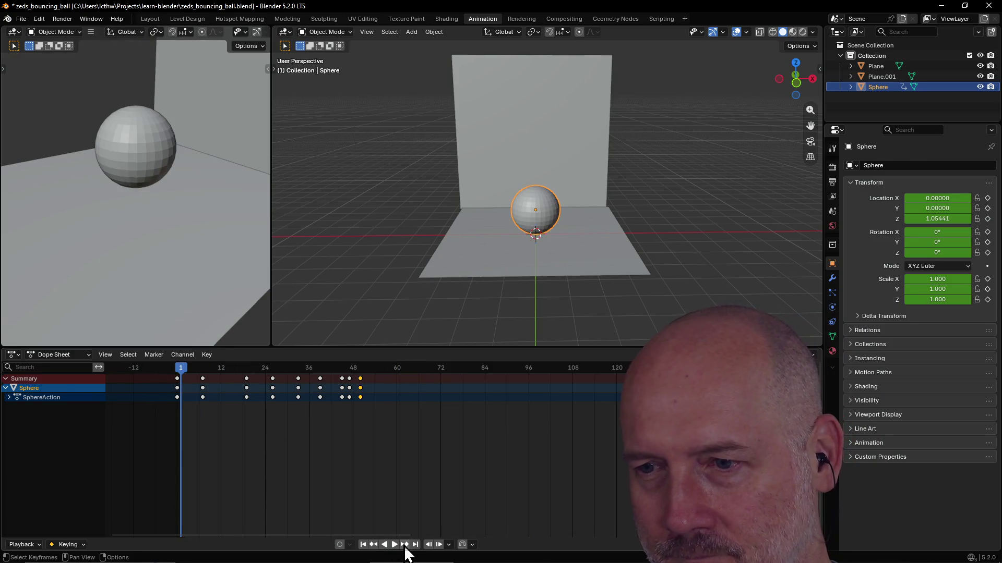
pyautogui.click(396, 548)
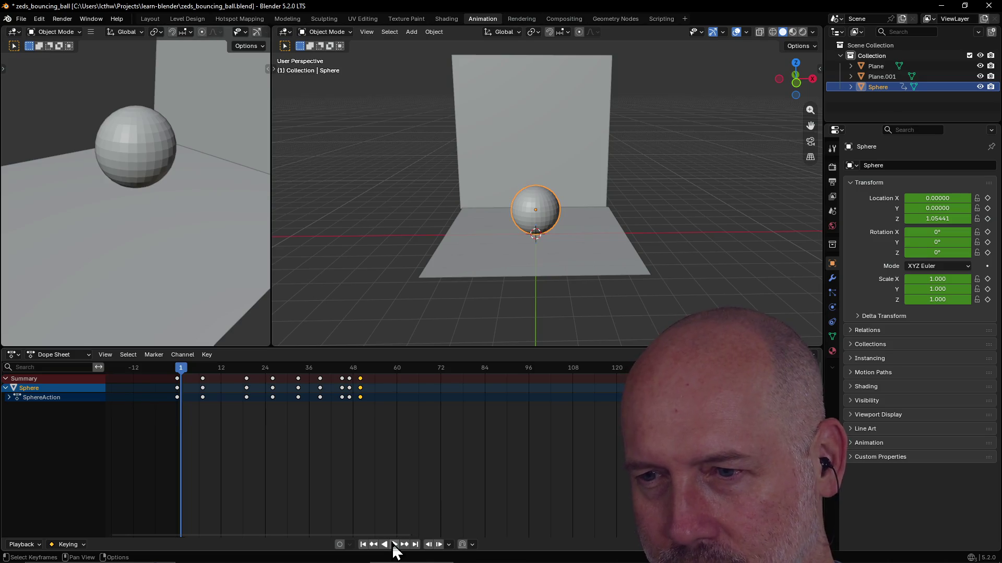
# Step: Check the Snap and frame Jump popovers in the timeline footer, then switch to the browser
pyautogui.click(472, 546)
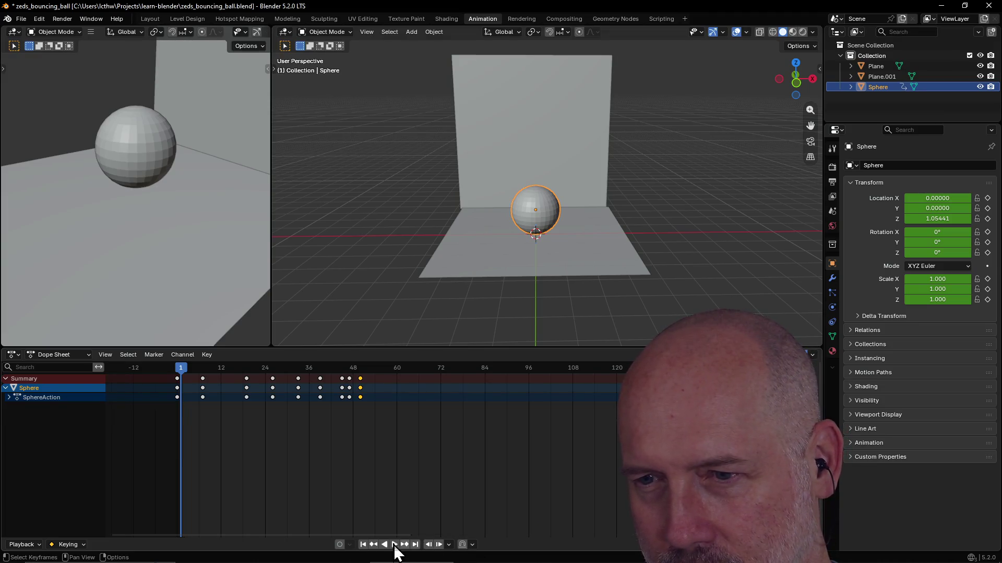
pyautogui.click(449, 546)
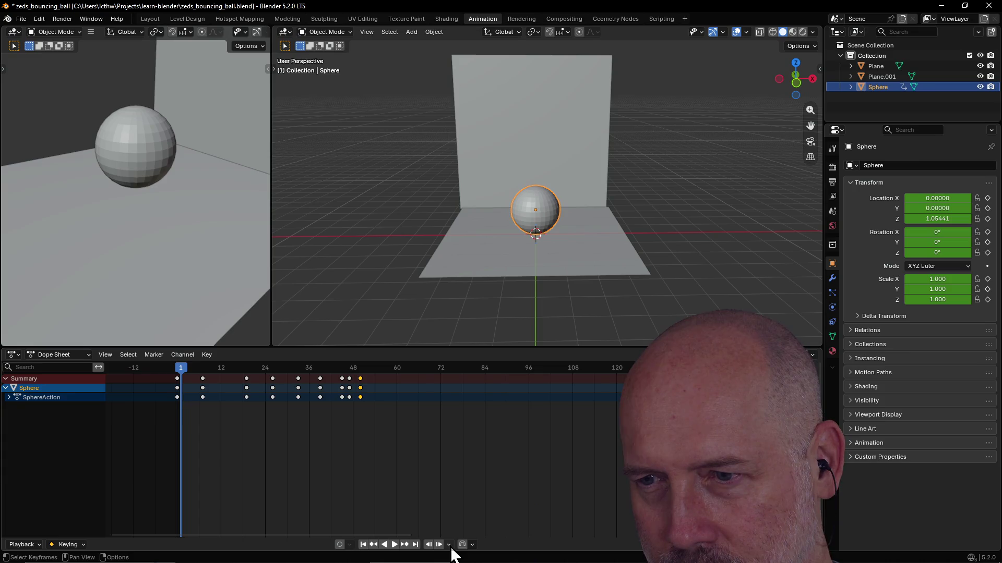
pyautogui.click(449, 546)
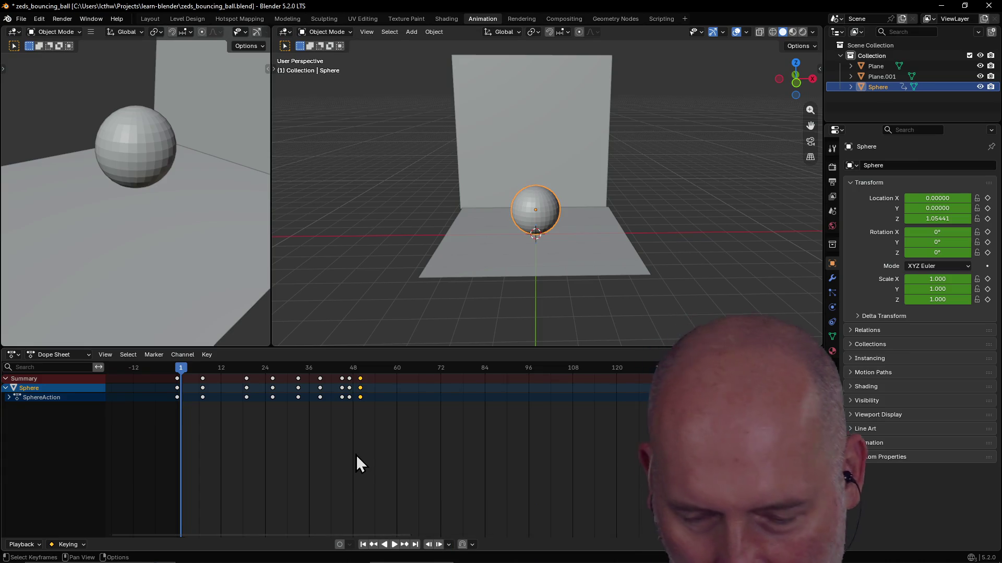
pyautogui.hotkey('alt', 'Tab')
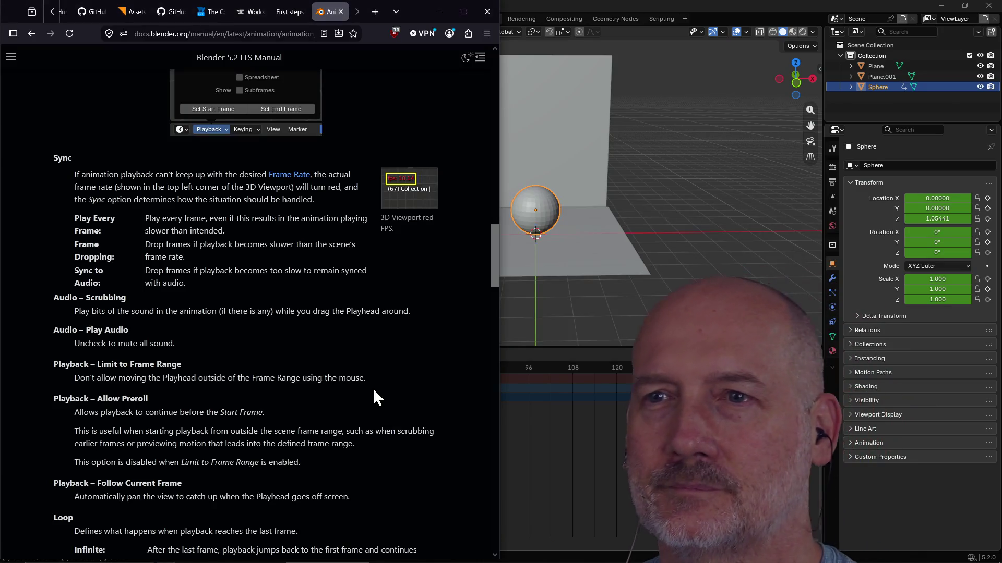
# Step: Search 'blender make animation loop' in a new window and open the Stack Exchange result
pyautogui.hotkey('ctrl', 'n')
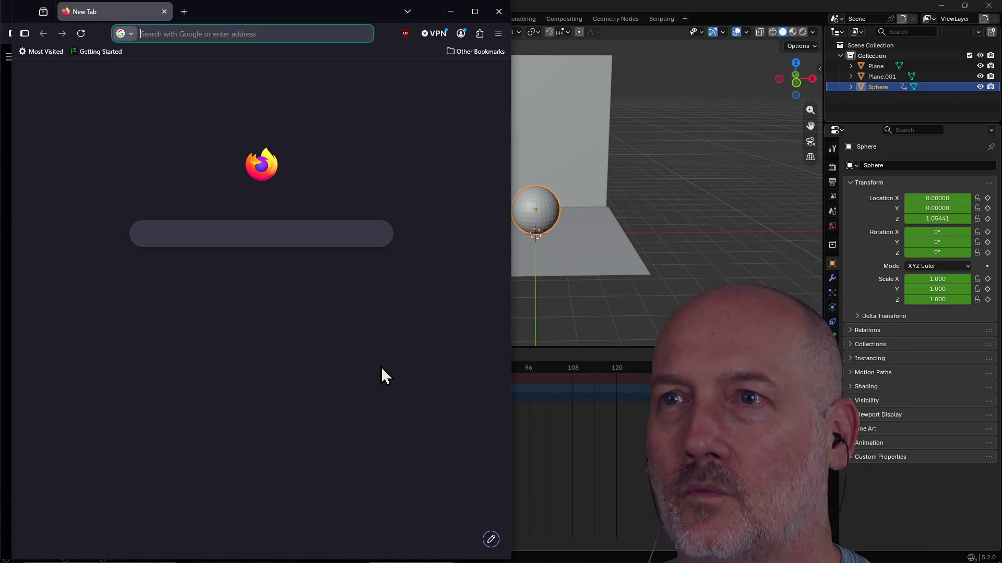
pyautogui.write('blender.')
pyautogui.press('BackSpace')
pyautogui.press('BackSpace')
pyautogui.write('make an')
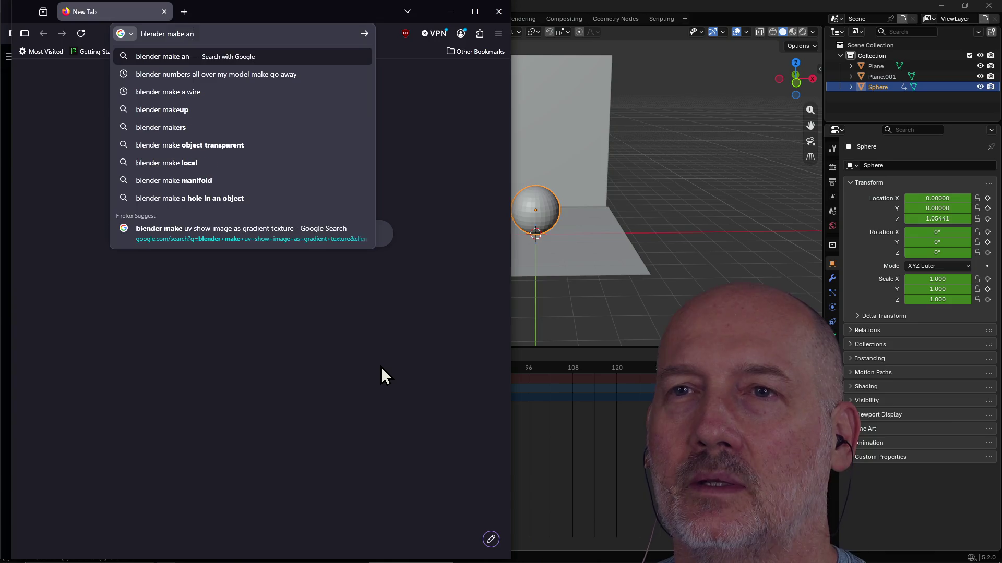
pyautogui.write('imation l')
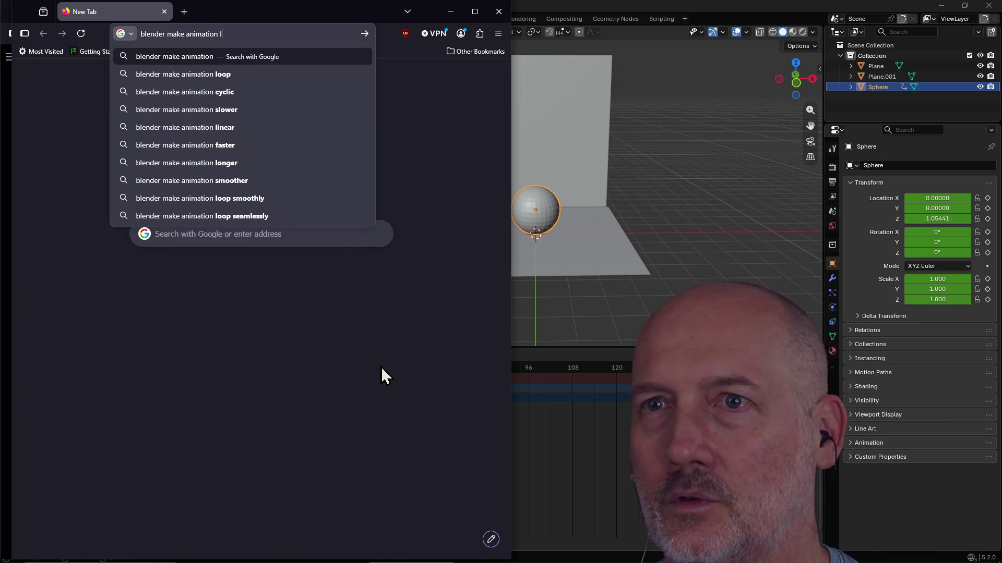
pyautogui.write('oop')
pyautogui.press('Return')
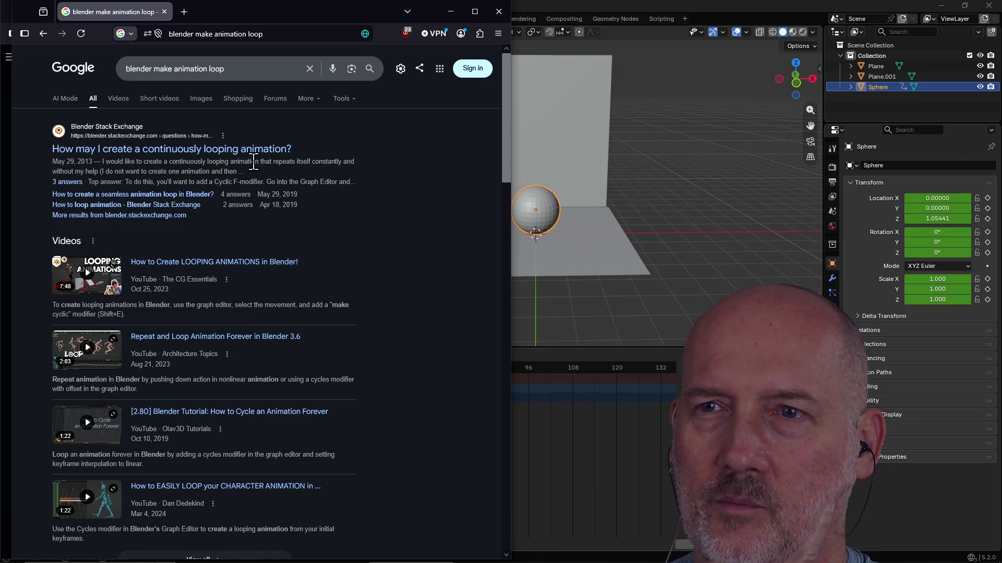
pyautogui.click(253, 151)
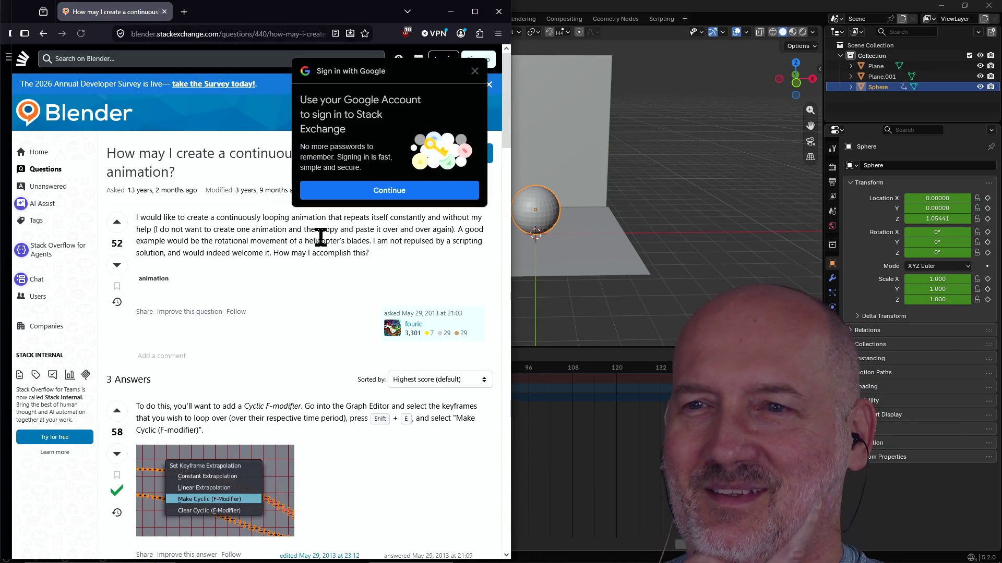
# Step: Dismiss the Google sign-in prompt and return to the Google results
pyautogui.click(475, 71)
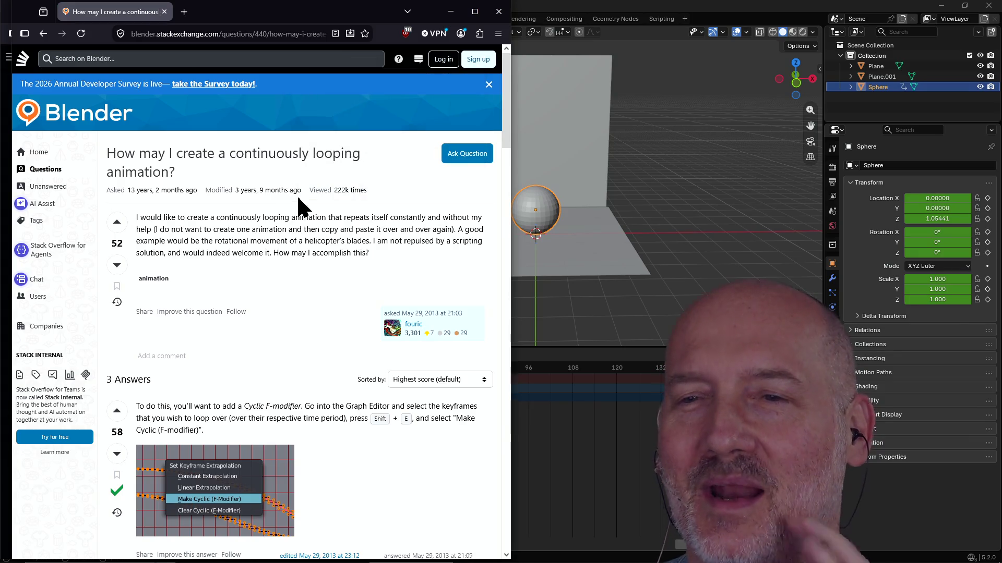
pyautogui.scroll(-1, 299, 205)
pyautogui.scroll(-2, 344, 251)
pyautogui.scroll(-2, 384, 298)
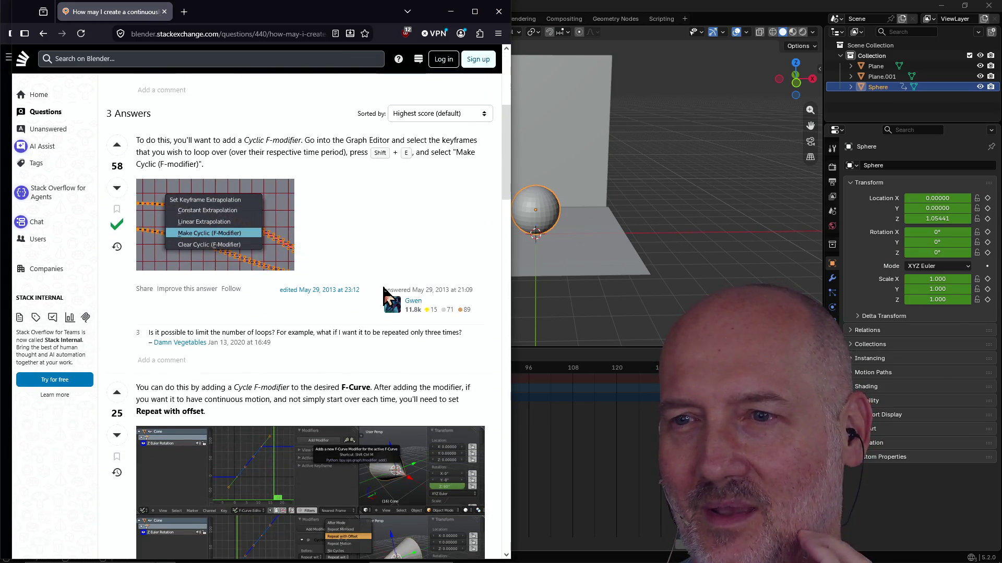
pyautogui.scroll(1, 375, 246)
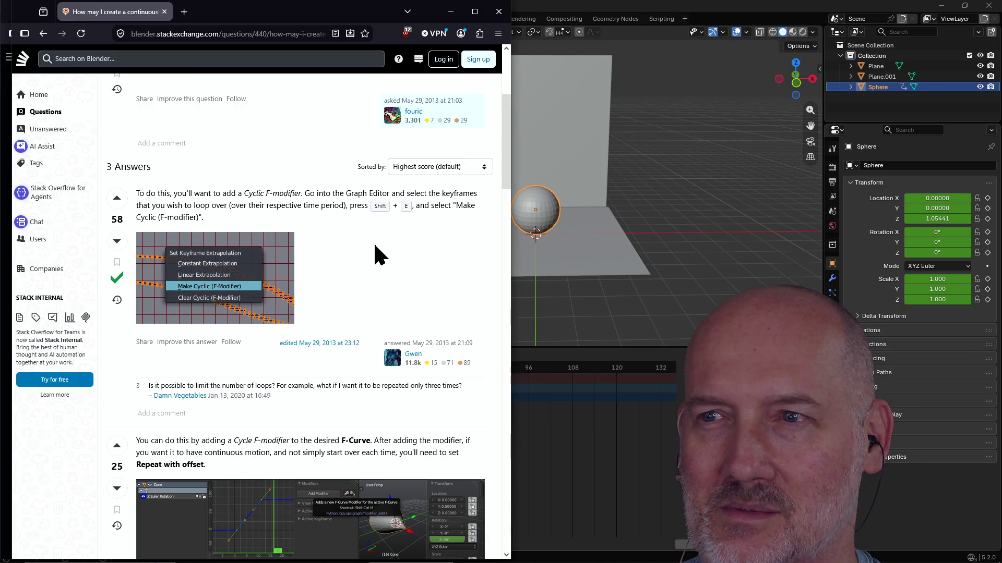
pyautogui.scroll(3, 373, 241)
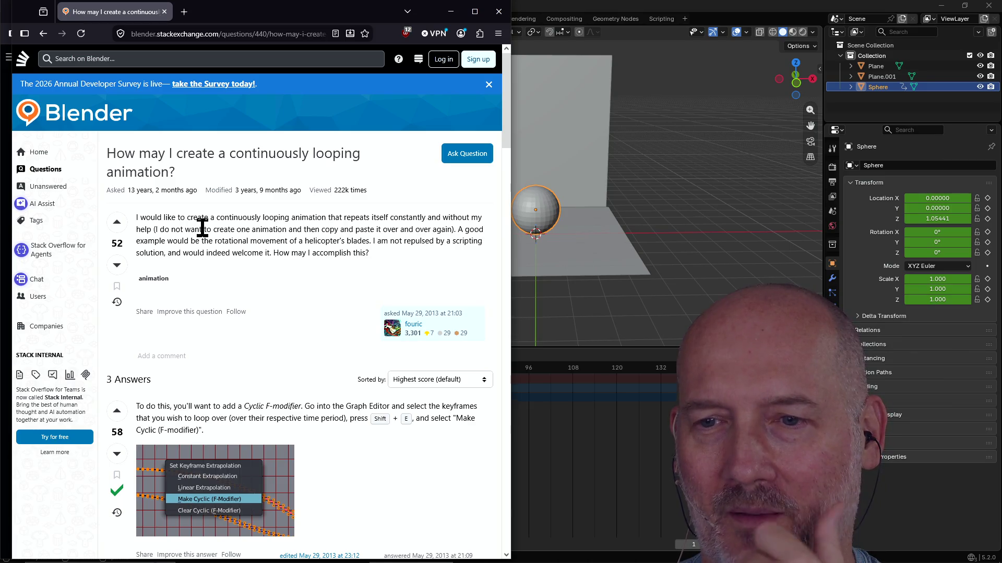
pyautogui.click(43, 33)
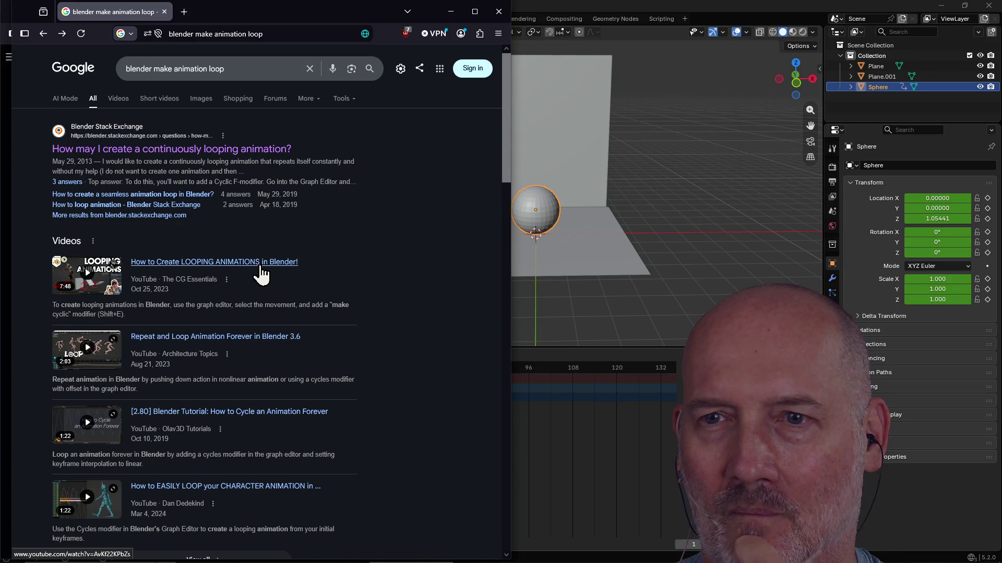
# Step: Refine the search to 'blender make animation loop 5.0', briefly deselecting frame-48 keys in Blender
pyautogui.click(261, 69)
pyautogui.write('5.')
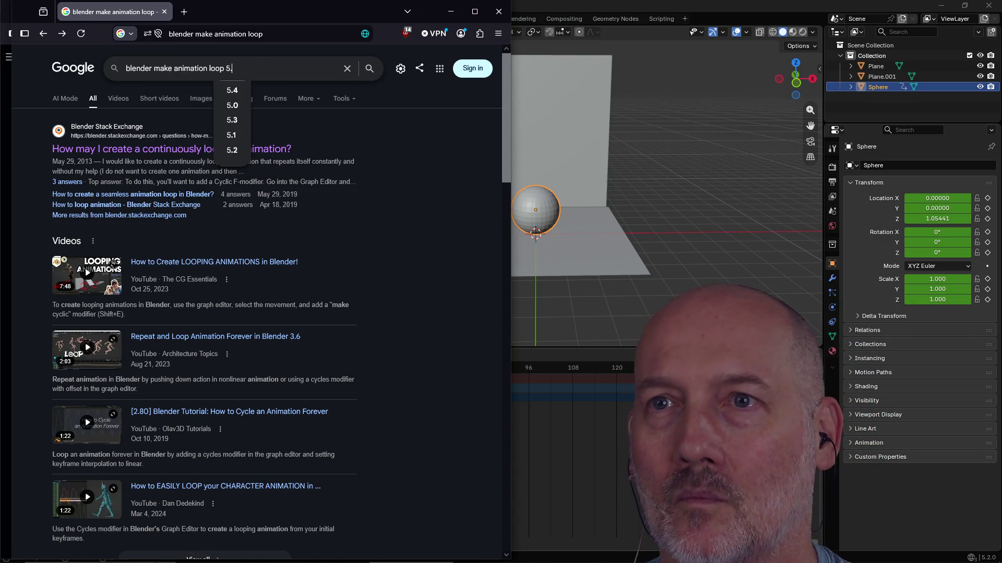
pyautogui.write('0')
pyautogui.press('Return')
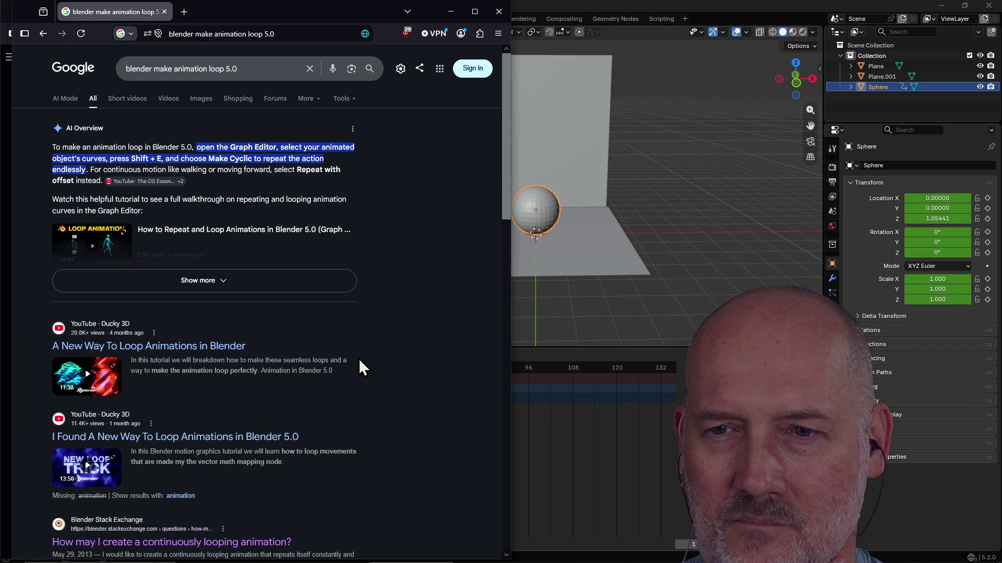
pyautogui.scroll(-1, 359, 366)
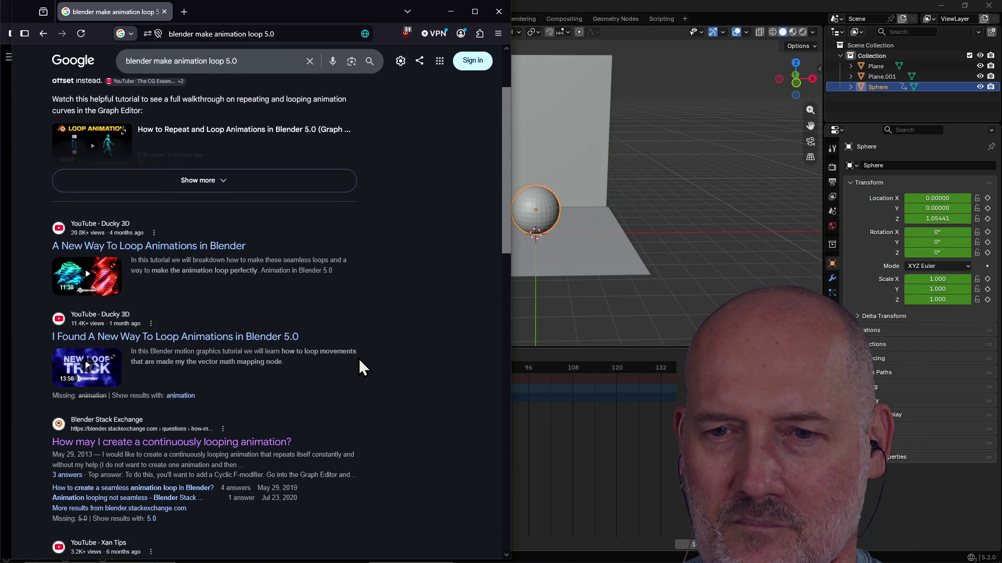
pyautogui.scroll(1, 358, 366)
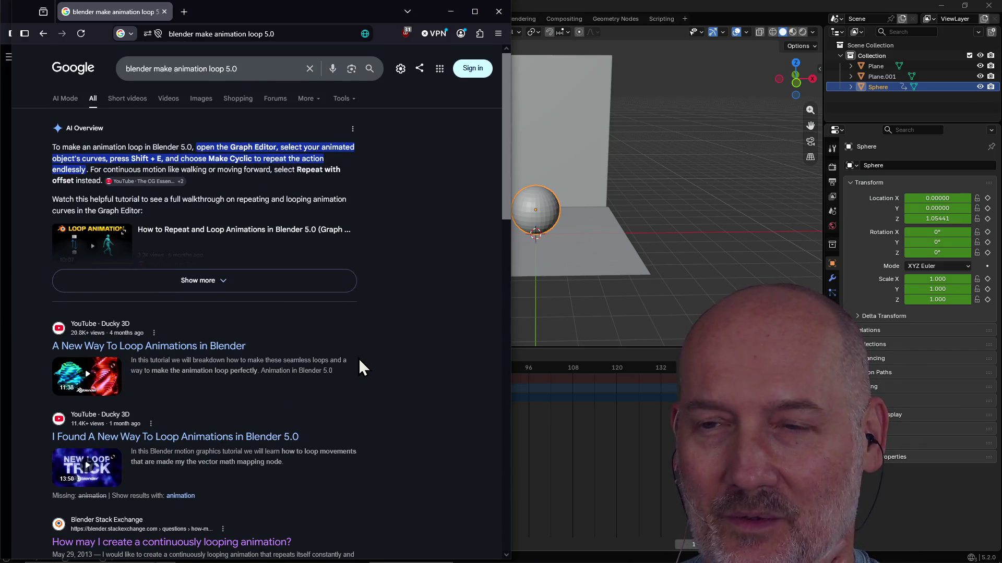
pyautogui.click(737, 31)
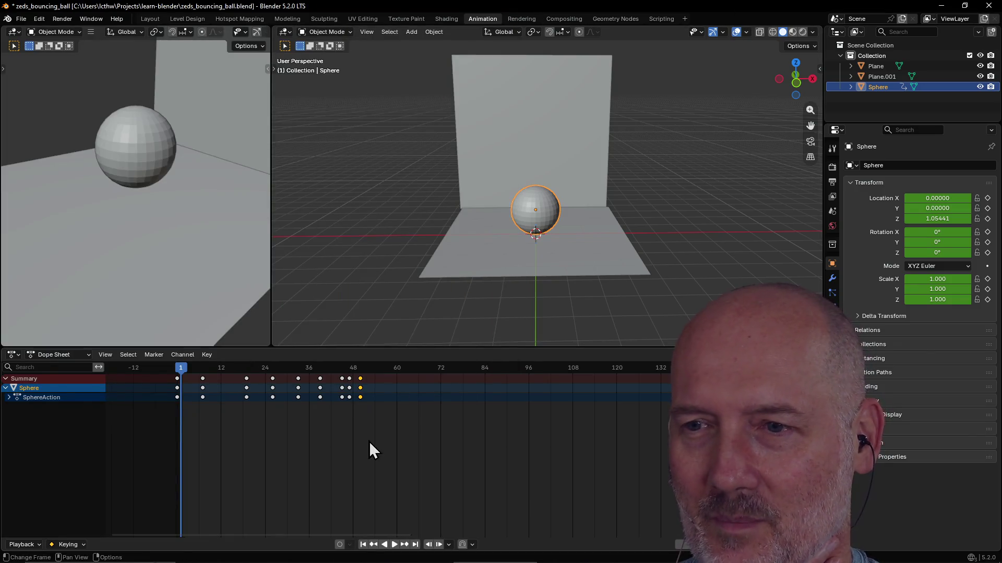
pyautogui.moveTo(368, 445); pyautogui.dragTo(200, 449)
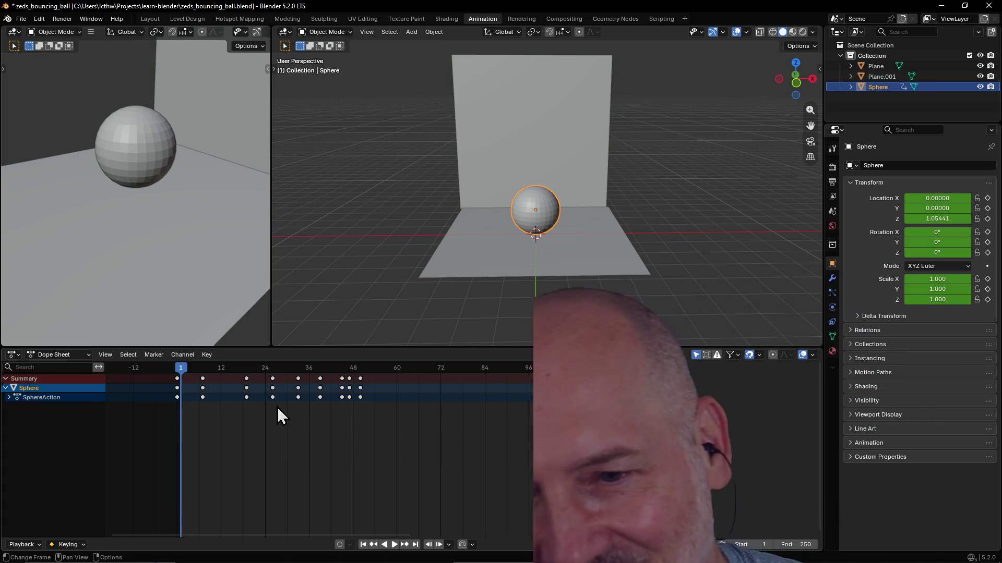
pyautogui.hotkey('alt', 'Tab')
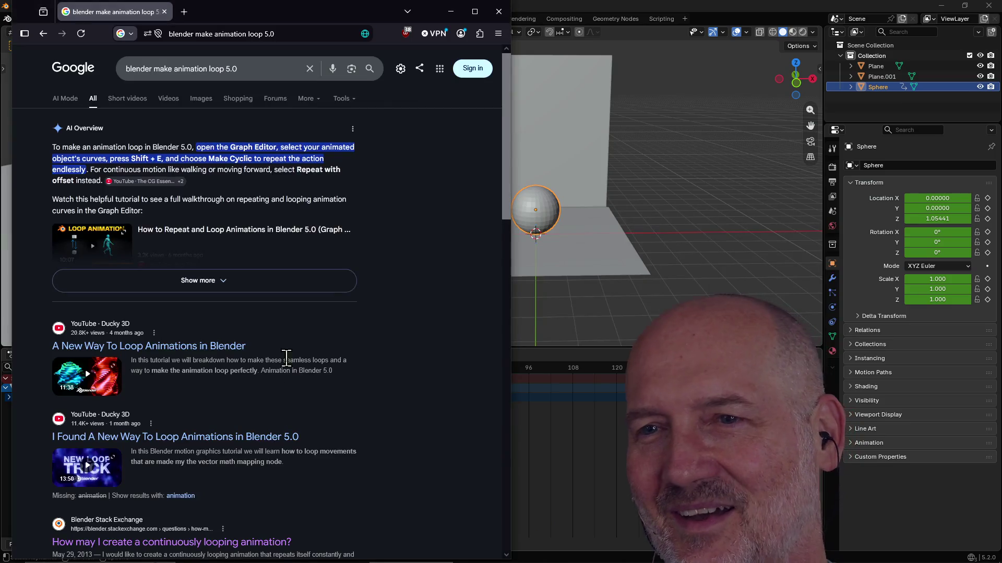
pyautogui.scroll(-3, 420, 305)
pyautogui.scroll(-2, 419, 305)
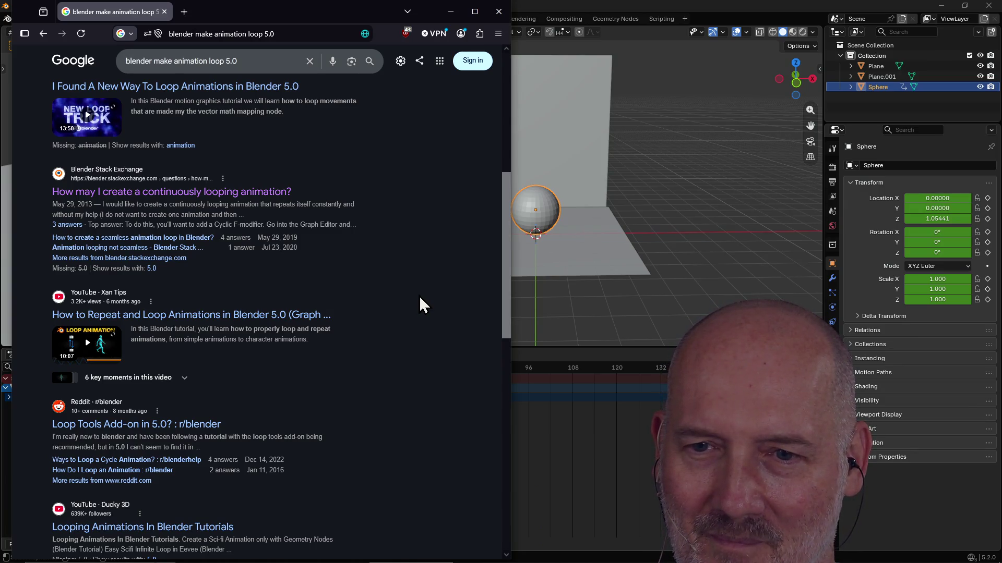
pyautogui.scroll(3, 420, 304)
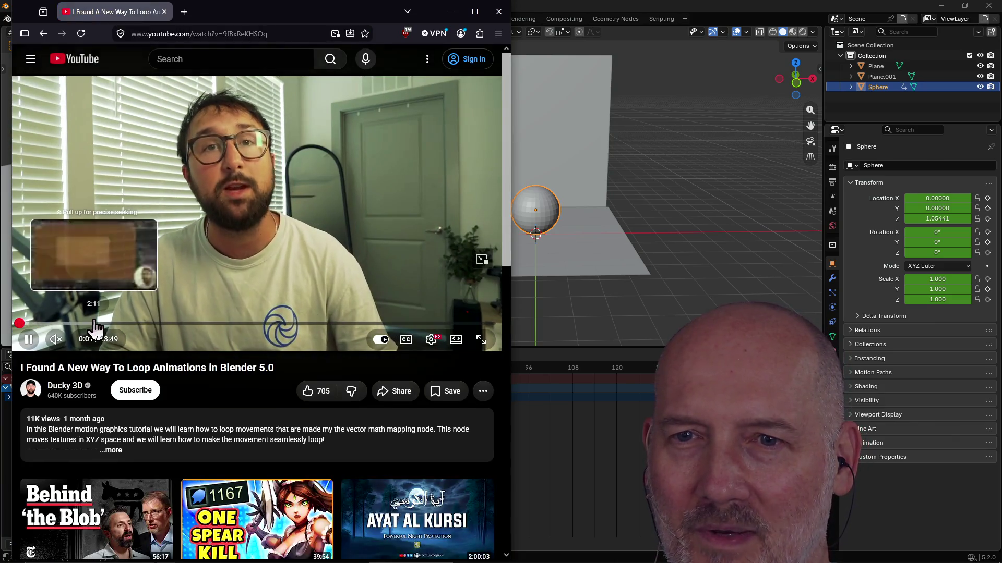
# Step: Skim the Ducky 3D looping video by skipping from 2:11 through 10:34
pyautogui.click(94, 322)
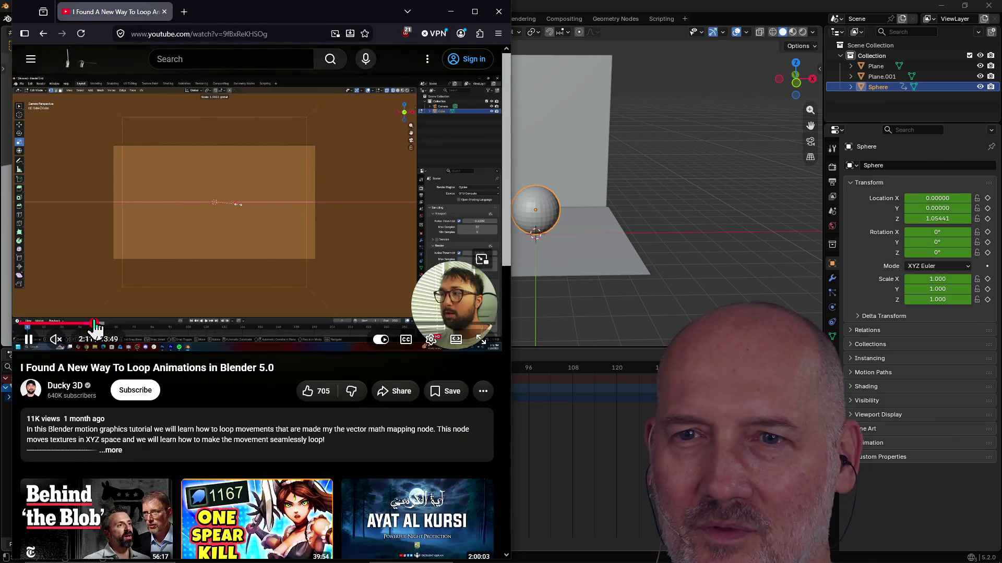
pyautogui.click(195, 323)
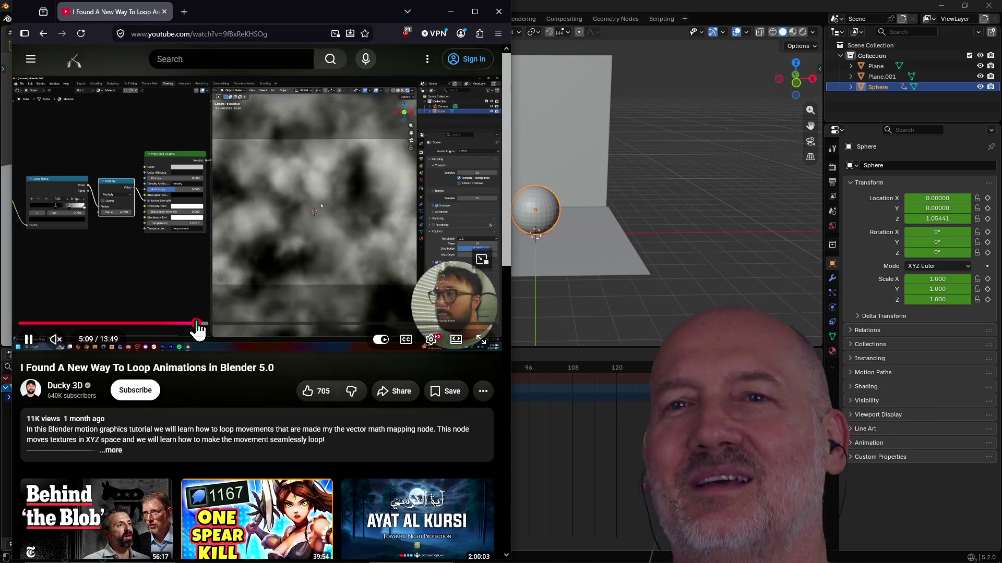
pyautogui.click(275, 323)
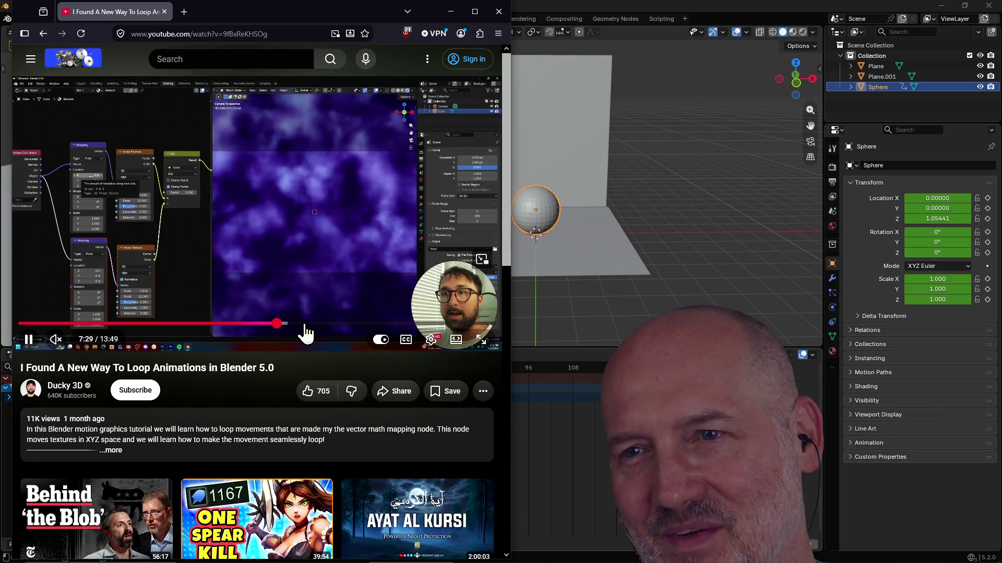
pyautogui.click(328, 324)
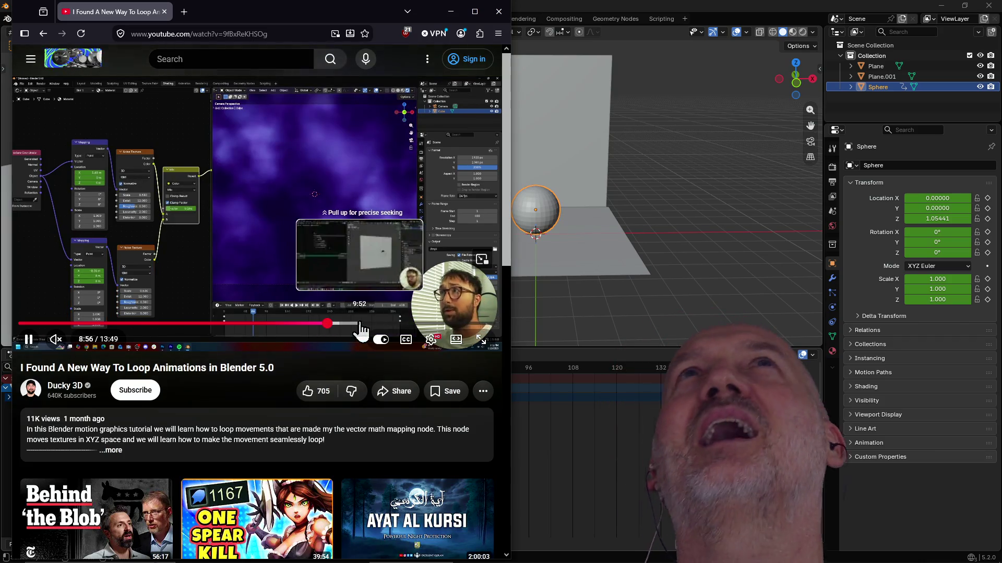
pyautogui.click(361, 324)
pyautogui.click(383, 324)
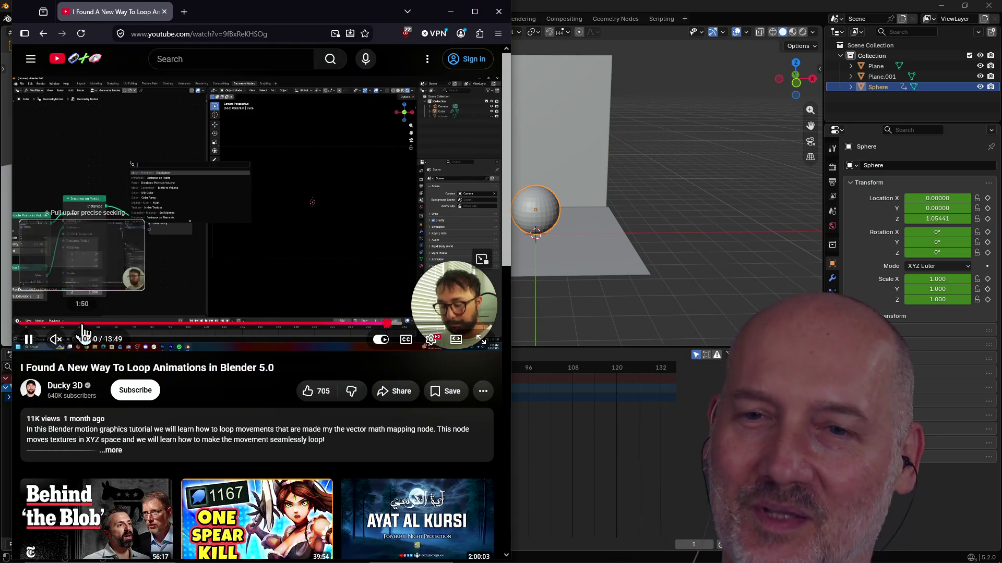
# Step: Return to the Google results and open 'A New Way To Loop Animations in Blender'
pyautogui.click(44, 33)
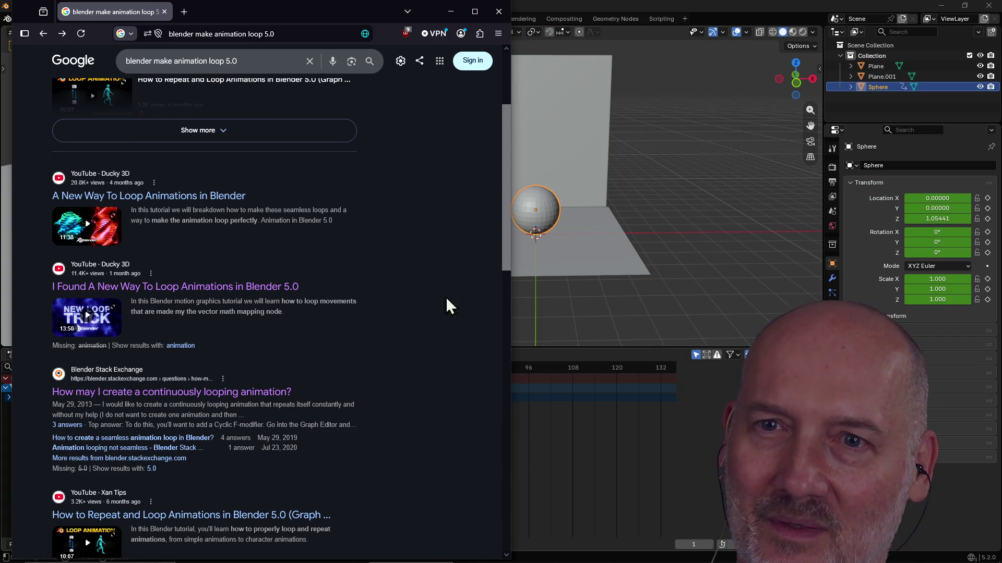
pyautogui.moveTo(86, 224)
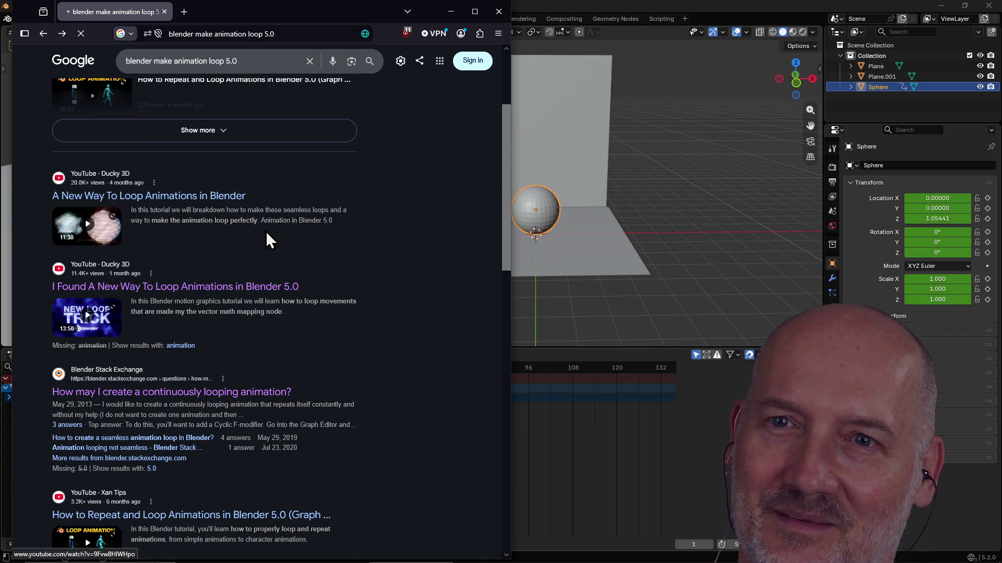
pyautogui.click(253, 208)
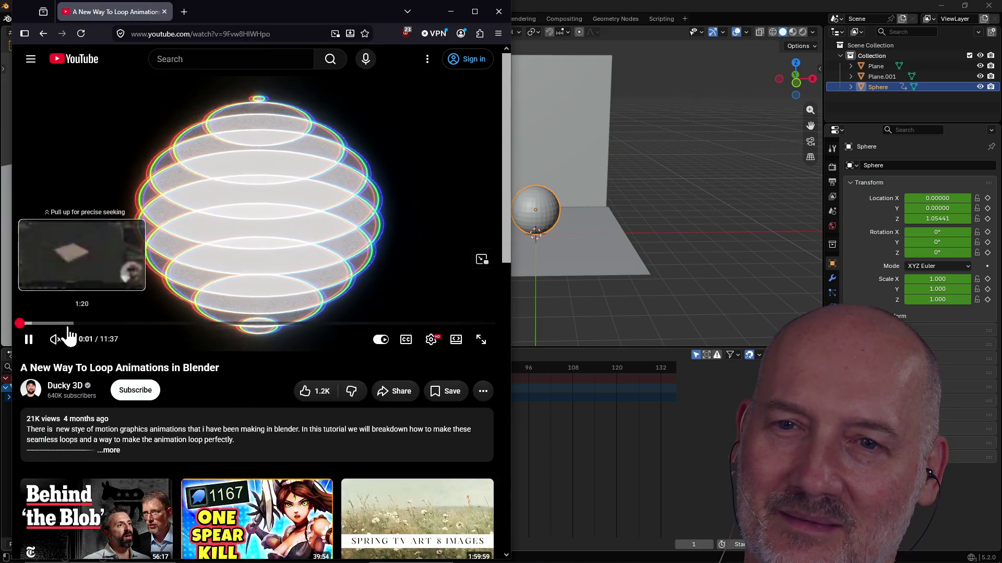
# Step: Skim 'A New Way To Loop Animations' up to about 6:44, then close it to return to Blender
pyautogui.click(51, 324)
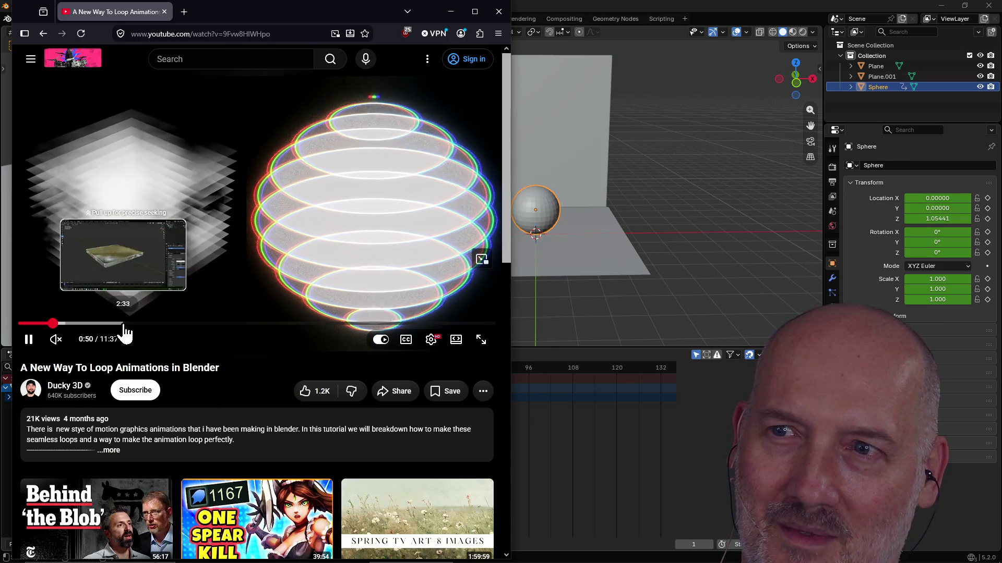
pyautogui.click(174, 323)
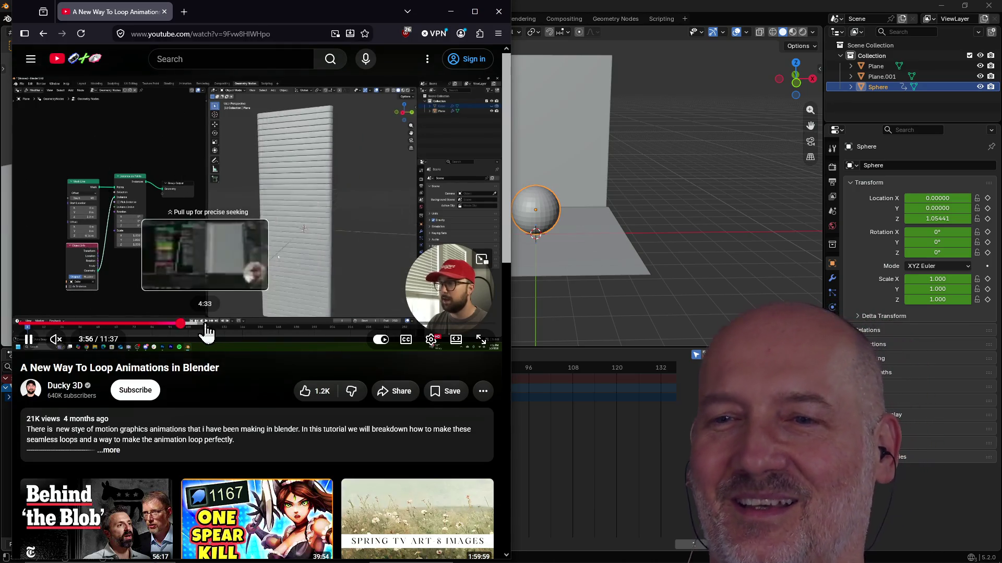
pyautogui.click(206, 324)
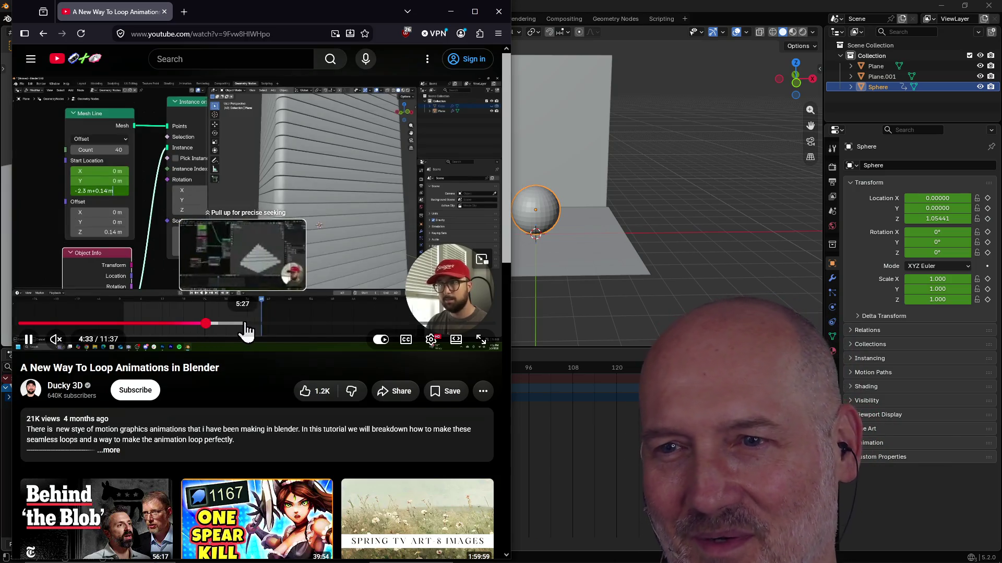
pyautogui.click(247, 324)
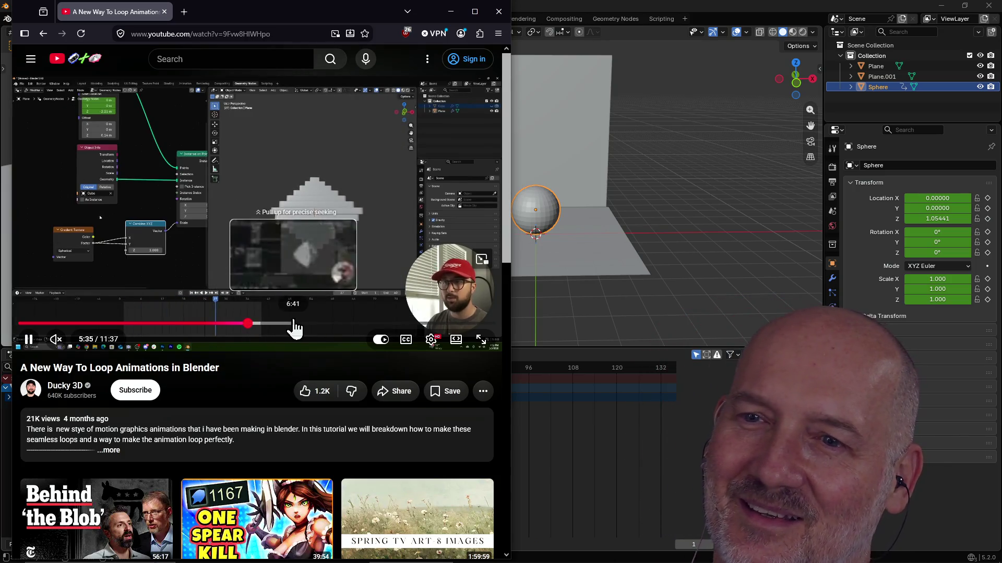
pyautogui.click(295, 325)
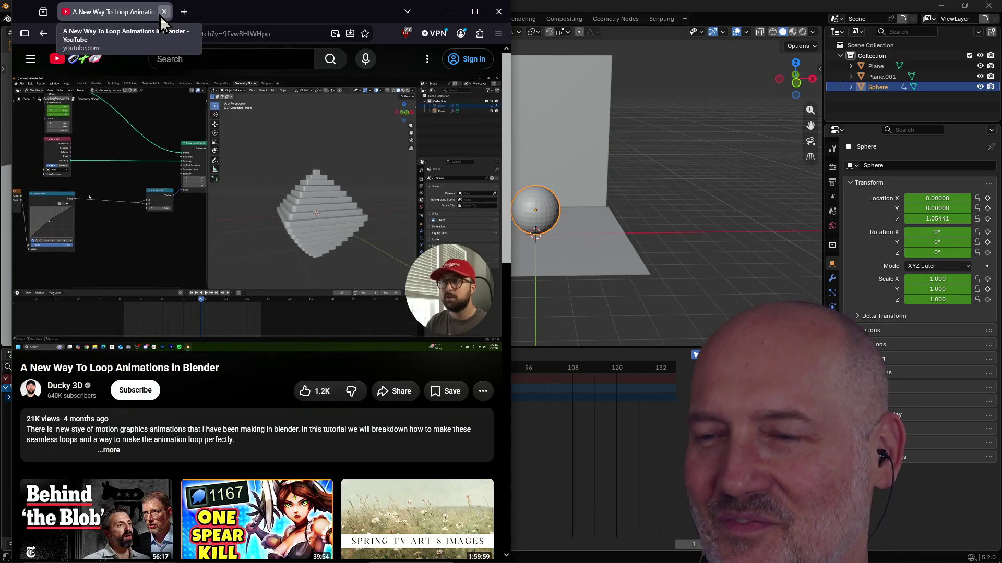
pyautogui.click(515, 317)
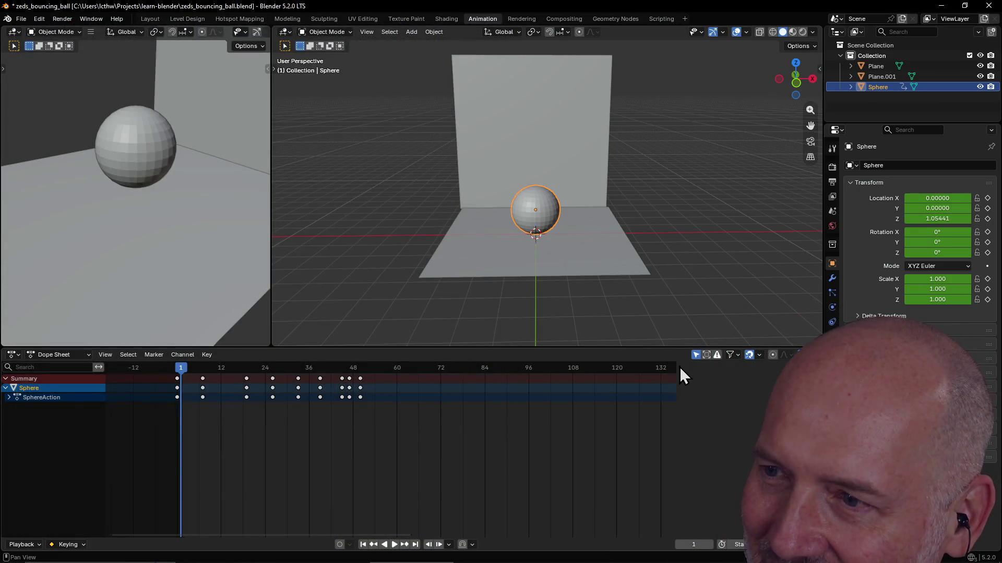
# Step: Narrow the Dope Sheet keyframe area, begin editing the end frame, and put the playhead at frame 50
pyautogui.moveTo(677, 367); pyautogui.dragTo(630, 370)
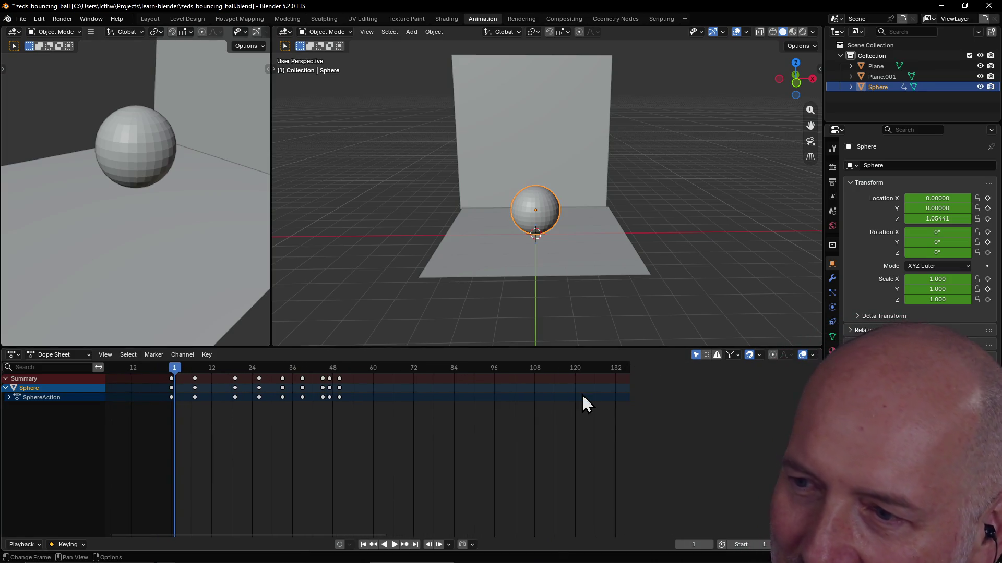
pyautogui.click(791, 544)
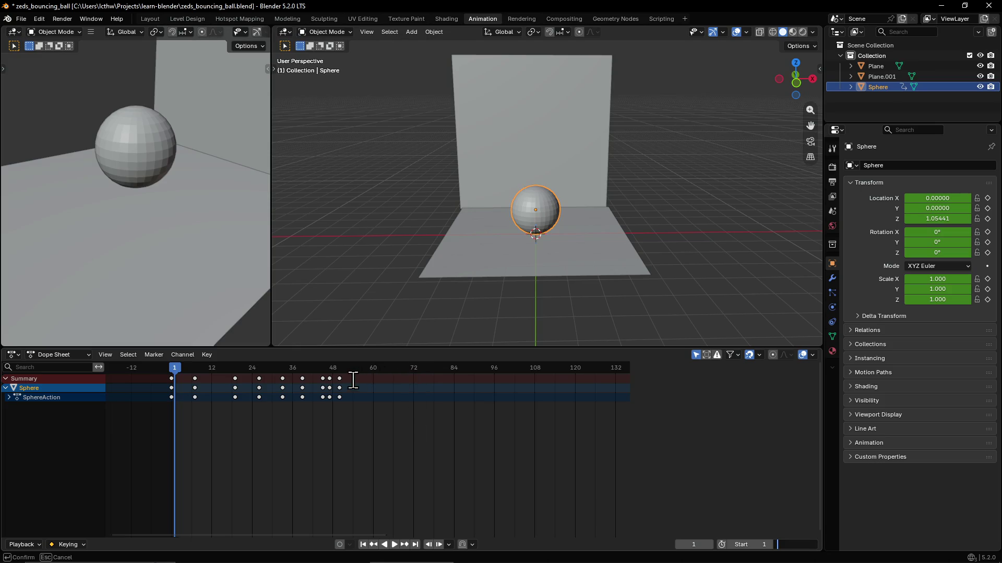
pyautogui.click(342, 366)
pyautogui.write('50')
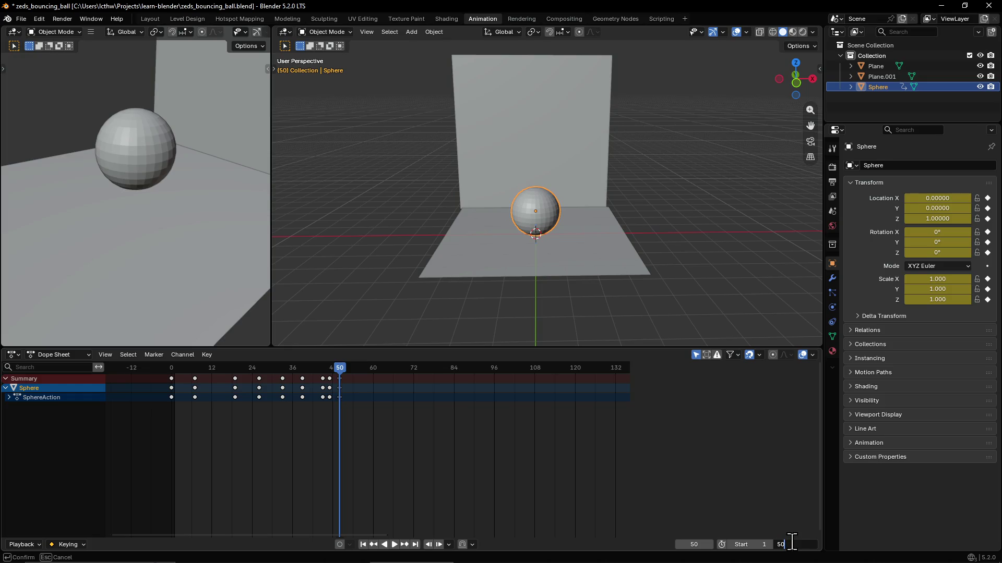
# Step: Confirm 50 as the scene's end frame and play the bouncing-ball animation
pyautogui.press('Return')
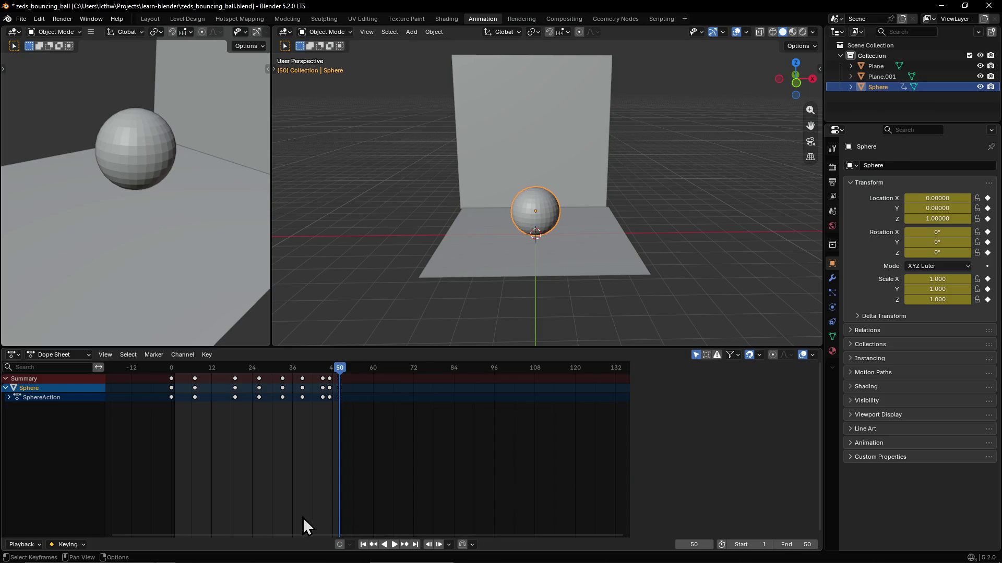
pyautogui.click(395, 545)
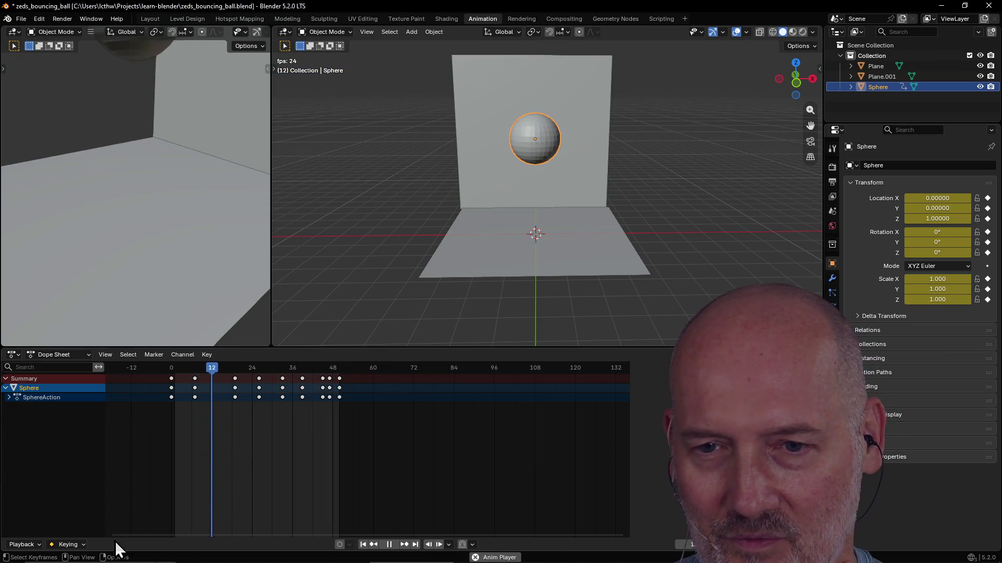
# Step: Check the playback settings, pause, scrub the timeline, and restart the bounce playback
pyautogui.click(37, 545)
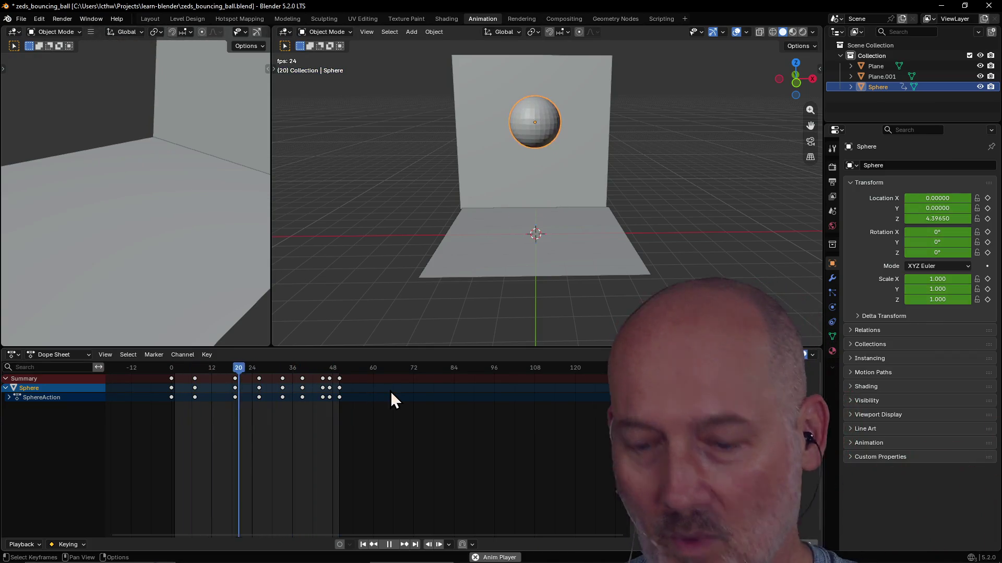
pyautogui.press('space')
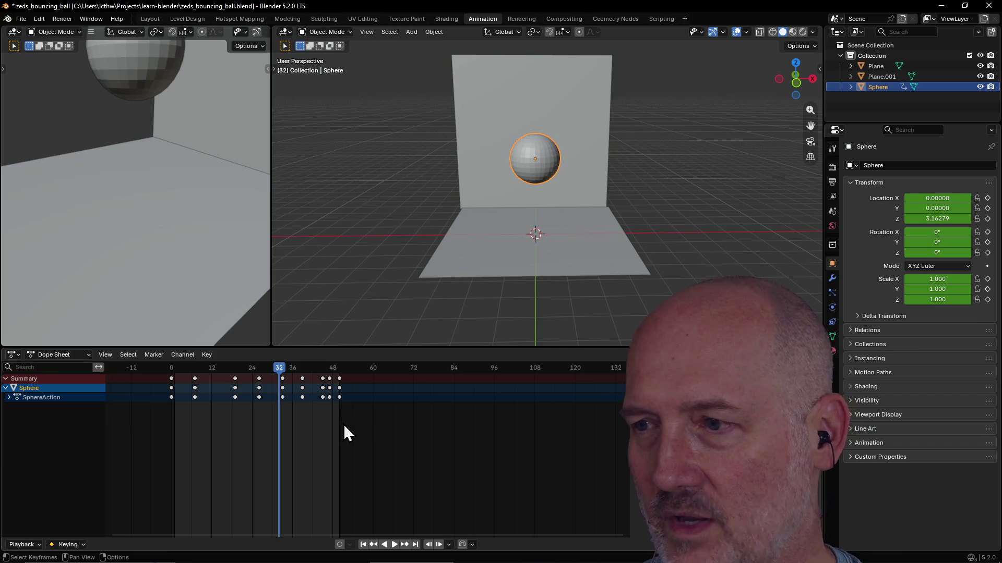
pyautogui.moveTo(340, 429); pyautogui.dragTo(203, 439)
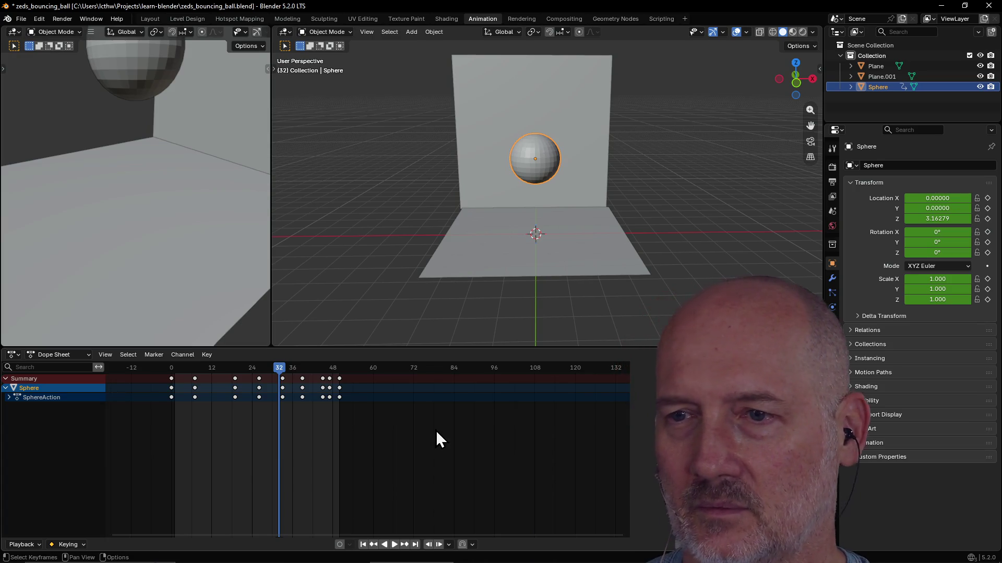
pyautogui.press('space')
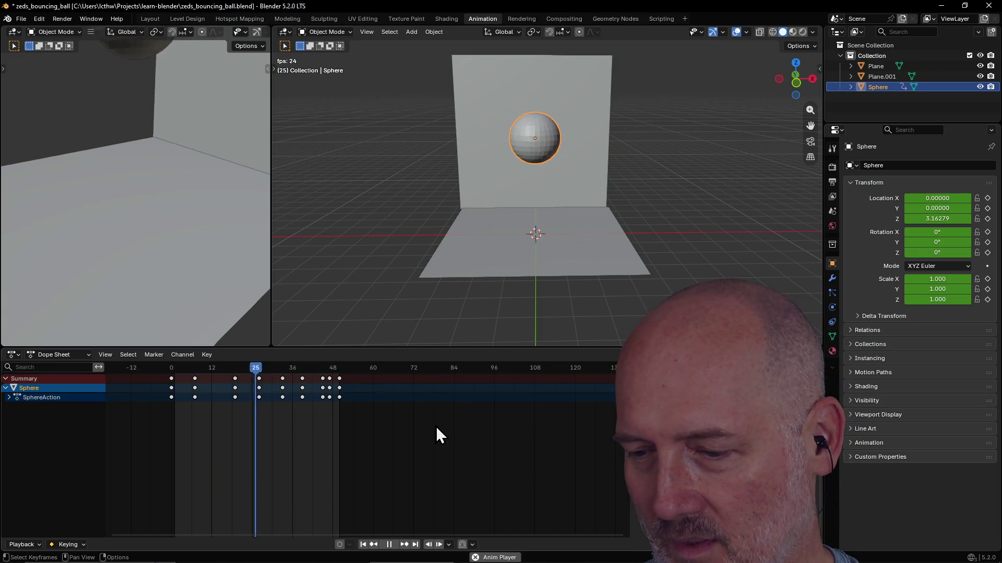
# Step: Orbit to a frontal view of the wall during playback and stop at frame 41
pyautogui.moveTo(481, 264); pyautogui.dragTo(509, 192, button='middle')
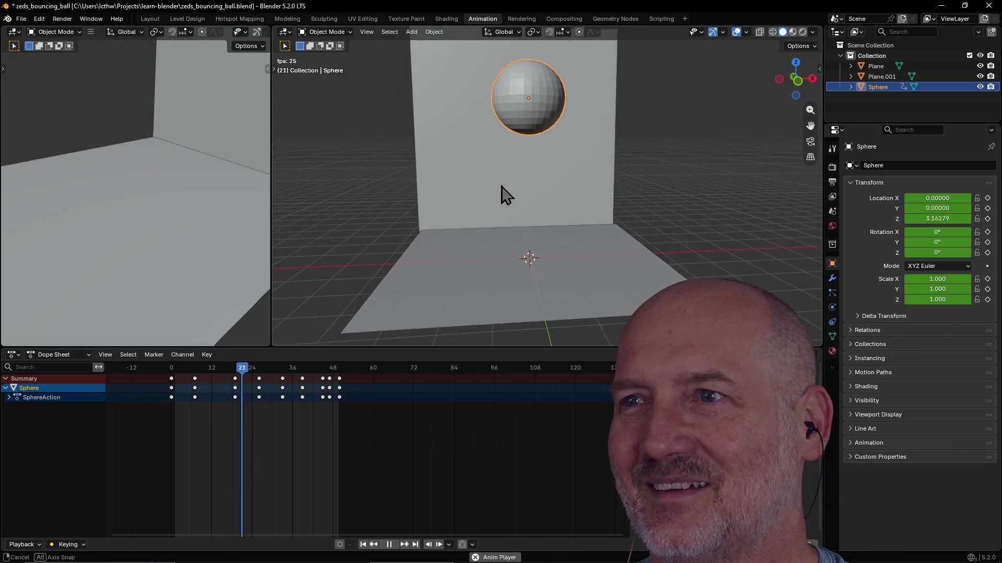
pyautogui.moveTo(509, 191)
pyautogui.mouseDown(button='middle')
pyautogui.moveTo(492, 188)
pyautogui.moveTo(490, 201)
pyautogui.mouseUp(button='middle')
pyautogui.scroll(2, 491, 202)
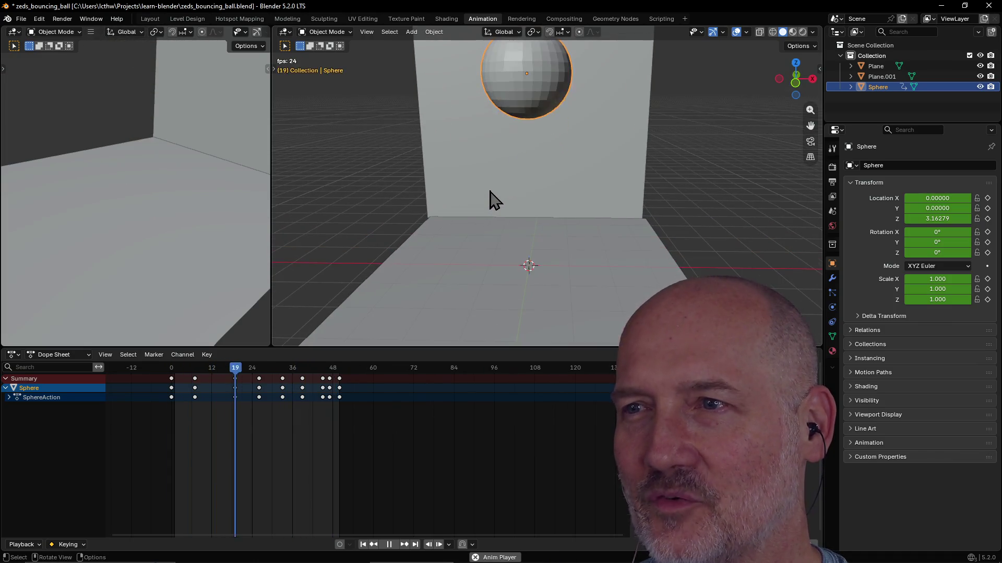
pyautogui.scroll(2, 499, 194)
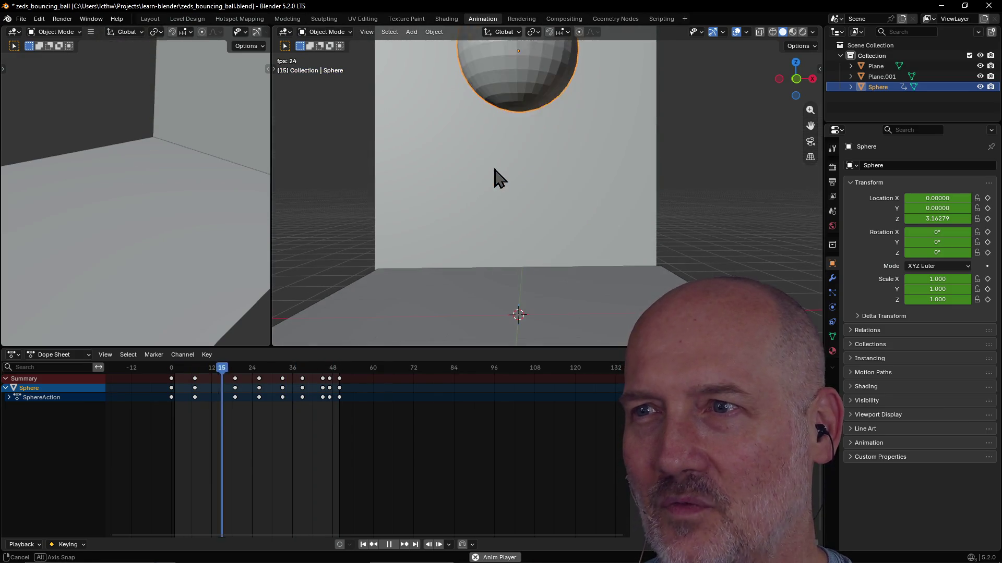
pyautogui.moveTo(493, 183); pyautogui.dragTo(486, 186, button='middle')
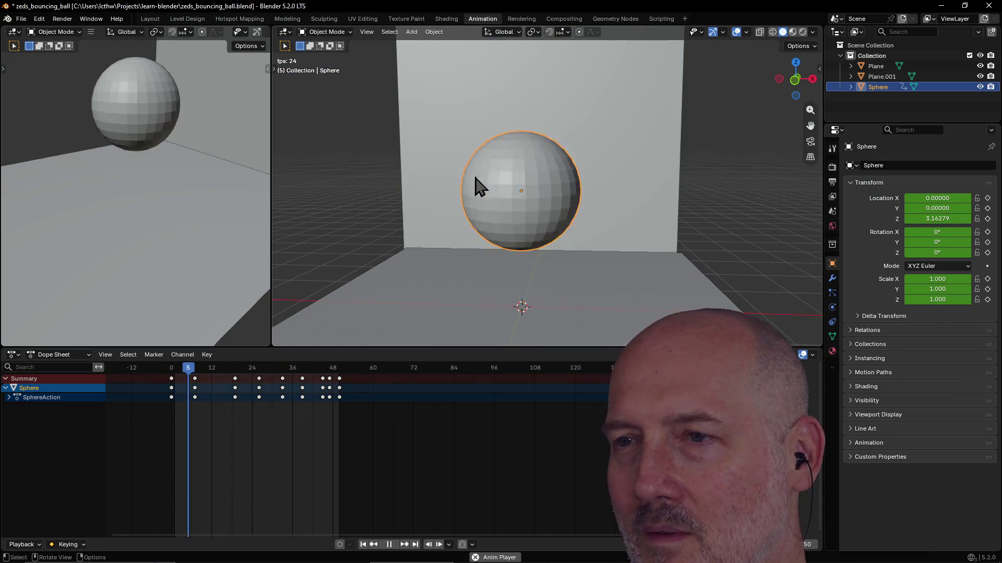
pyautogui.press('space')
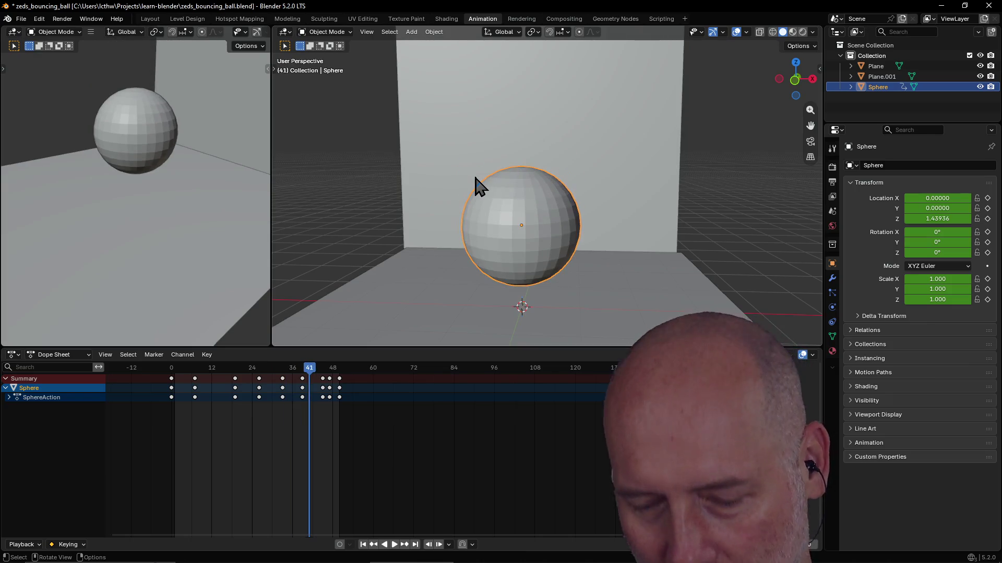
# Step: Save the blend file and scrub the playhead from frame 41 to frame 45
pyautogui.hotkey('ctrl', 's')
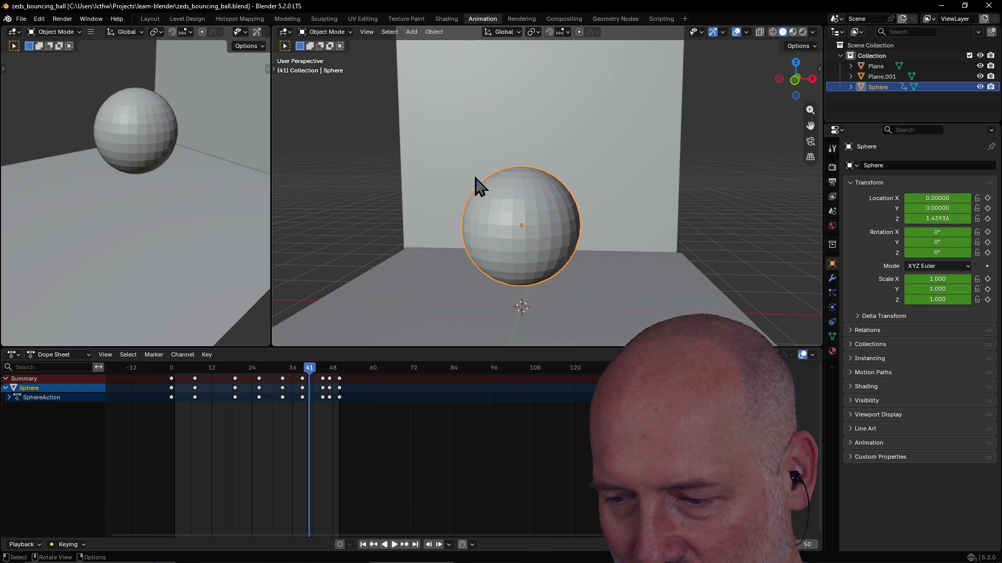
pyautogui.scroll(-3, 509, 194)
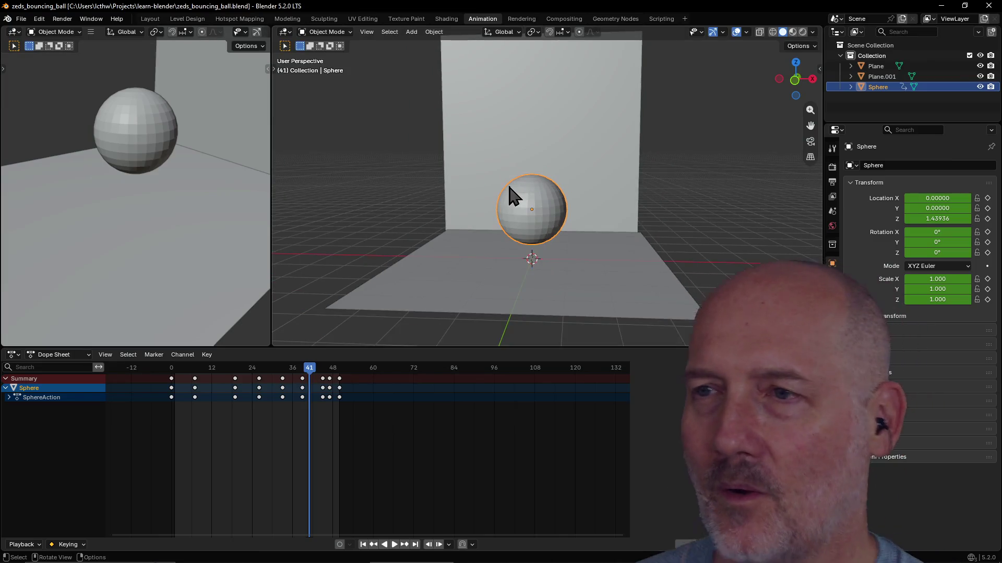
pyautogui.moveTo(508, 194)
pyautogui.mouseDown(button='middle')
pyautogui.moveTo(540, 205)
pyautogui.moveTo(529, 211)
pyautogui.moveTo(520, 197)
pyautogui.moveTo(527, 214)
pyautogui.mouseUp(button='middle')
pyautogui.scroll(2, 539, 205)
pyautogui.scroll(2, 539, 205)
pyautogui.scroll(-2, 529, 202)
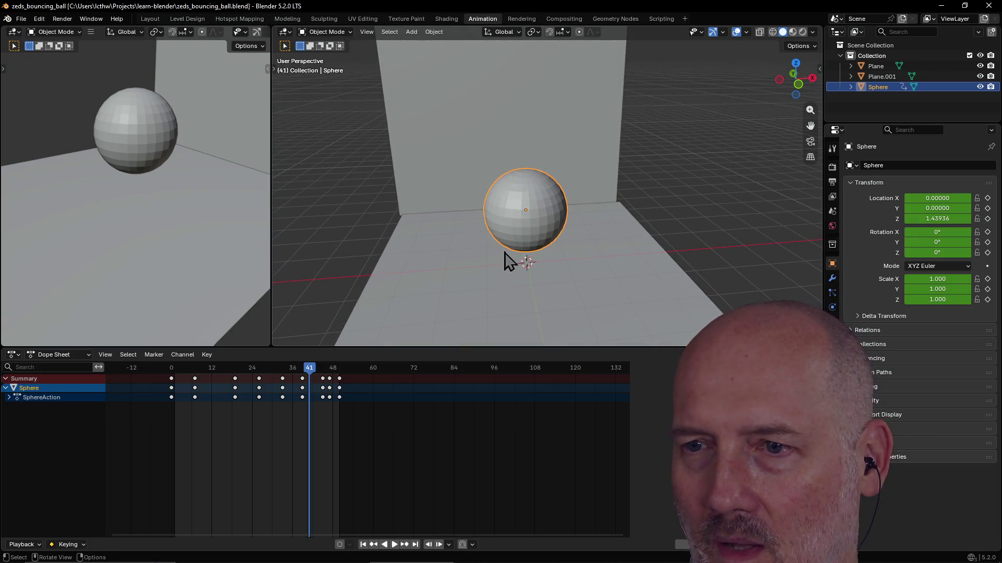
pyautogui.moveTo(321, 366); pyautogui.dragTo(323, 369)
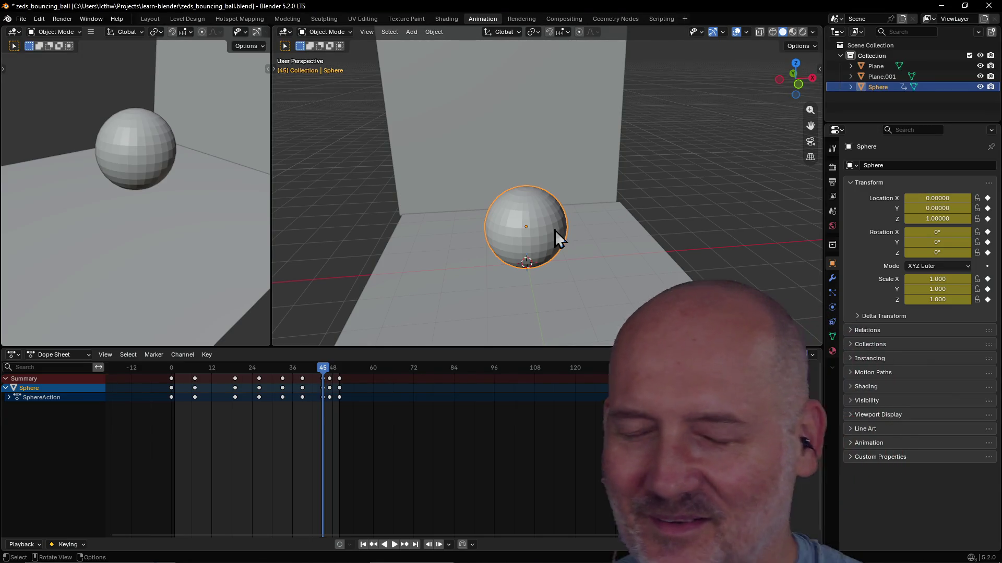
pyautogui.scroll(1, 556, 230)
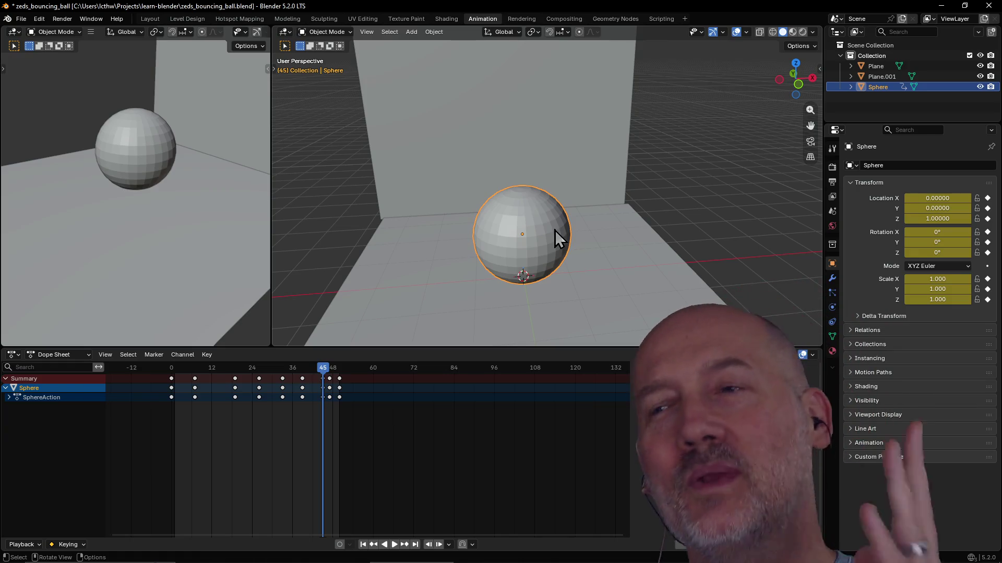
pyautogui.scroll(2, 578, 224)
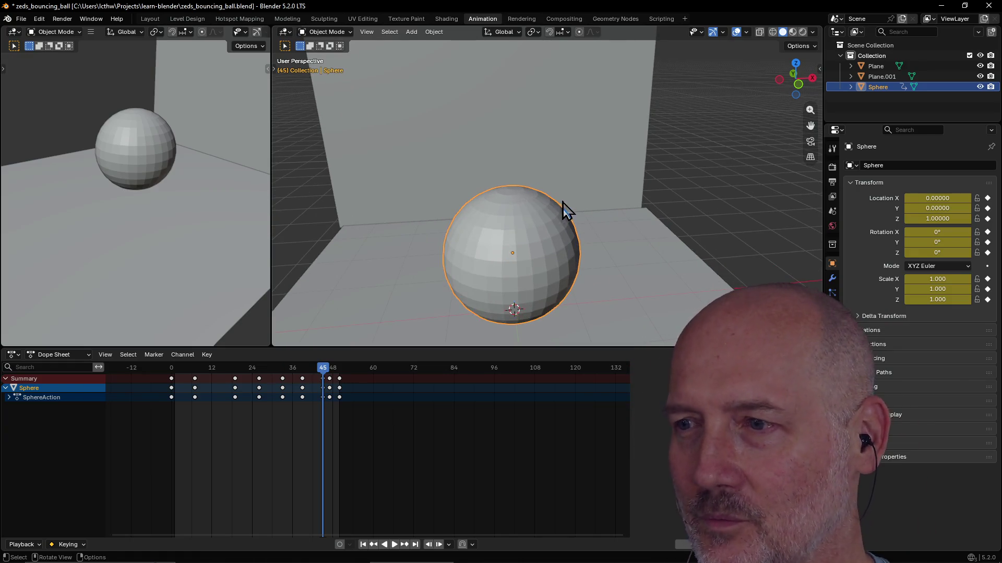
pyautogui.moveTo(563, 210)
pyautogui.mouseDown(button='middle')
pyautogui.moveTo(565, 165)
pyautogui.moveTo(563, 210)
pyautogui.mouseUp(button='middle')
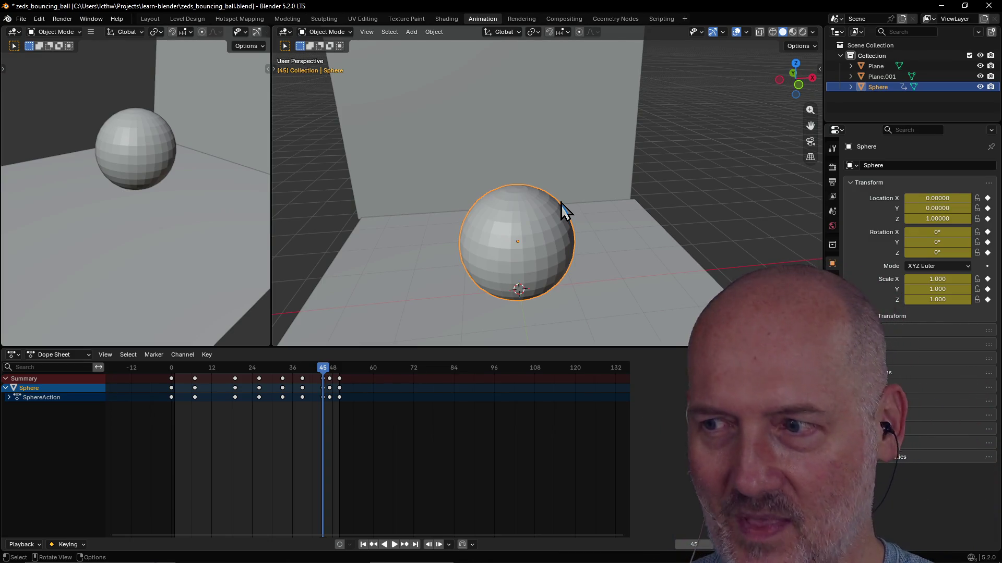
pyautogui.scroll(1, 609, 197)
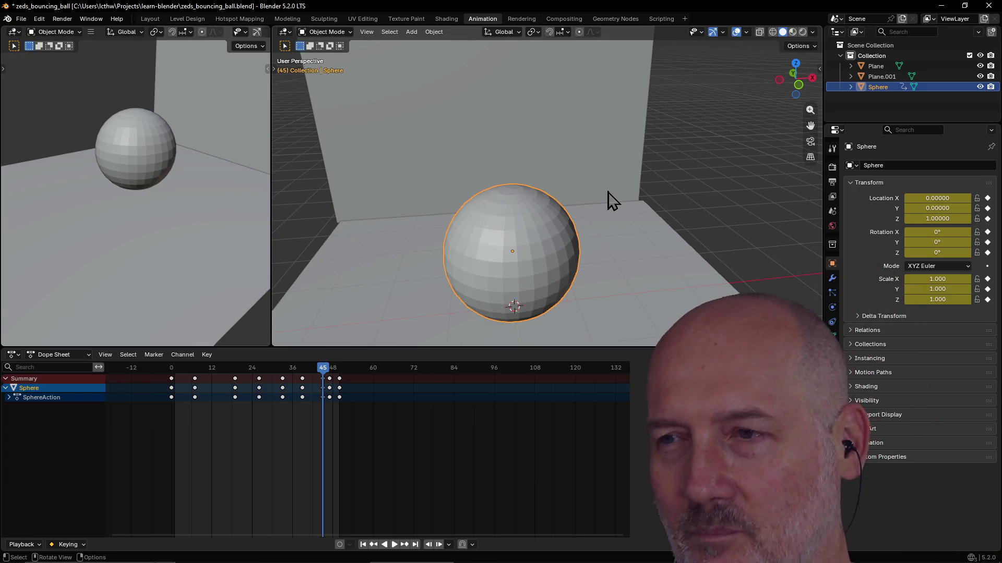
pyautogui.moveTo(609, 197); pyautogui.dragTo(587, 183, button='middle')
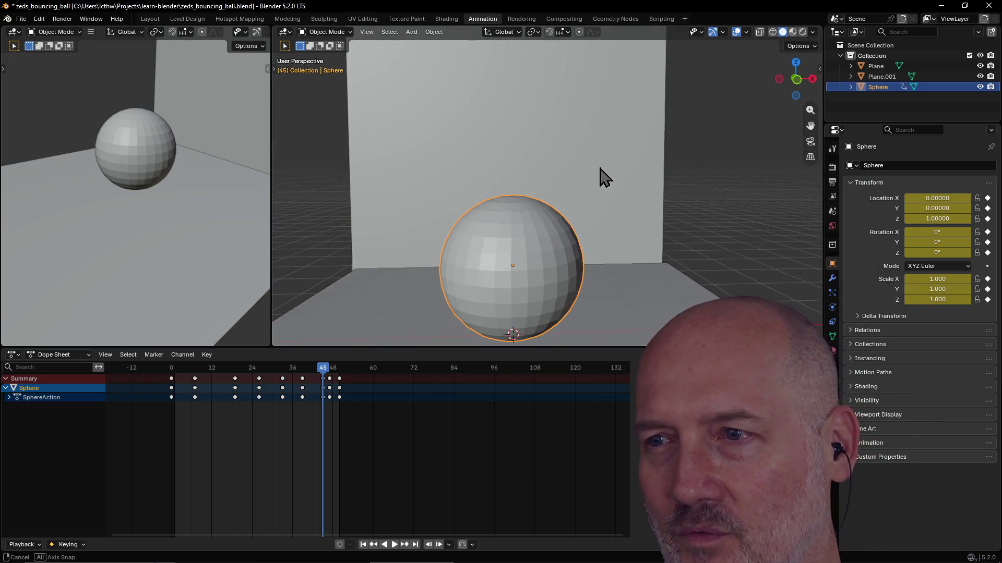
pyautogui.scroll(-1, 596, 175)
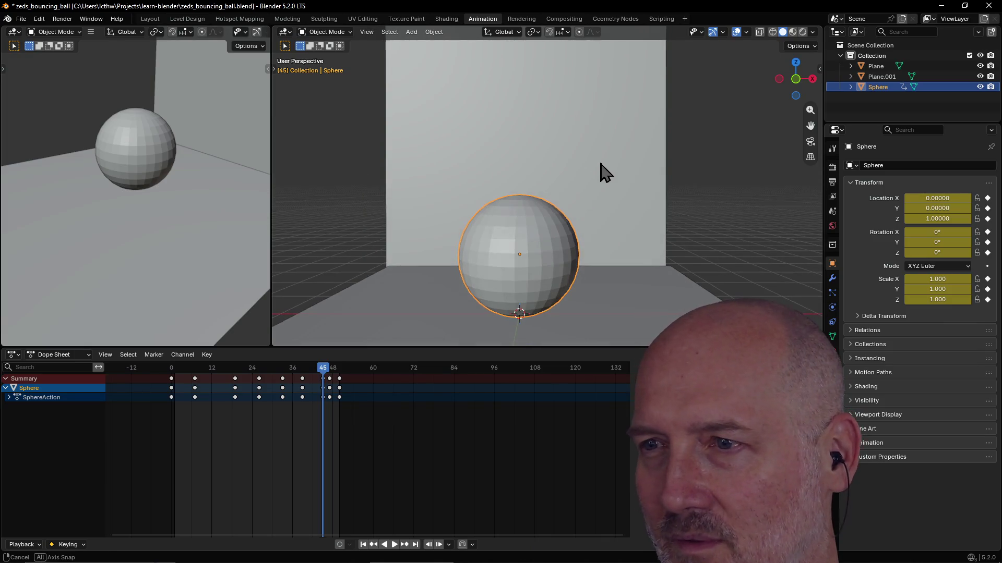
pyautogui.moveTo(599, 169); pyautogui.dragTo(606, 172, button='middle')
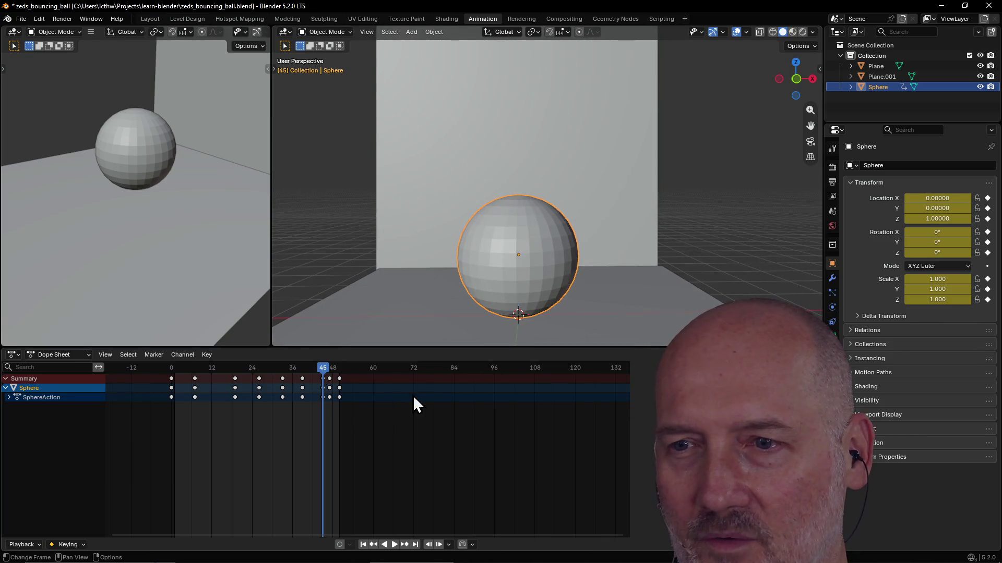
pyautogui.press('space')
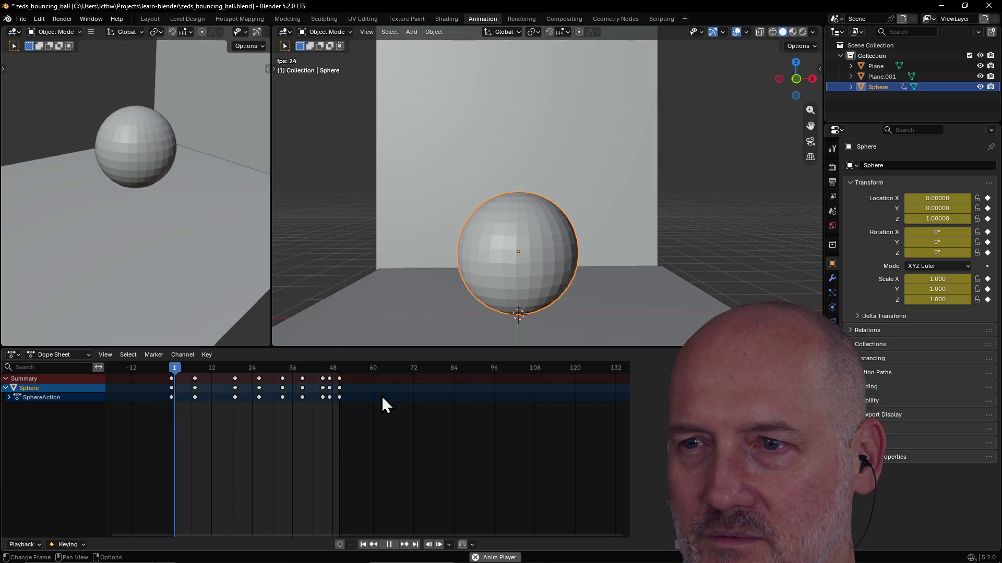
pyautogui.press('space')
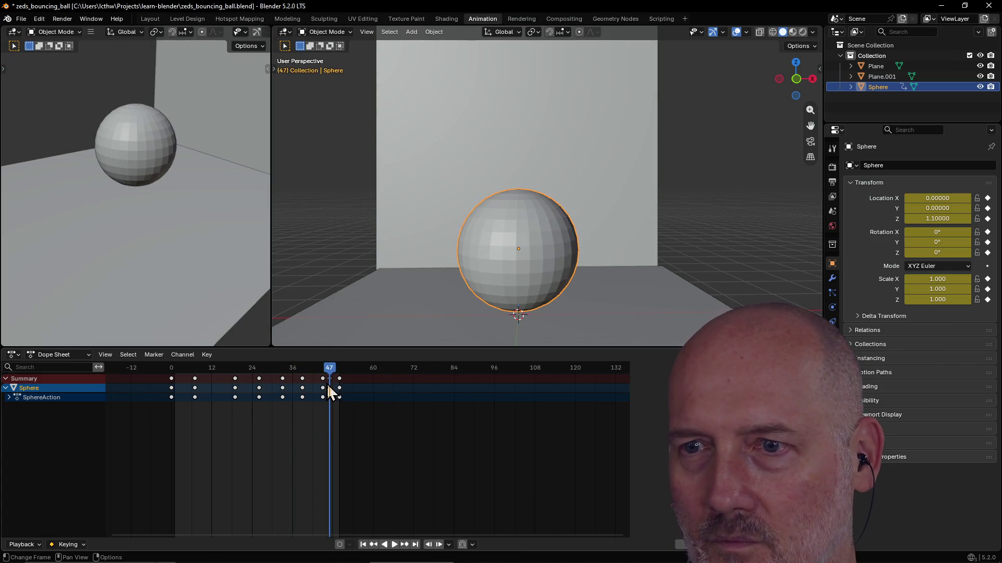
pyautogui.moveTo(329, 369); pyautogui.dragTo(325, 378)
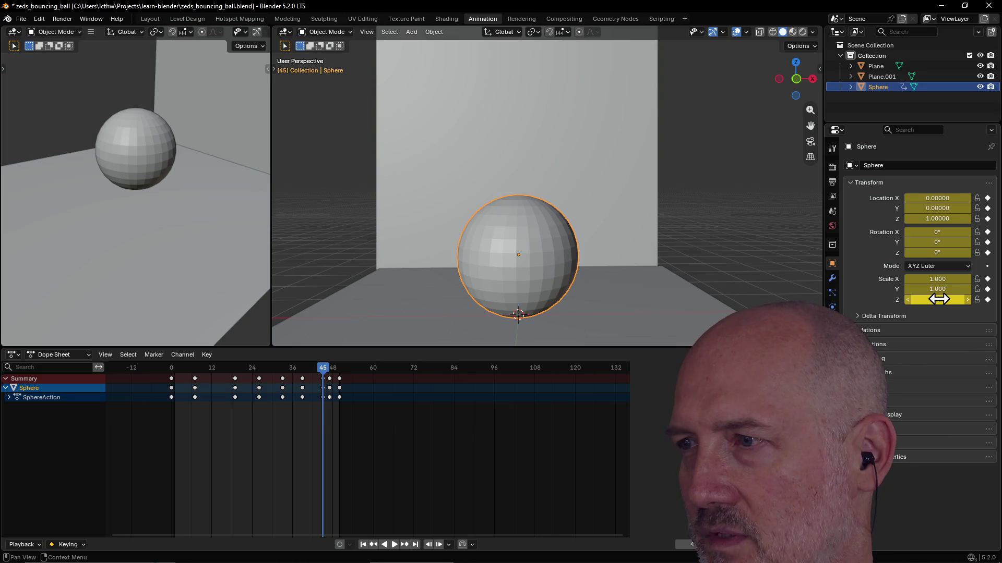
# Step: Undo a squash at the wrong frame, key the 0.79 Z-scale squash at frame 47, and move to frame 50
pyautogui.moveTo(937, 299); pyautogui.dragTo(908, 299)
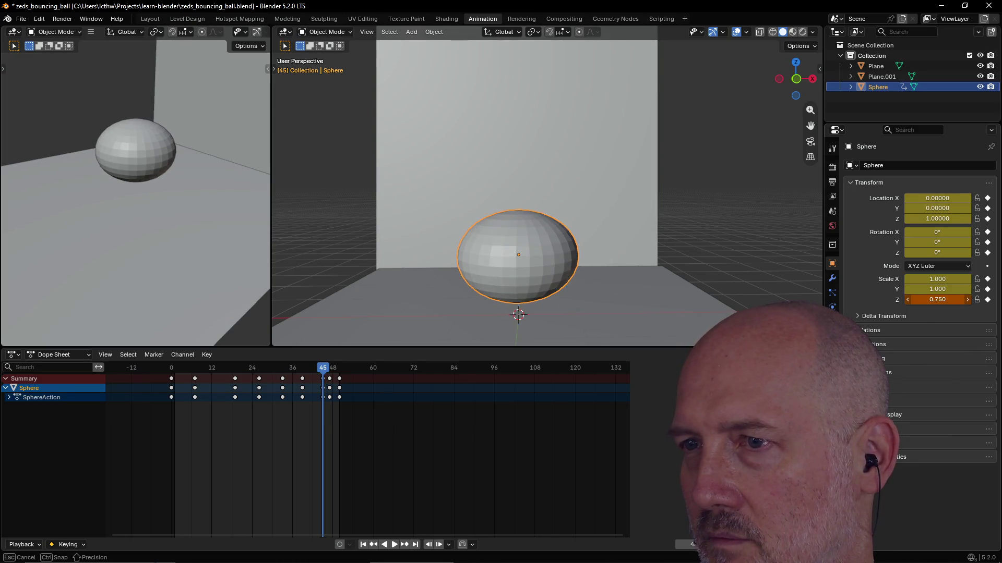
pyautogui.moveTo(938, 300); pyautogui.dragTo(939, 300)
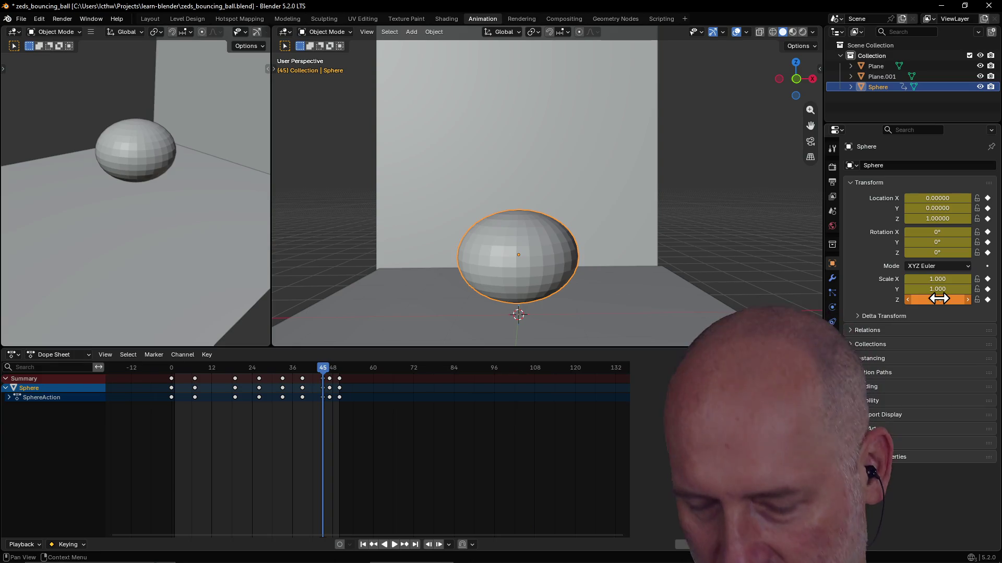
pyautogui.hotkey('ctrl', 'z')
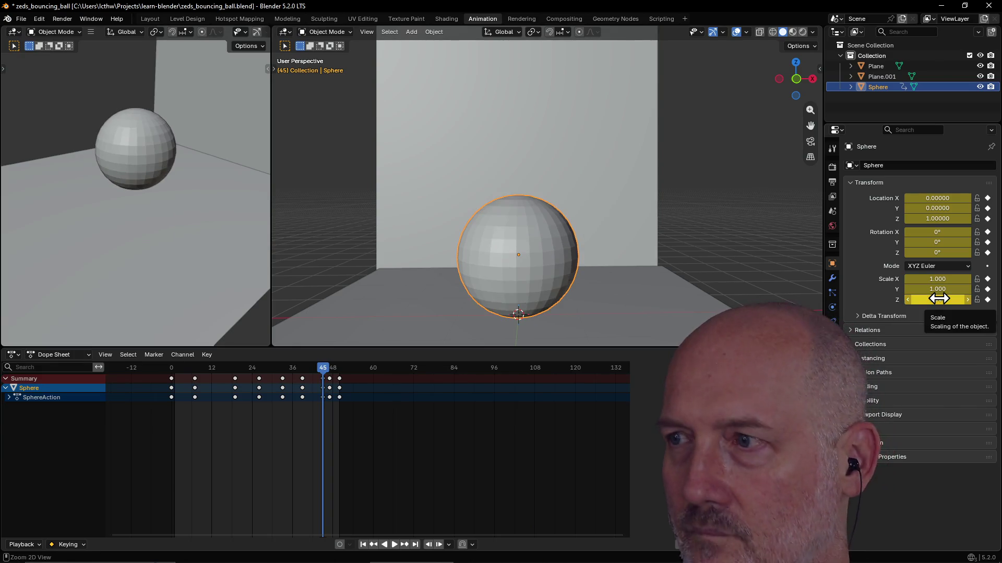
pyautogui.press('Right')
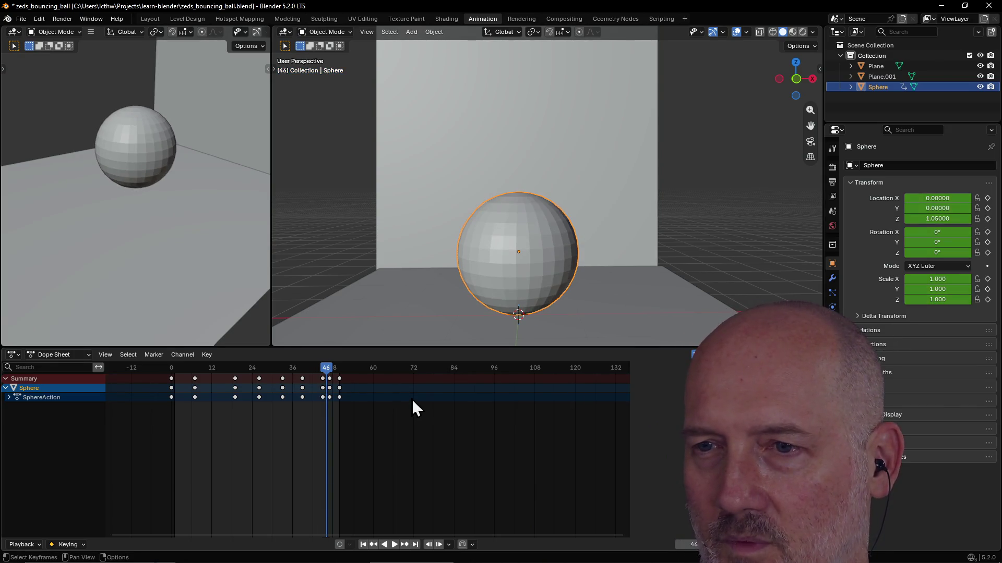
pyautogui.press('Right')
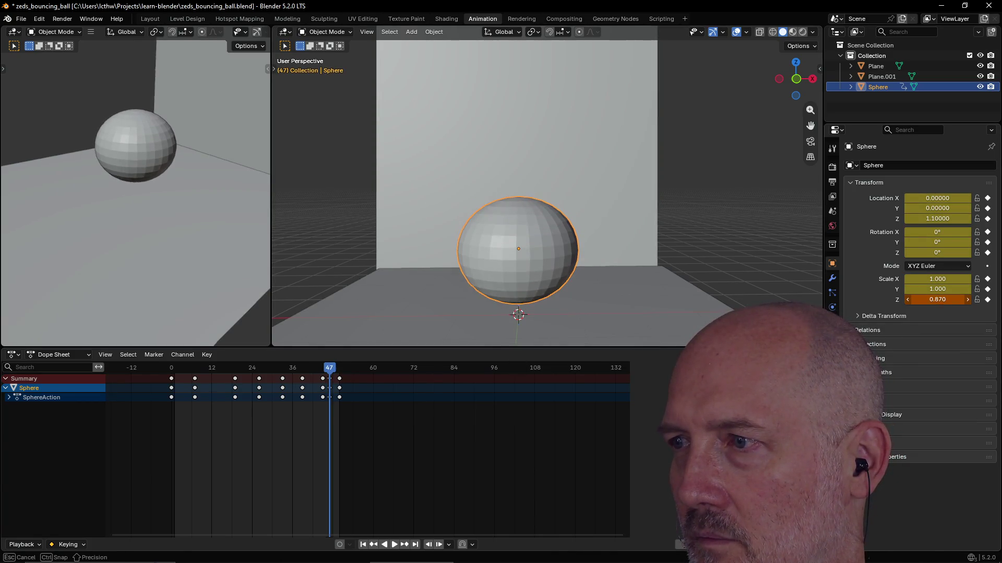
pyautogui.press('i')
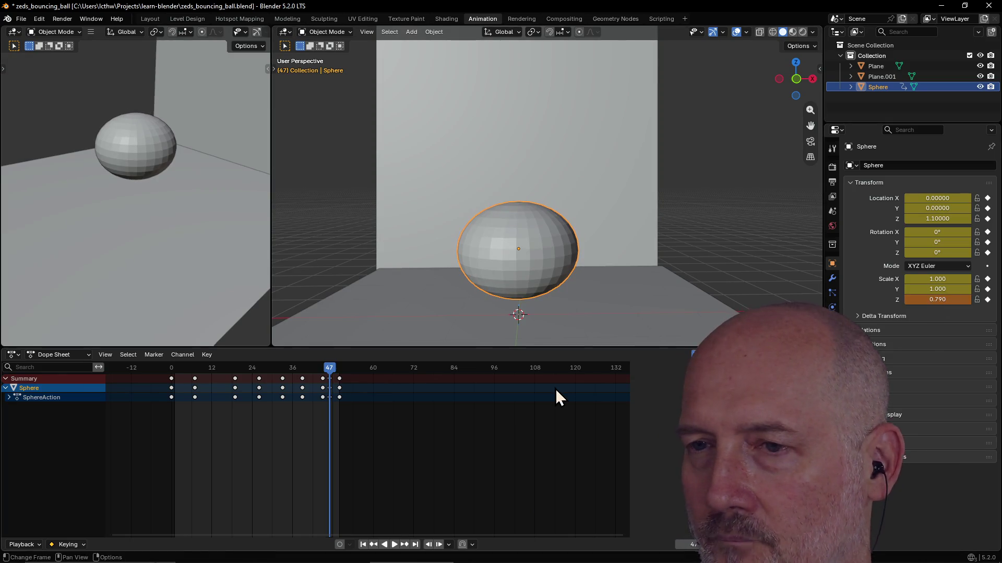
pyautogui.press('Right')
pyautogui.press('Right')
pyautogui.press('Right')
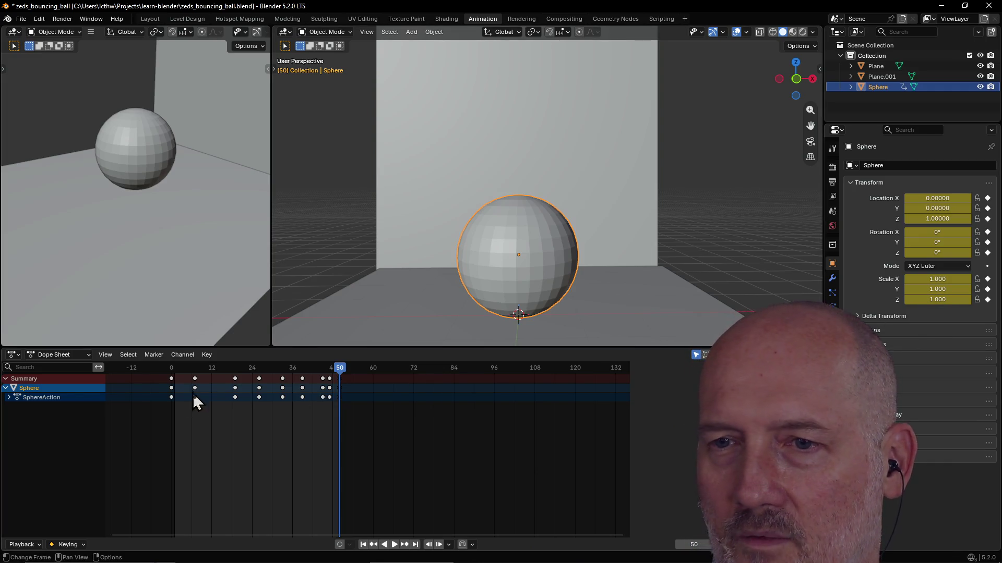
# Step: Preview the squash in playback, then return to landing frame 47
pyautogui.press('space')
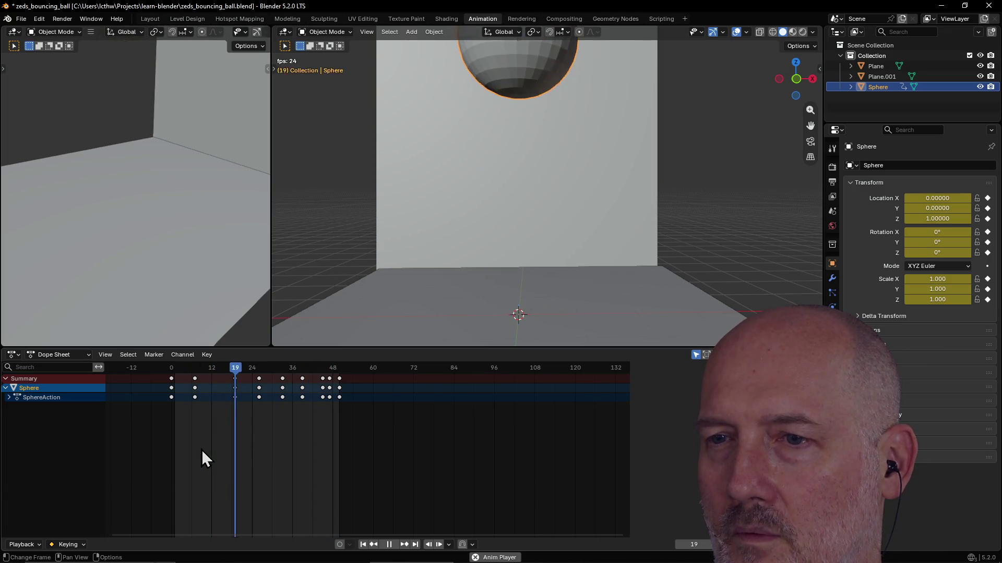
pyautogui.press('space')
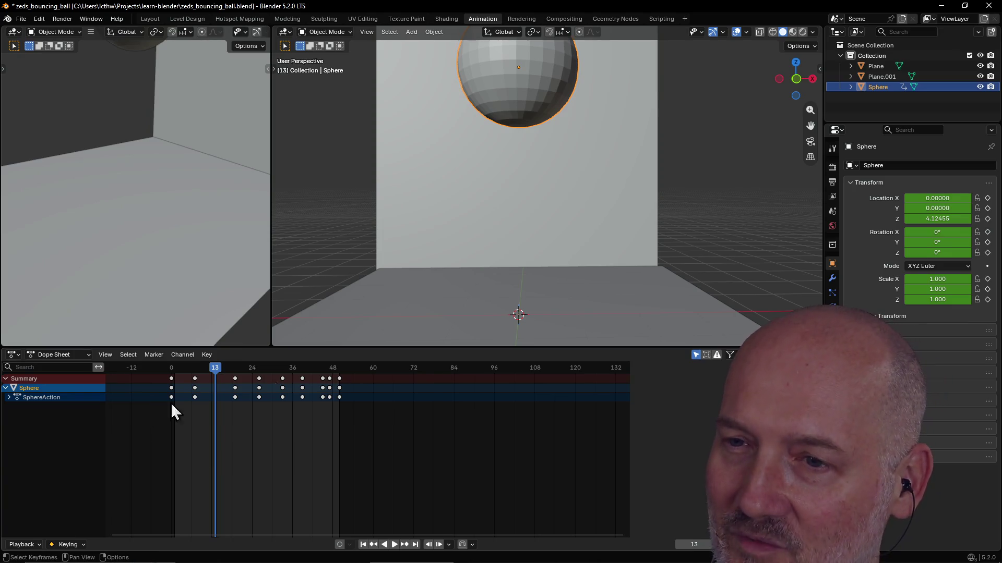
pyautogui.click(325, 369)
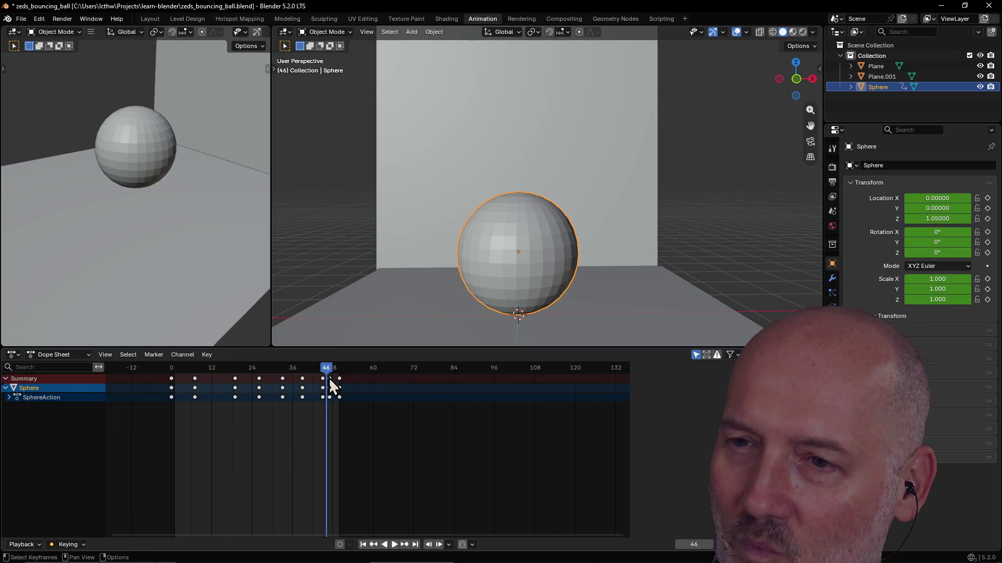
pyautogui.press('Right')
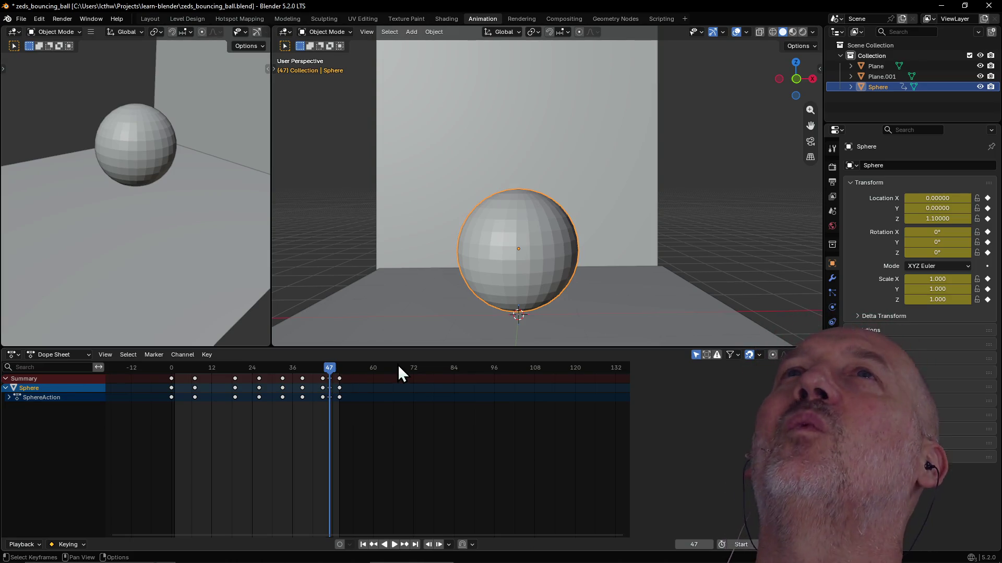
# Step: Widen the ball's X scale to about 2.4 without keying it, preview the bounce, and switch to the browser
pyautogui.click(942, 280)
pyautogui.write('2.5')
pyautogui.press('Return')
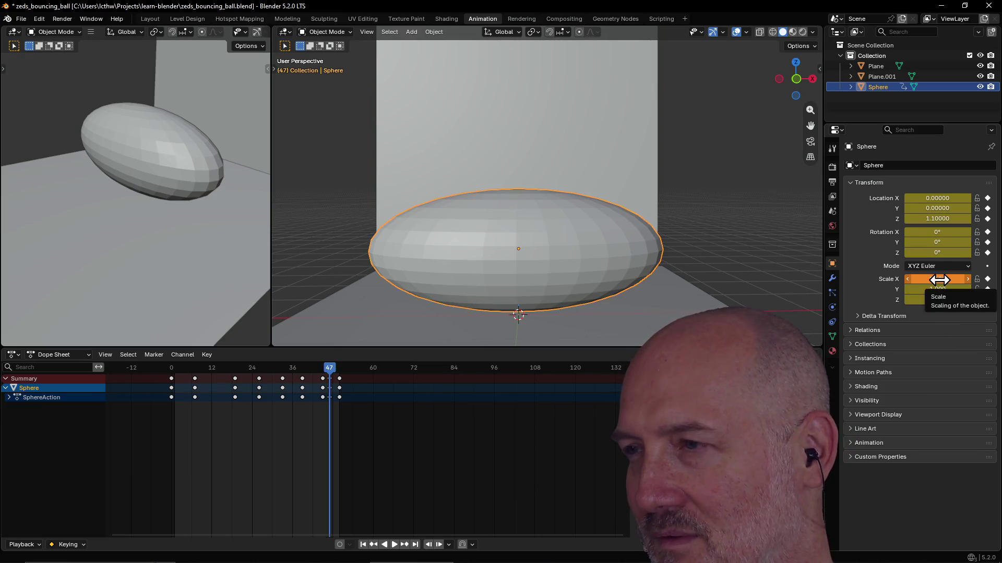
pyautogui.press('space')
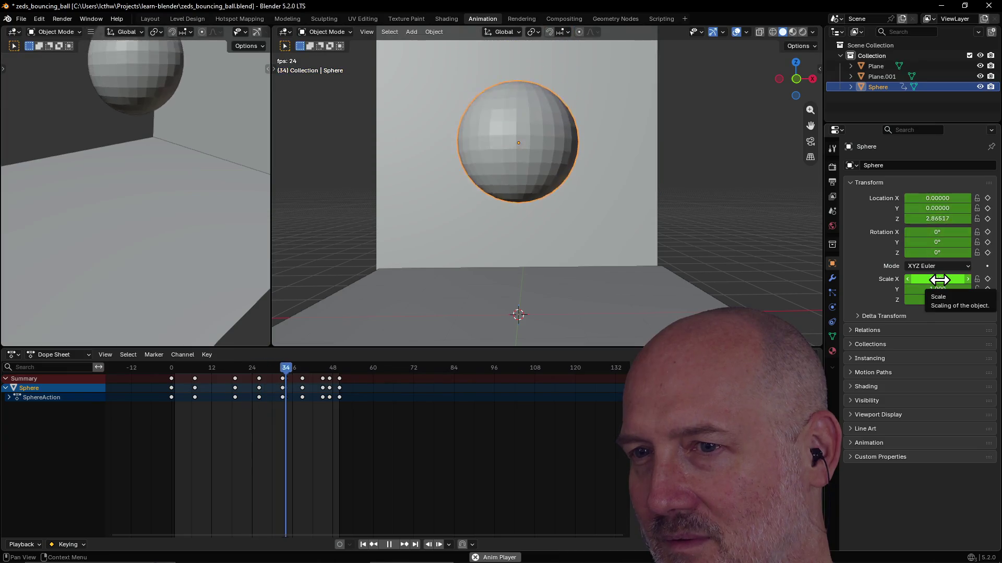
pyautogui.press('space')
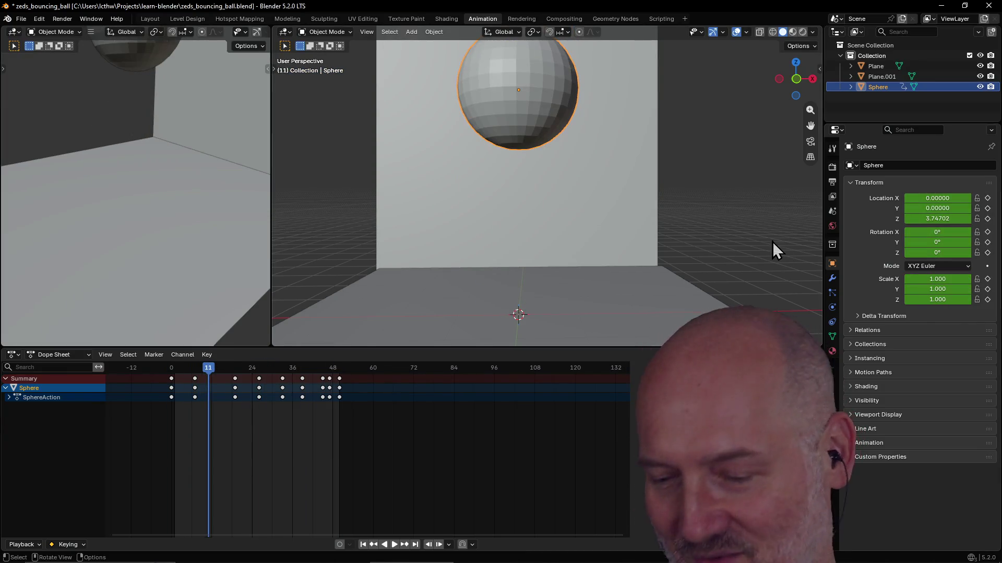
pyautogui.hotkey('alt', 'Tab')
pyautogui.hotkey('alt', 'Tab')
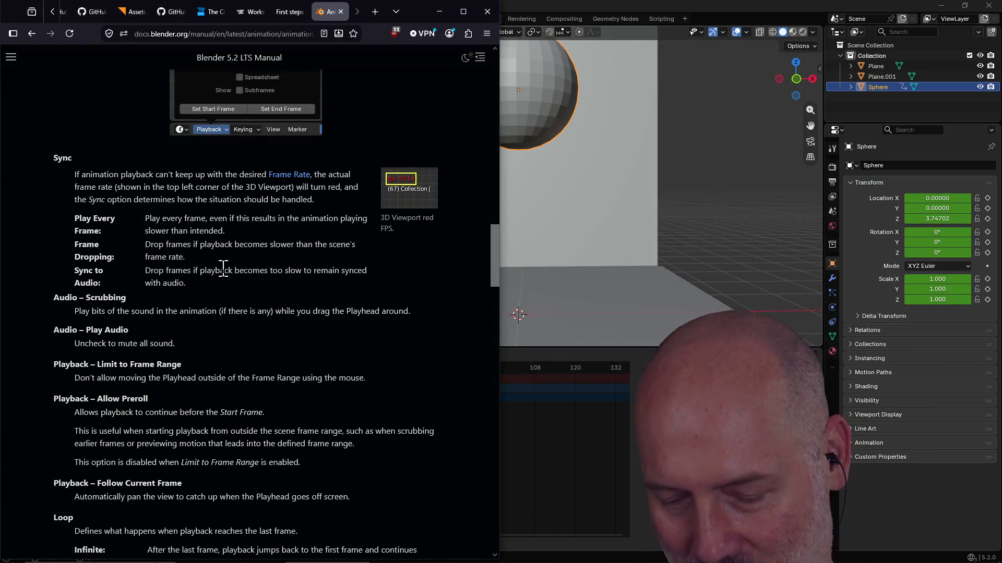
# Step: Search Google for 'blender change a keyframe data' in a new tab and return to Blender
pyautogui.hotkey('ctrl', 't')
pyautogui.write('blender change ')
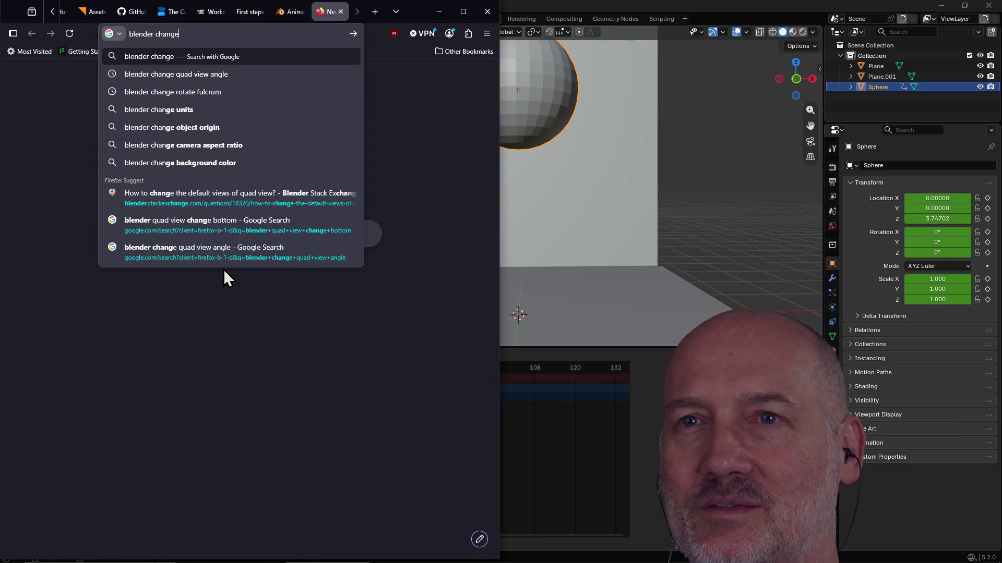
pyautogui.write('a keyframe ')
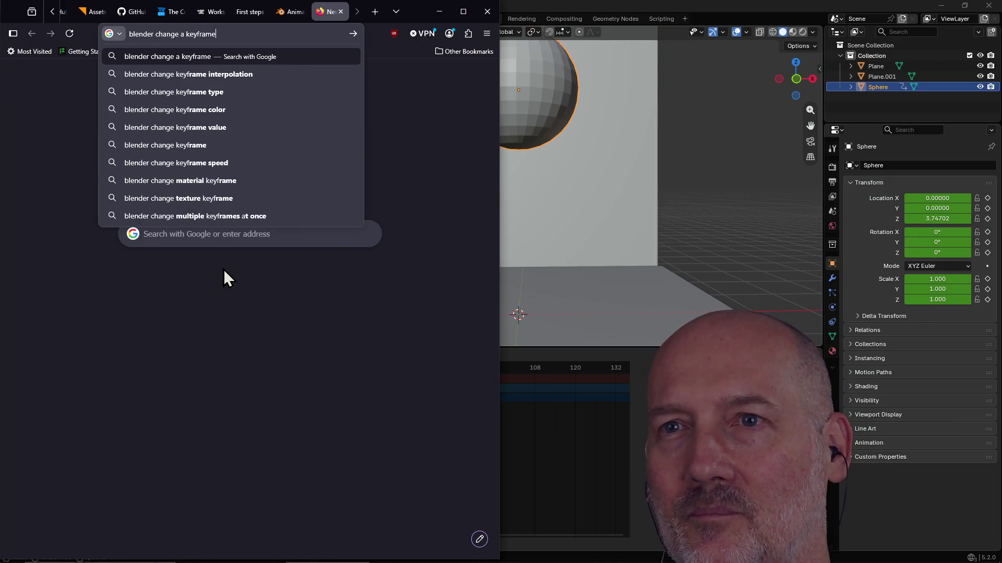
pyautogui.write('data')
pyautogui.press('Return')
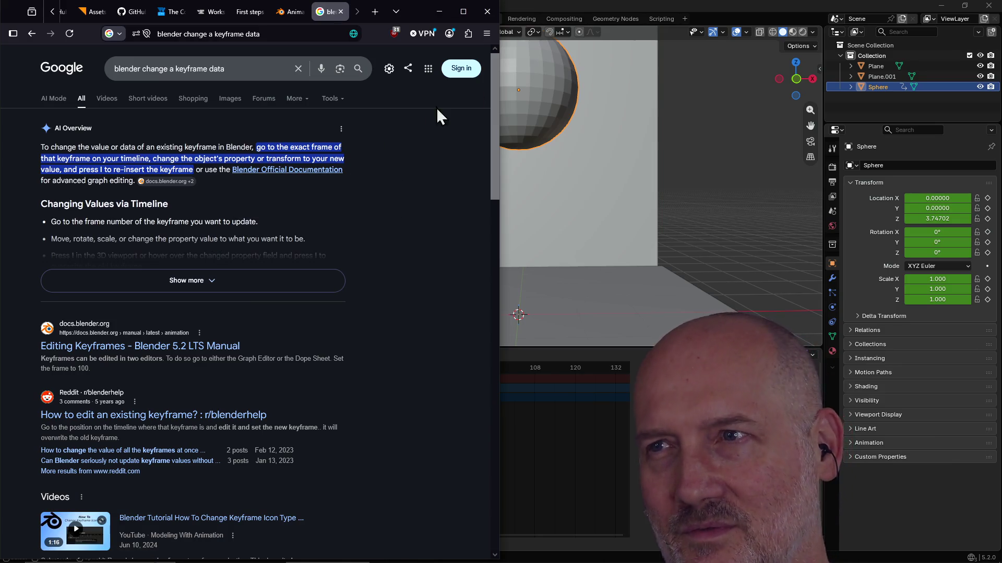
pyautogui.click(569, 18)
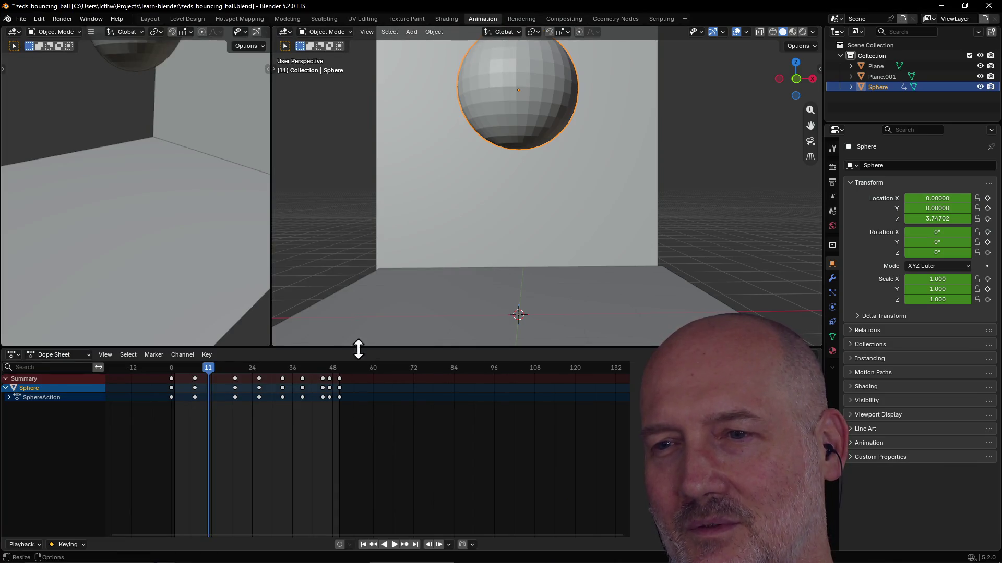
# Step: At landing frame 47, squash the sphere to 0.63 Z scale and keyframe it
pyautogui.click(326, 368)
pyautogui.click(330, 368)
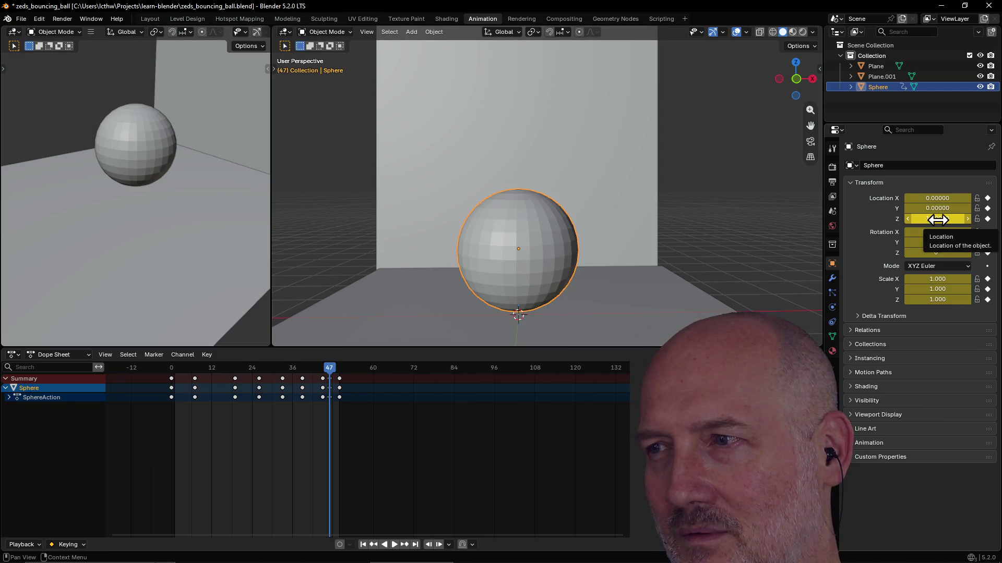
pyautogui.click(938, 299)
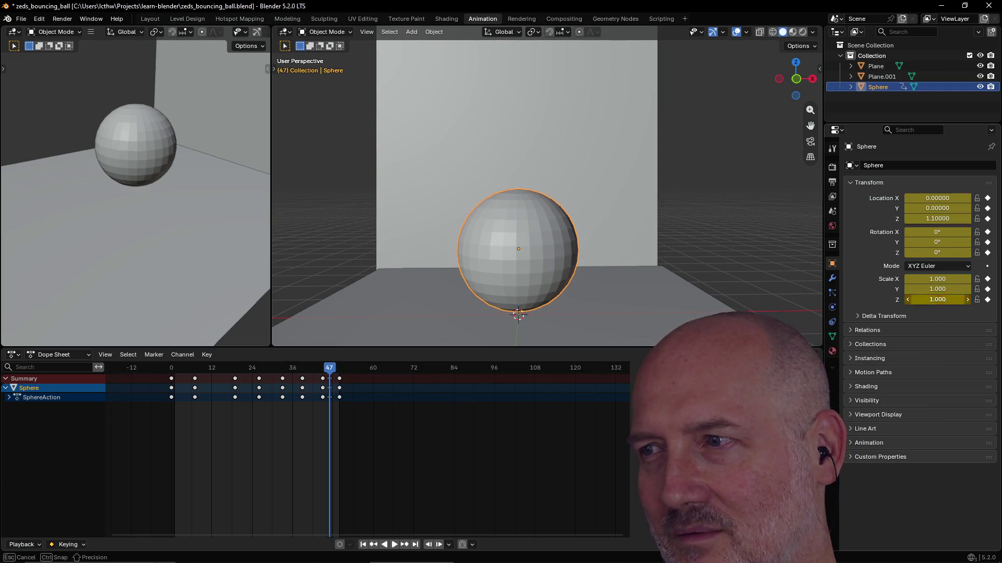
pyautogui.moveTo(937, 300); pyautogui.dragTo(900, 300)
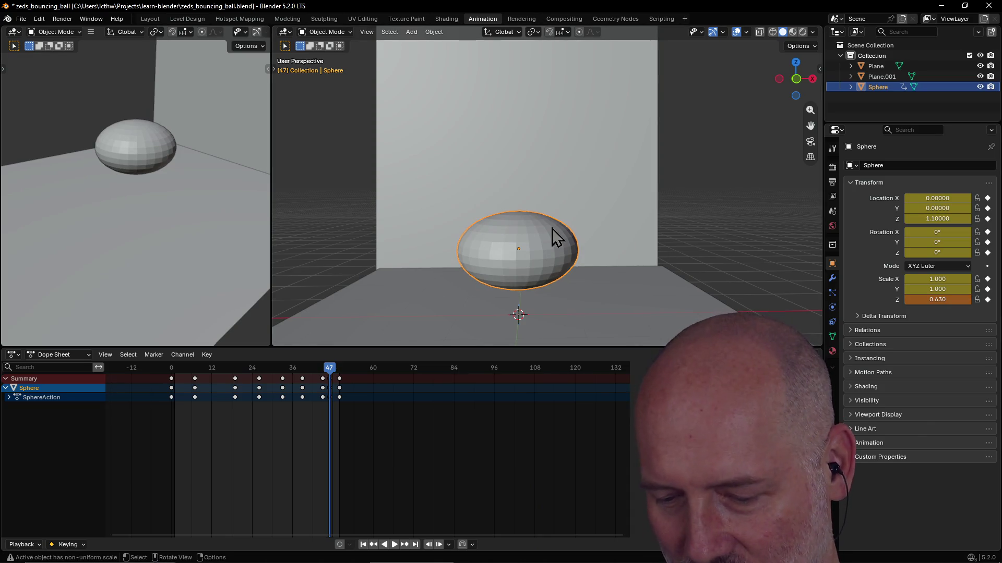
pyautogui.press('i')
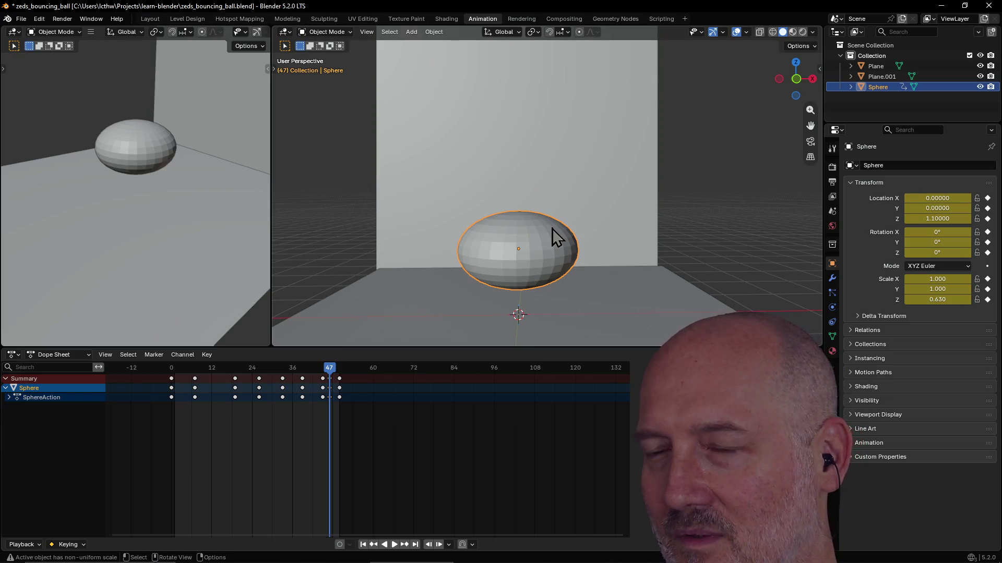
# Step: Step among the keyframes at 44, 47 and 50, preview the squash in playback, and return to frame 47
pyautogui.press('Left')
pyautogui.press('Left')
pyautogui.press('Left')
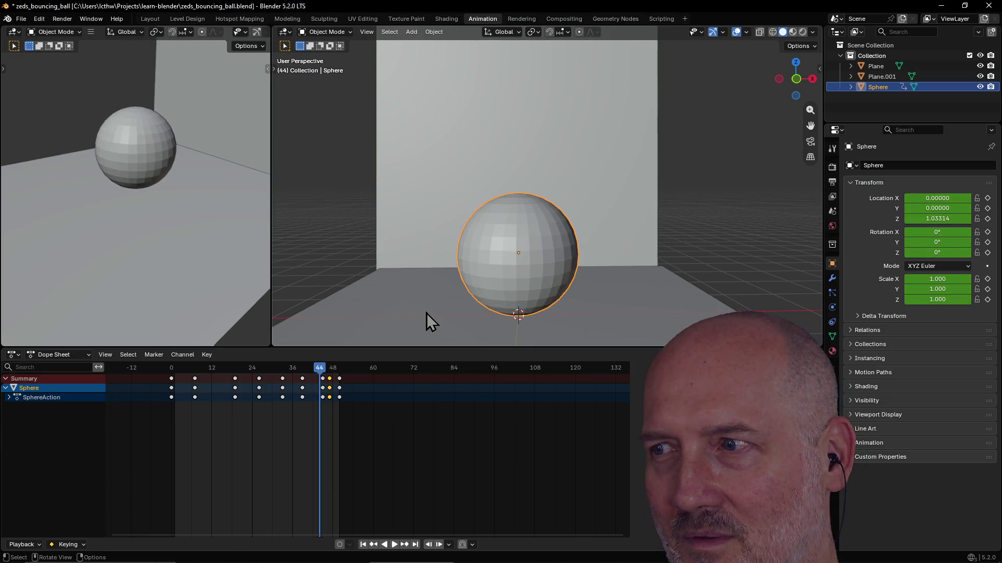
pyautogui.press('Right')
pyautogui.press('Right')
pyautogui.press('Right')
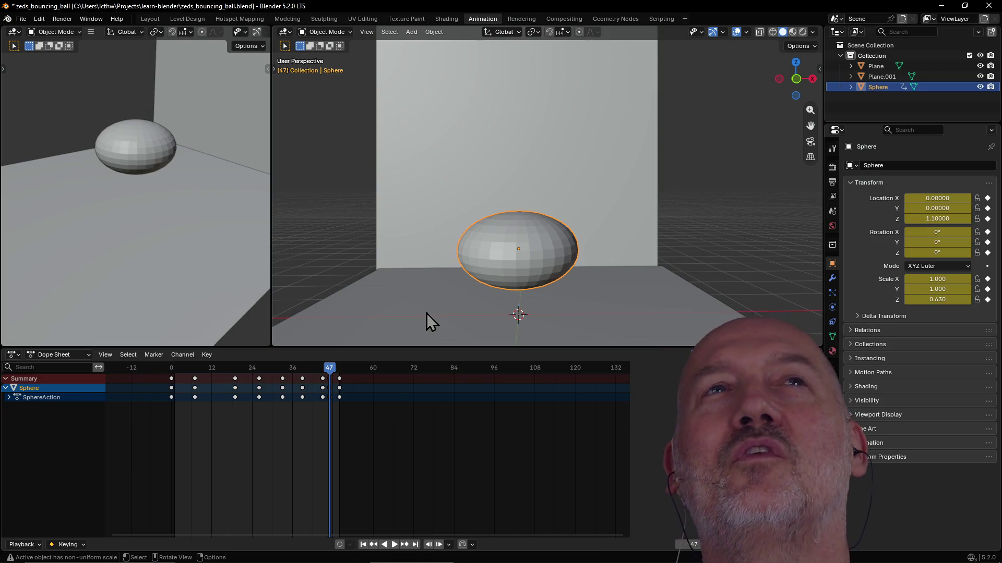
pyautogui.press('Right')
pyautogui.press('Right')
pyautogui.press('Right')
pyautogui.press('Left')
pyautogui.press('Left')
pyautogui.press('Left')
pyautogui.press('Left')
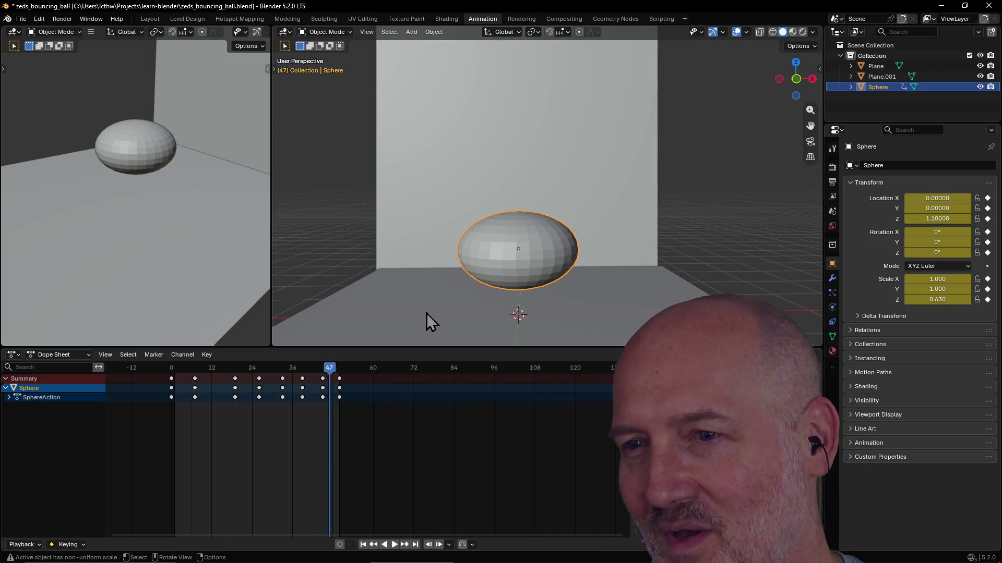
pyautogui.press('Left')
pyautogui.press('Left')
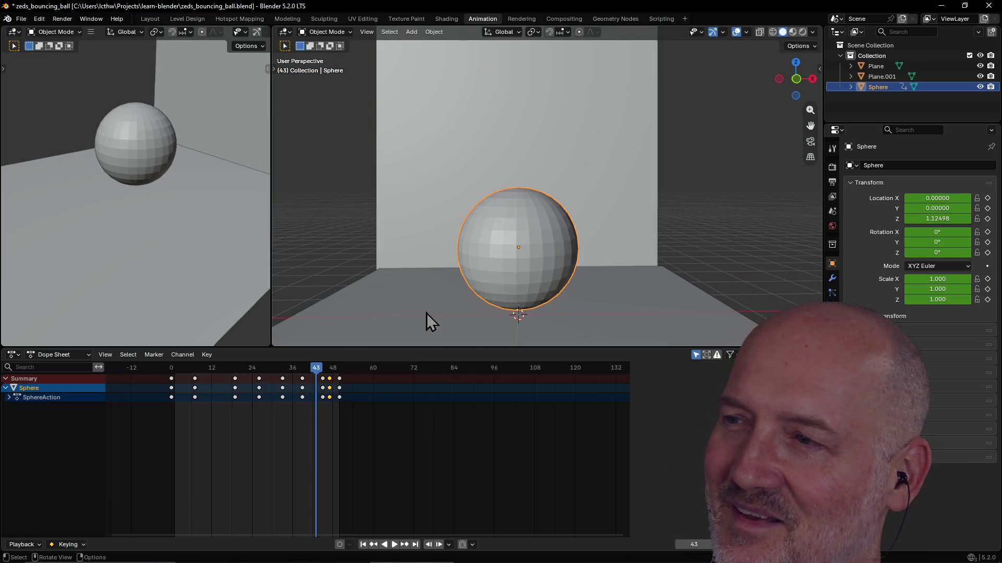
pyautogui.press('Right')
pyautogui.press('Right')
pyautogui.press('Right')
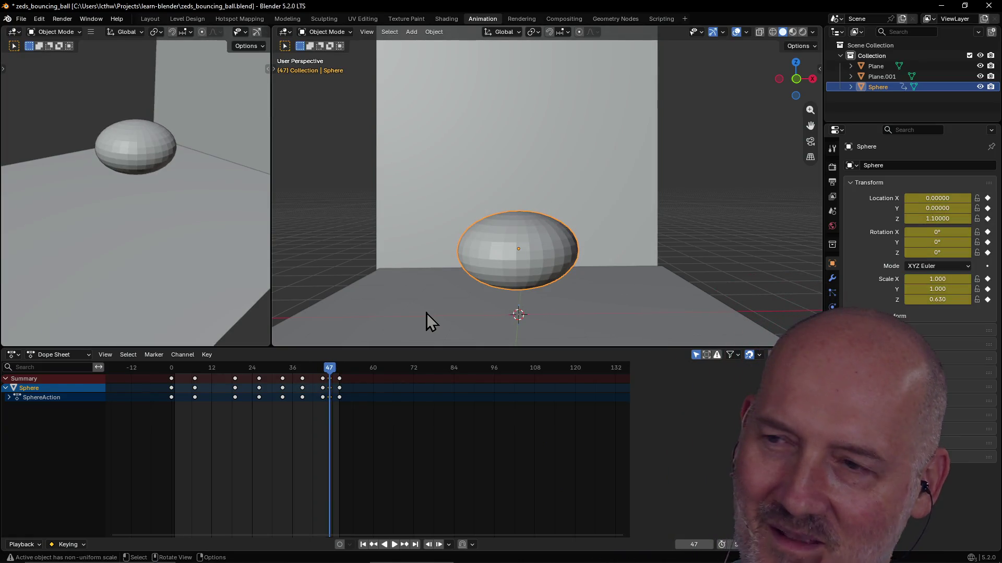
pyautogui.press('Left')
pyautogui.press('Left')
pyautogui.press('Left')
pyautogui.press('Left')
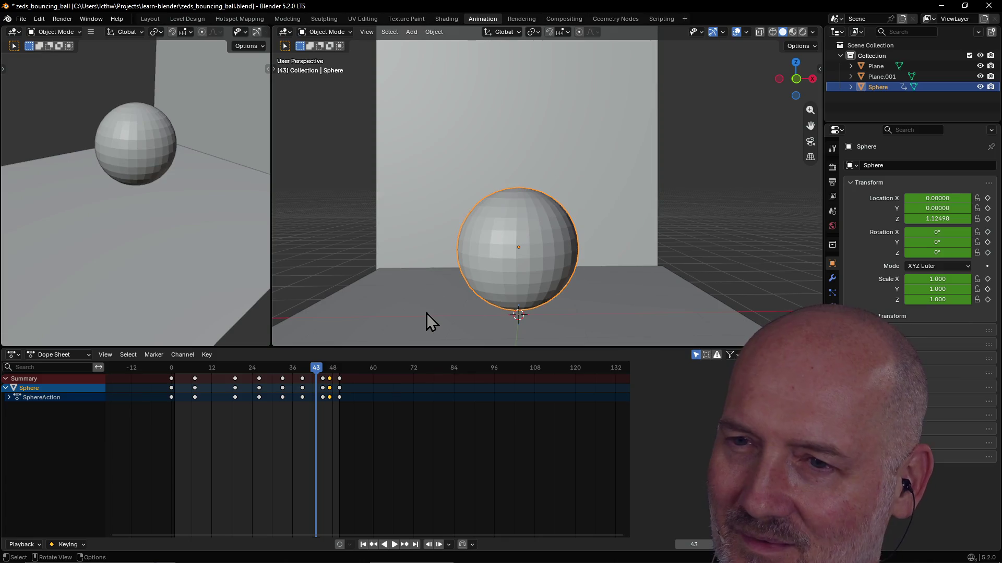
pyautogui.press('space')
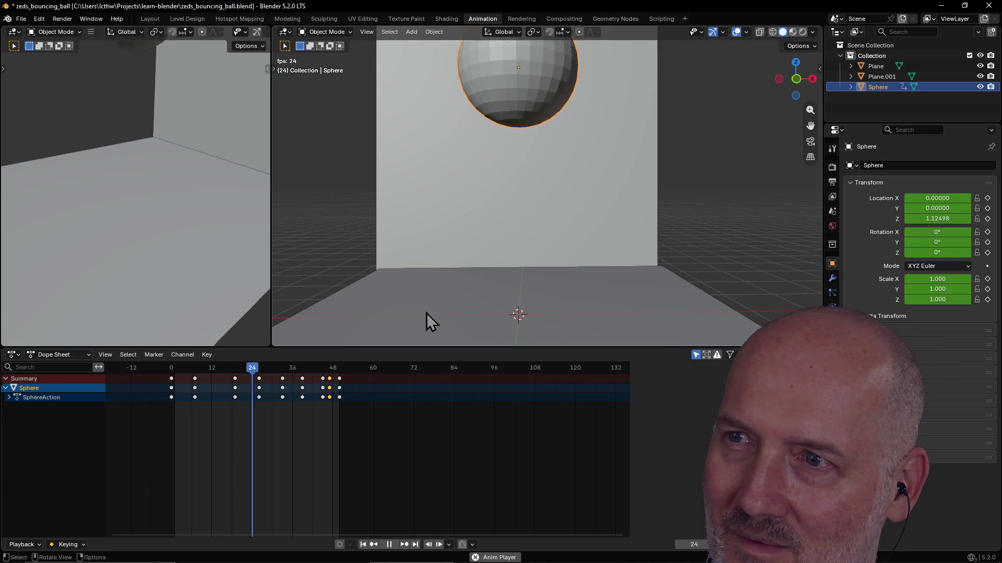
pyautogui.press('space')
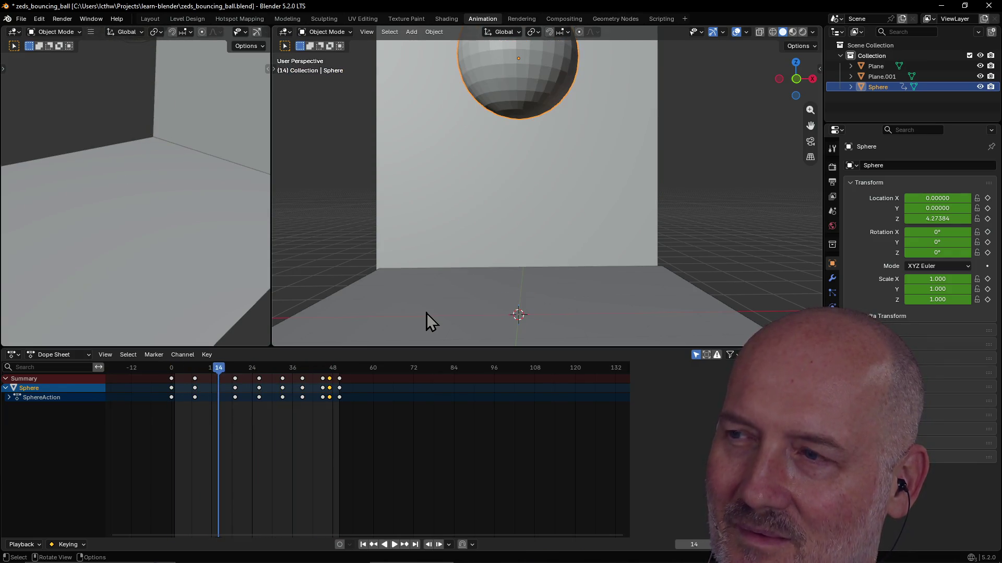
pyautogui.click(328, 368)
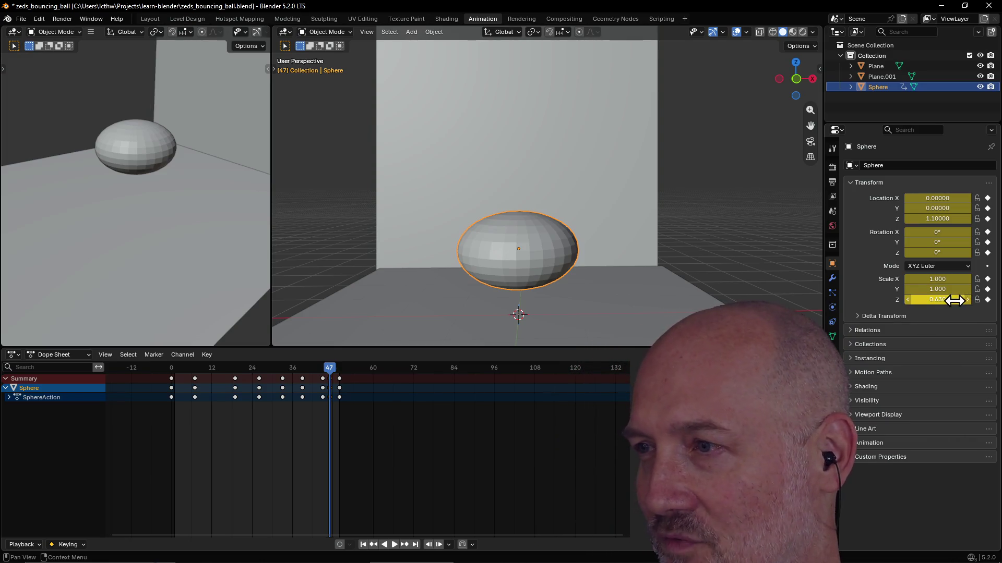
# Step: Soften the frame-47 squash to 0.9 Z scale and keyframe it on all channels
pyautogui.click(941, 300)
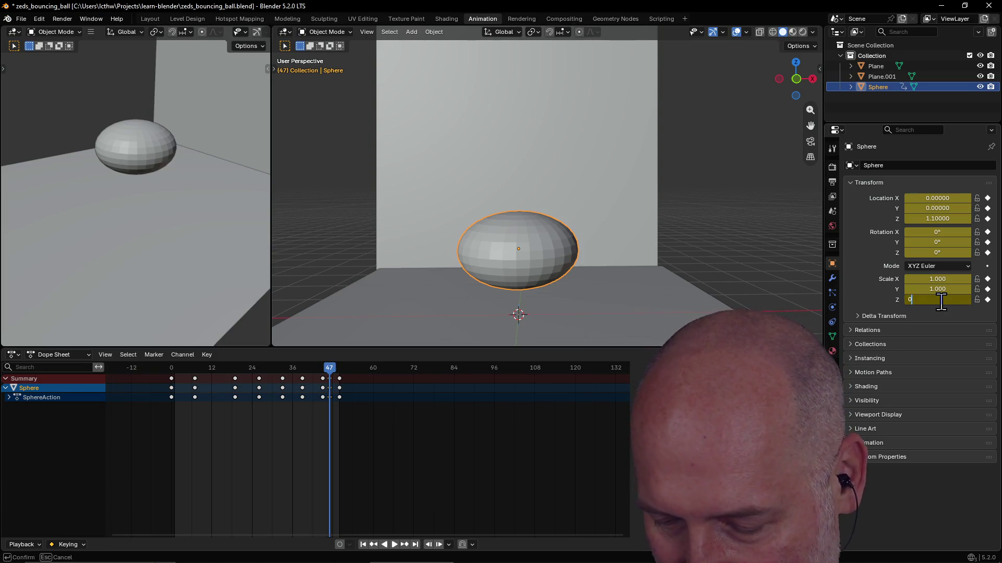
pyautogui.write('.9')
pyautogui.press('Return')
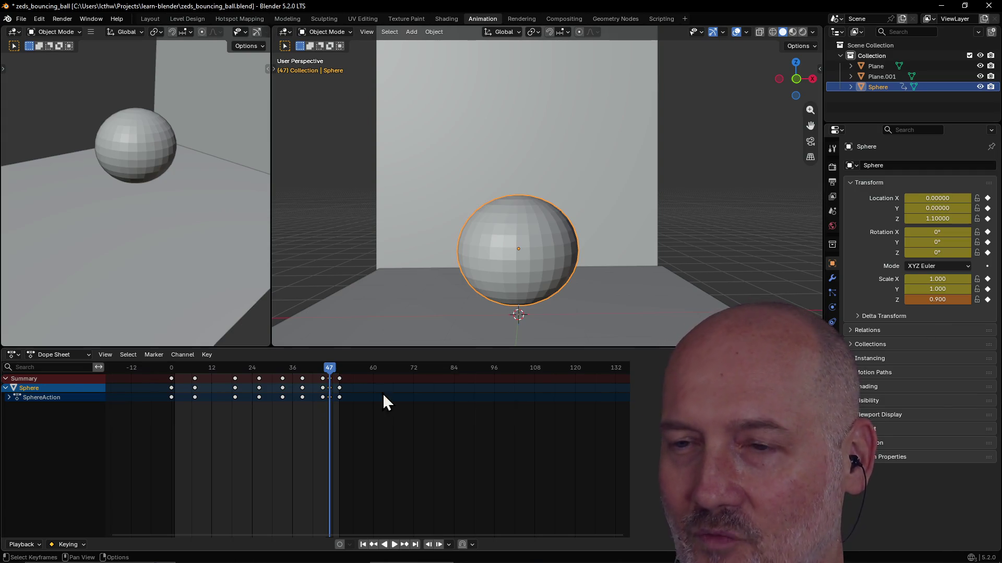
pyautogui.press('i')
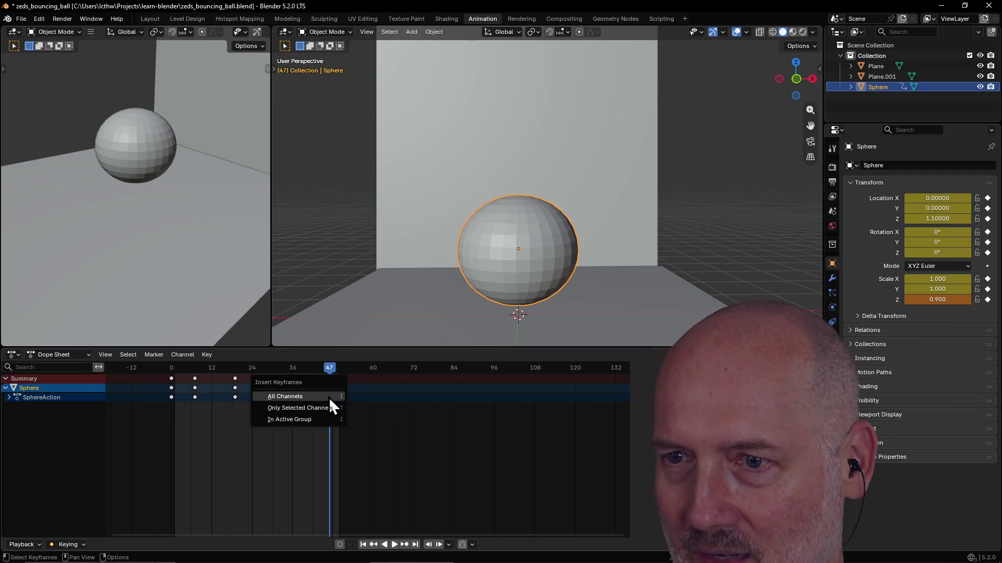
pyautogui.click(328, 398)
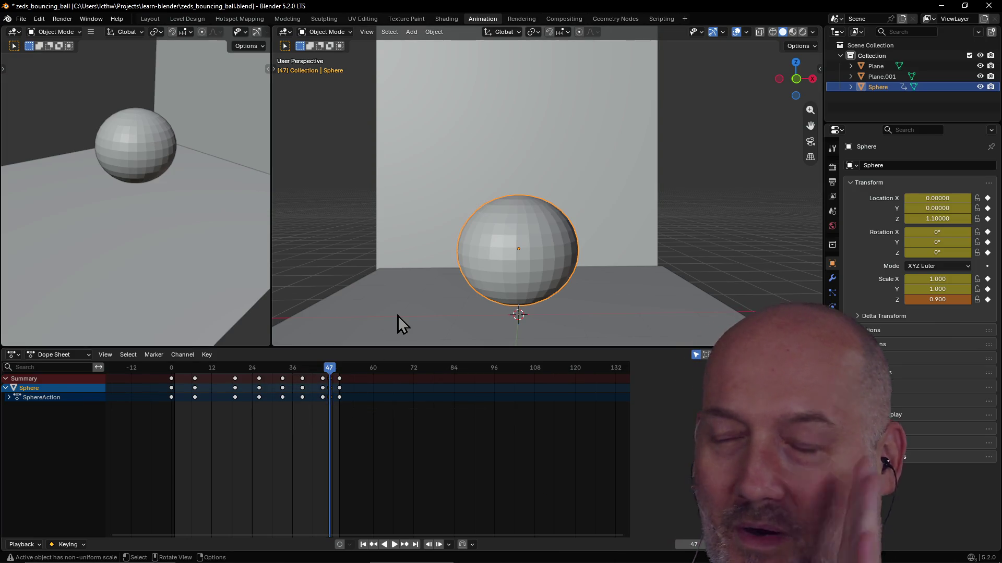
pyautogui.press('i')
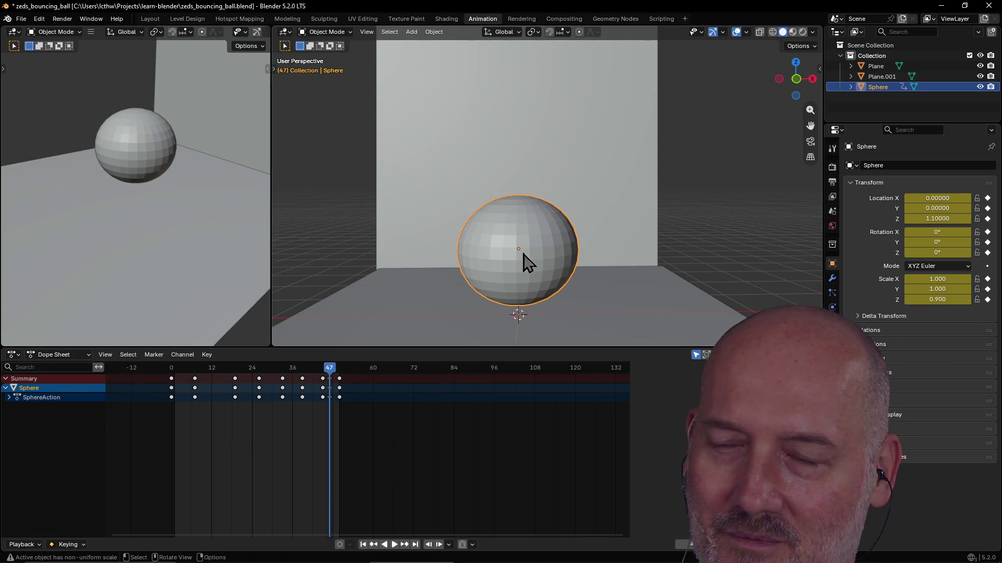
# Step: Preview the bounce, then jump between keyframes 50, 45 and 47, settling on the squash at 47
pyautogui.press('space')
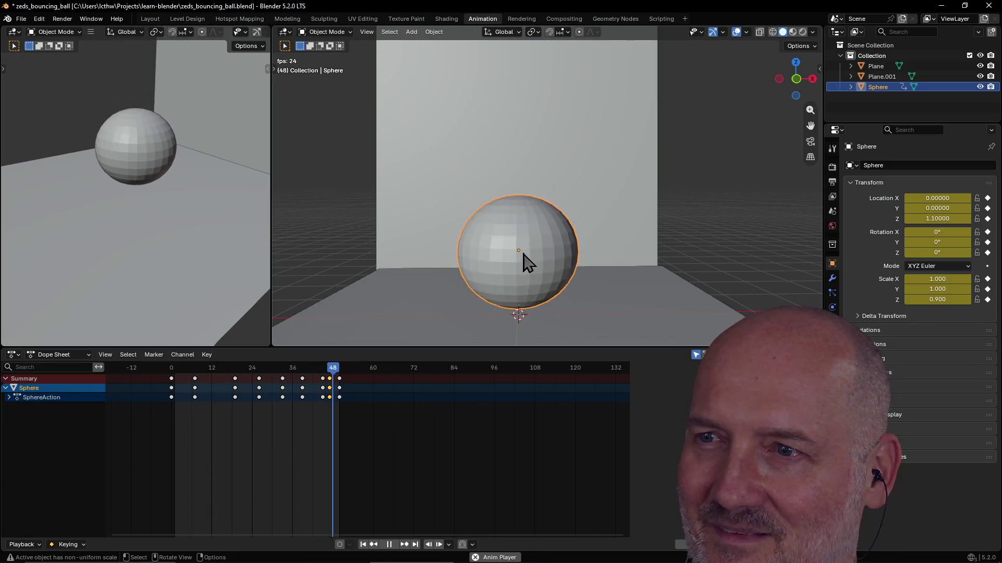
pyautogui.press('space')
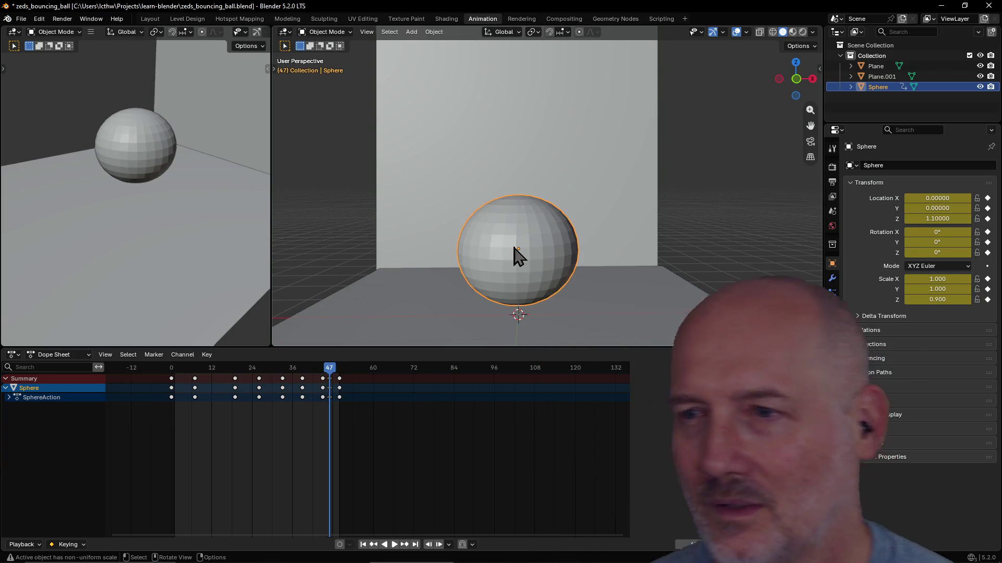
pyautogui.scroll(1, 517, 262)
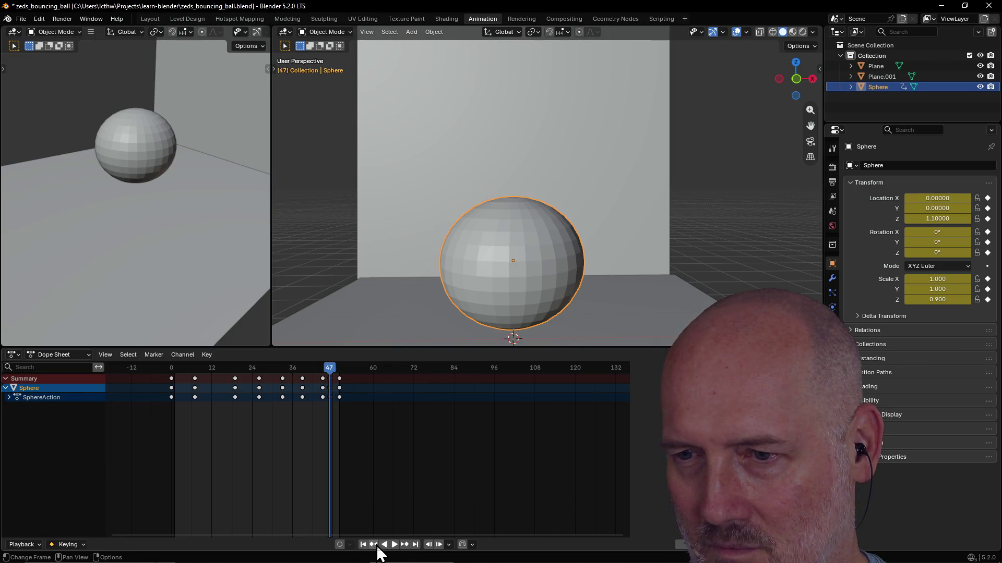
pyautogui.click(405, 546)
pyautogui.click(374, 545)
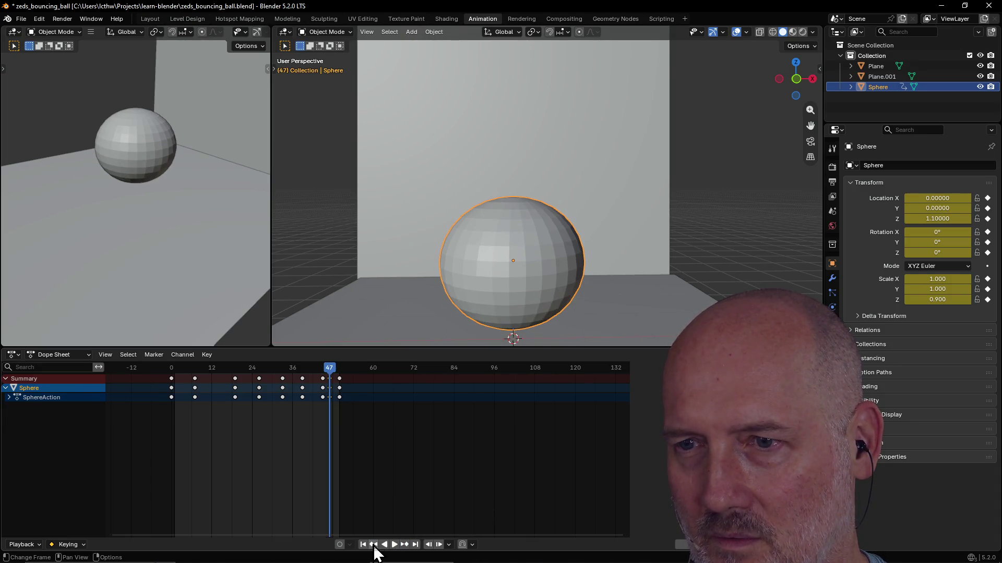
pyautogui.click(405, 545)
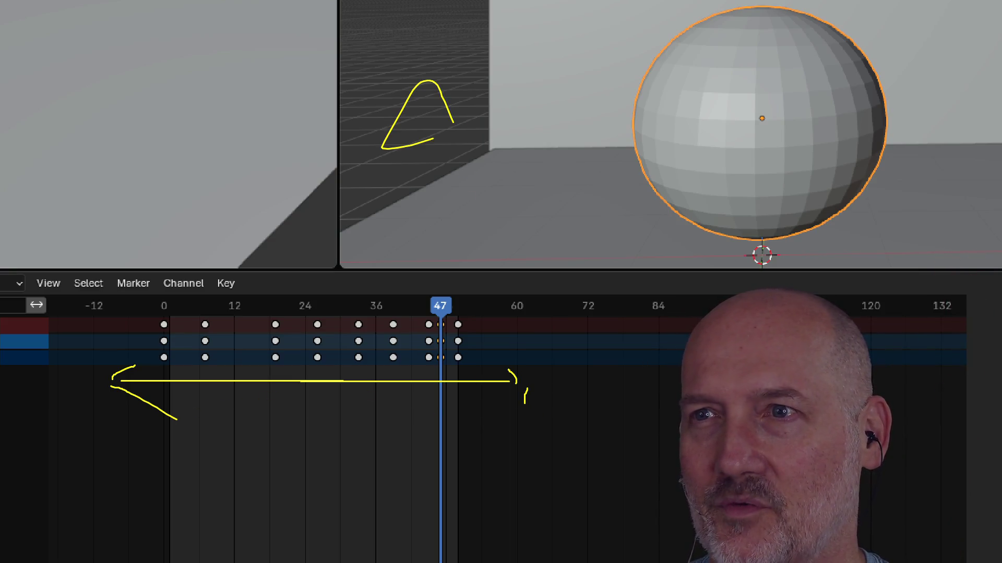
pyautogui.moveTo(545, 499); pyautogui.dragTo(605, 551)
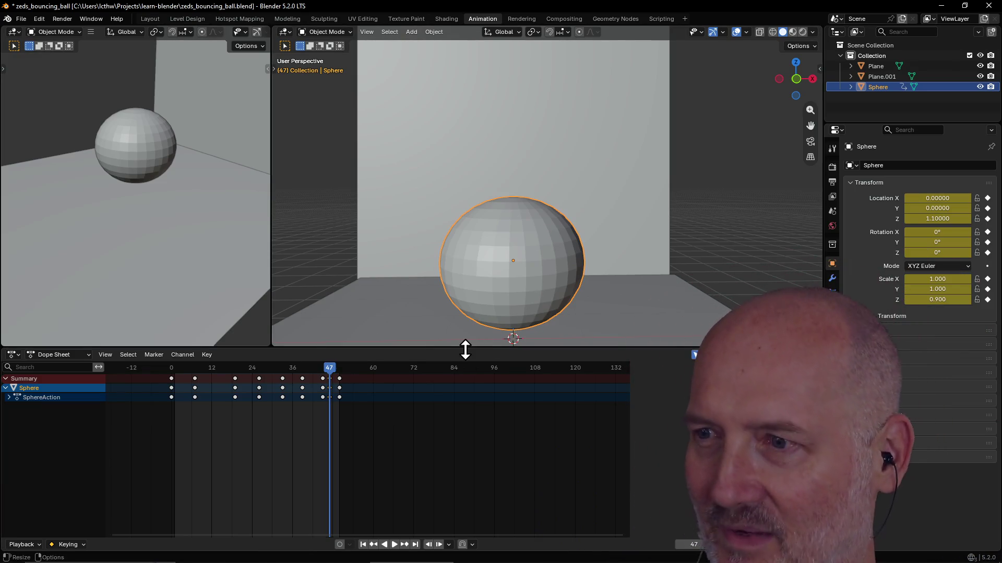
# Step: Drag the viewport/Dope Sheet border down and orbit around the sphere
pyautogui.moveTo(464, 351); pyautogui.dragTo(465, 384)
pyautogui.scroll(2, 527, 306)
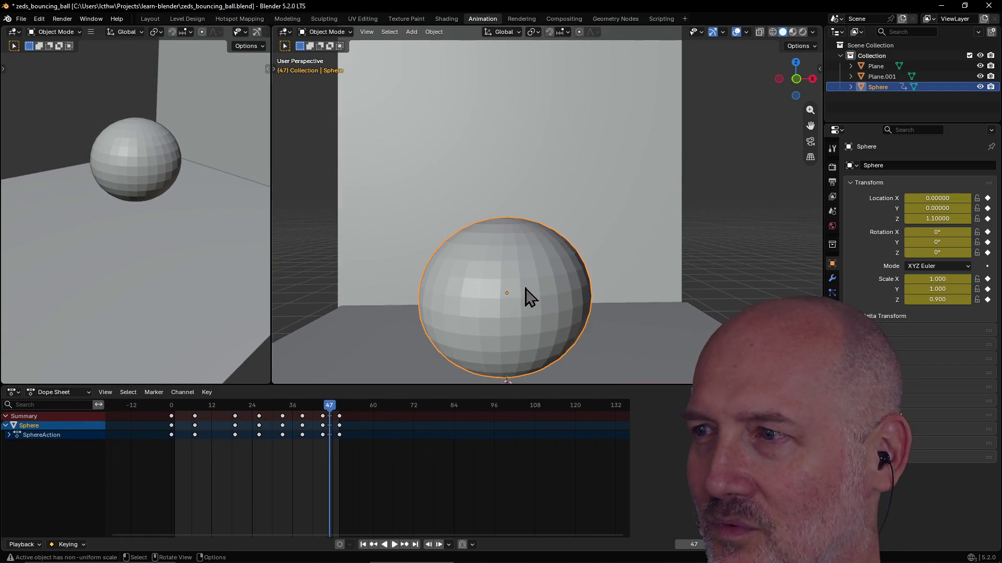
pyautogui.scroll(-1, 526, 298)
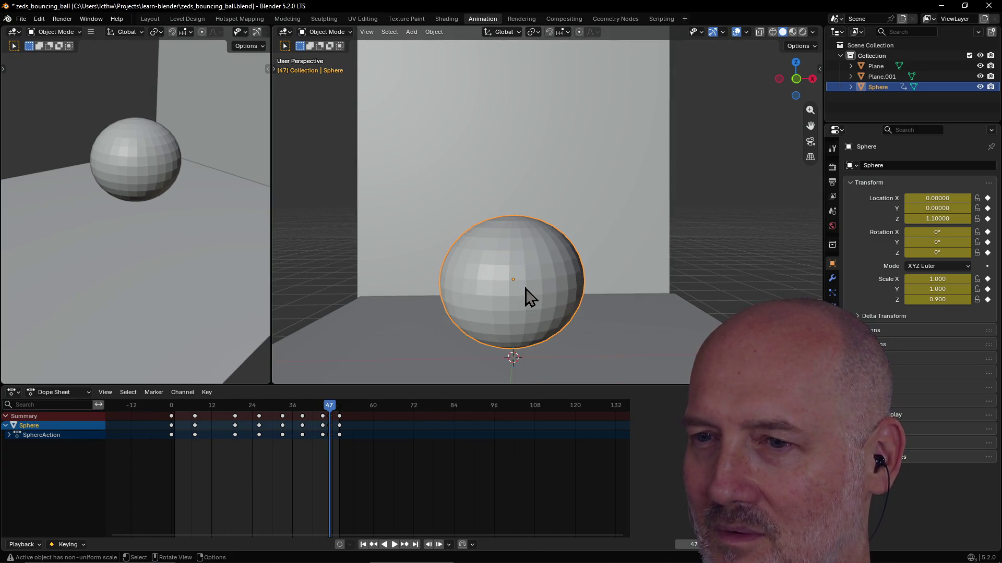
pyautogui.scroll(1, 526, 297)
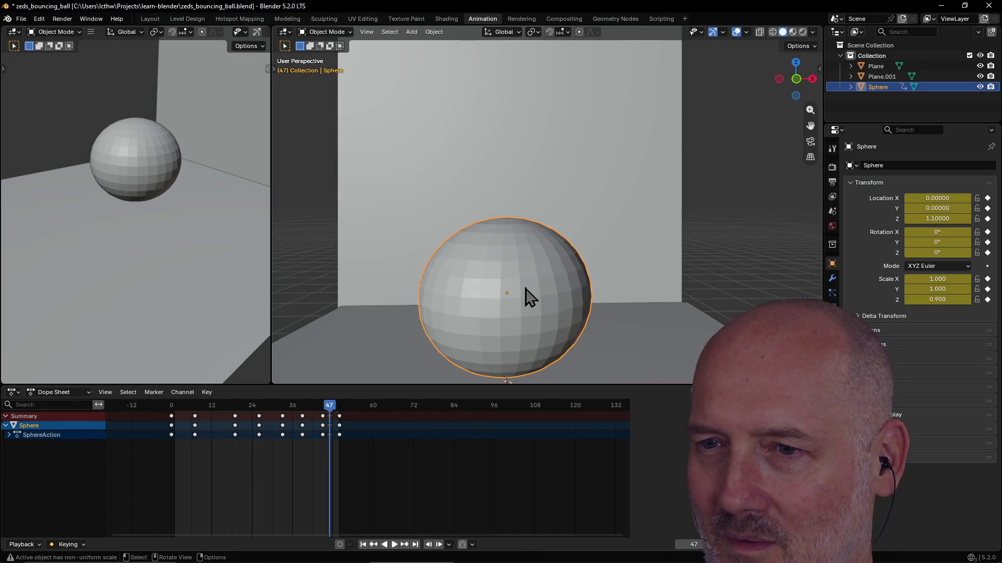
pyautogui.scroll(2, 526, 298)
pyautogui.scroll(-3, 526, 297)
pyautogui.scroll(1, 526, 298)
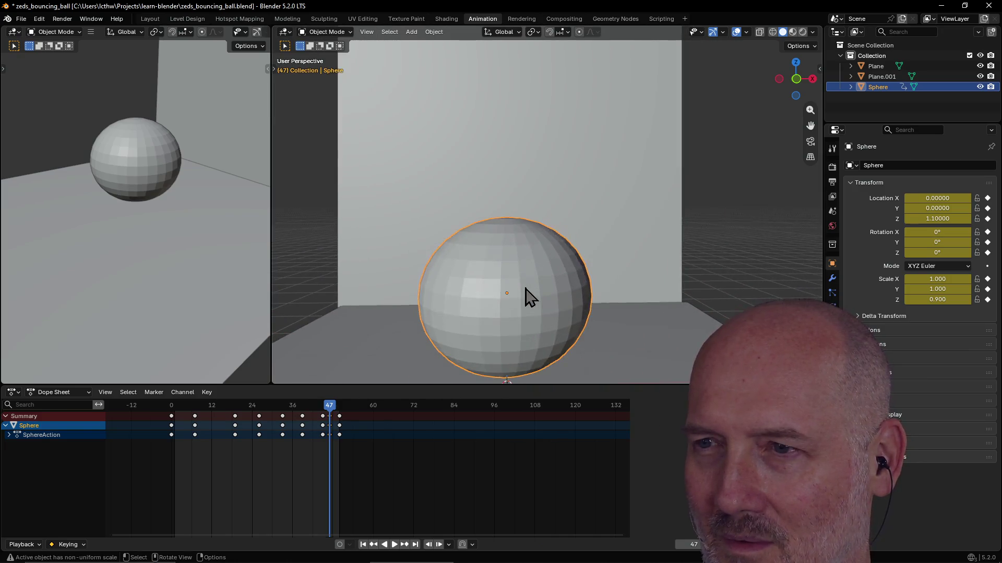
pyautogui.scroll(-2, 527, 298)
pyautogui.scroll(2, 527, 297)
pyautogui.scroll(-1, 527, 298)
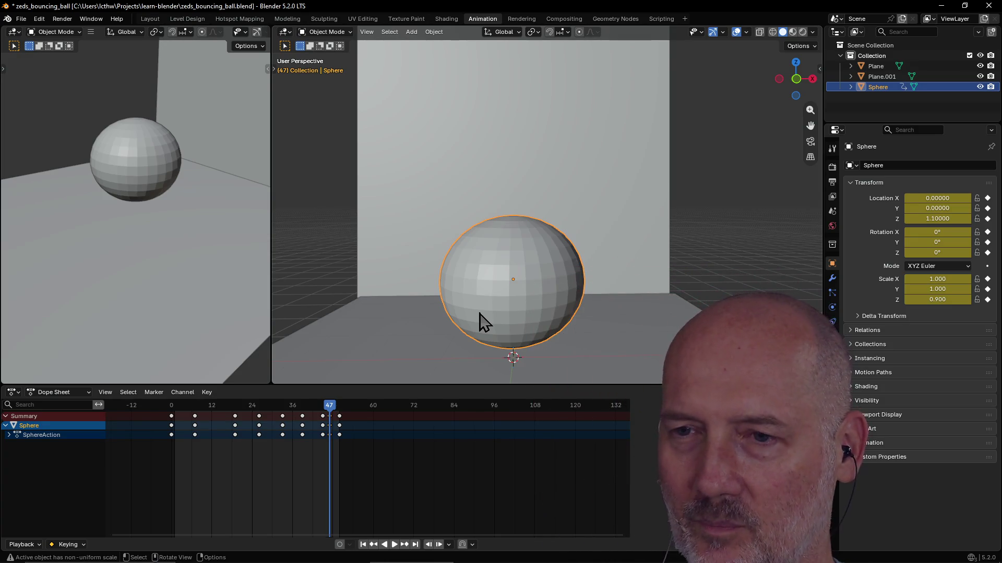
pyautogui.scroll(2, 513, 330)
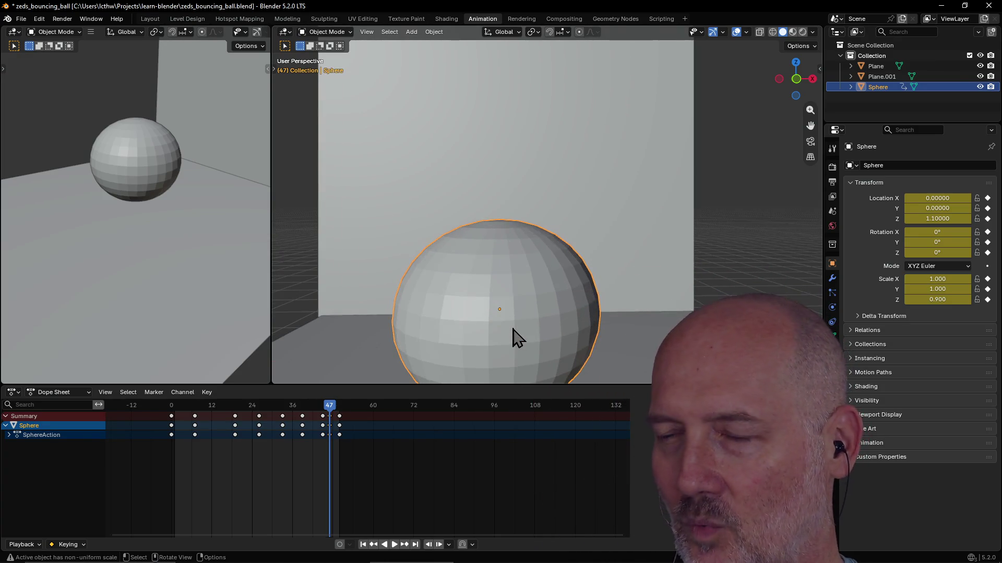
pyautogui.scroll(-2, 513, 330)
pyautogui.scroll(-2, 513, 329)
pyautogui.scroll(2, 513, 330)
pyautogui.moveTo(513, 331); pyautogui.dragTo(517, 338, button='middle')
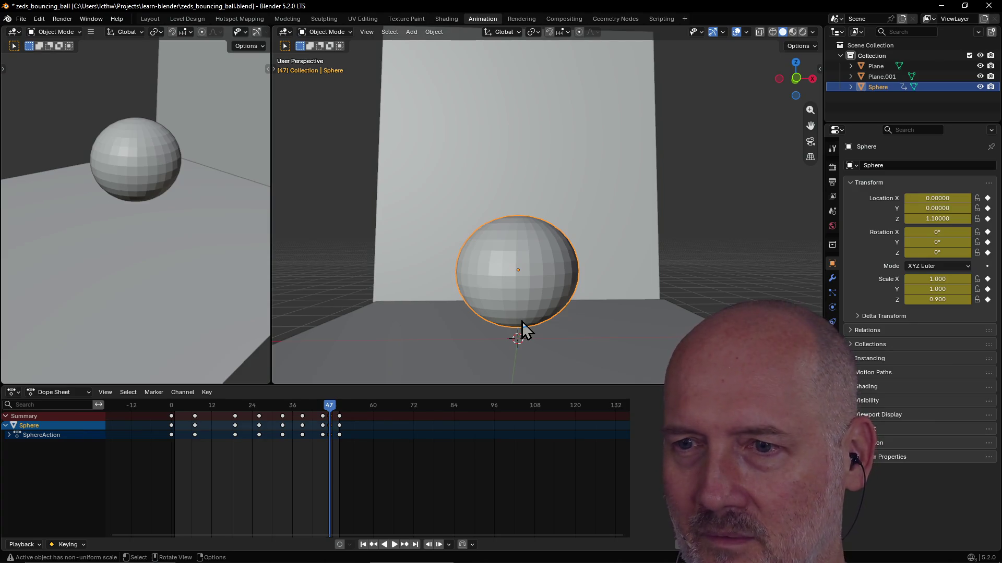
# Step: Play the bounce, then step back to frame 0 and forward keyframe by keyframe to the squash at 47
pyautogui.press('space')
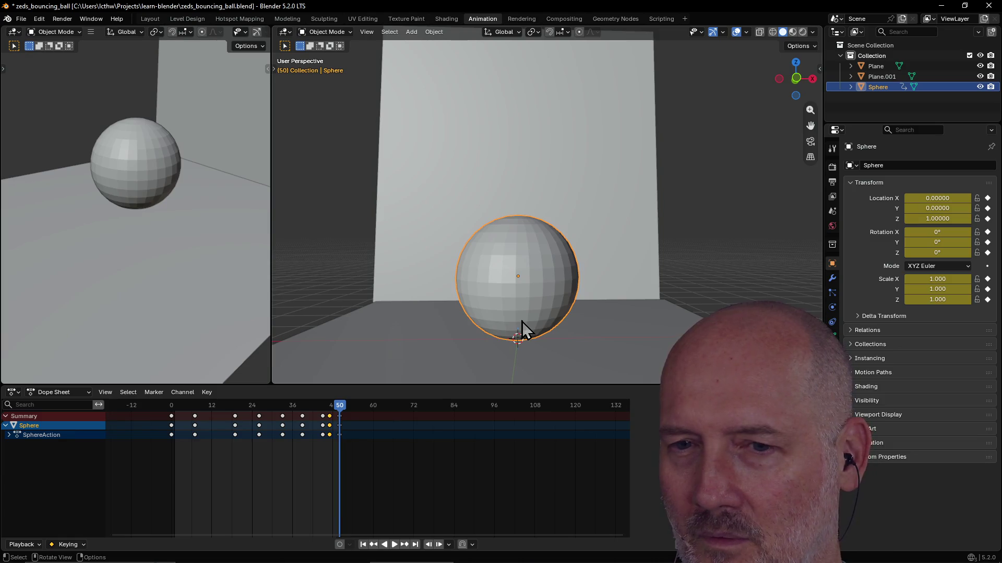
pyautogui.hotkey('shift', 'ctrl', 'space')
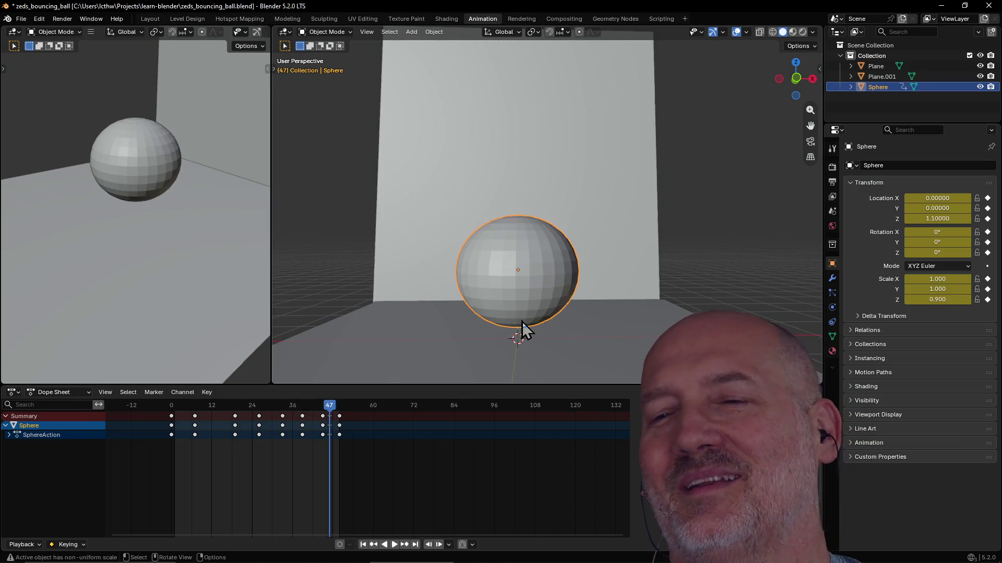
pyautogui.press('i')
pyautogui.hotkey('shift', 'ctrl', 'space')
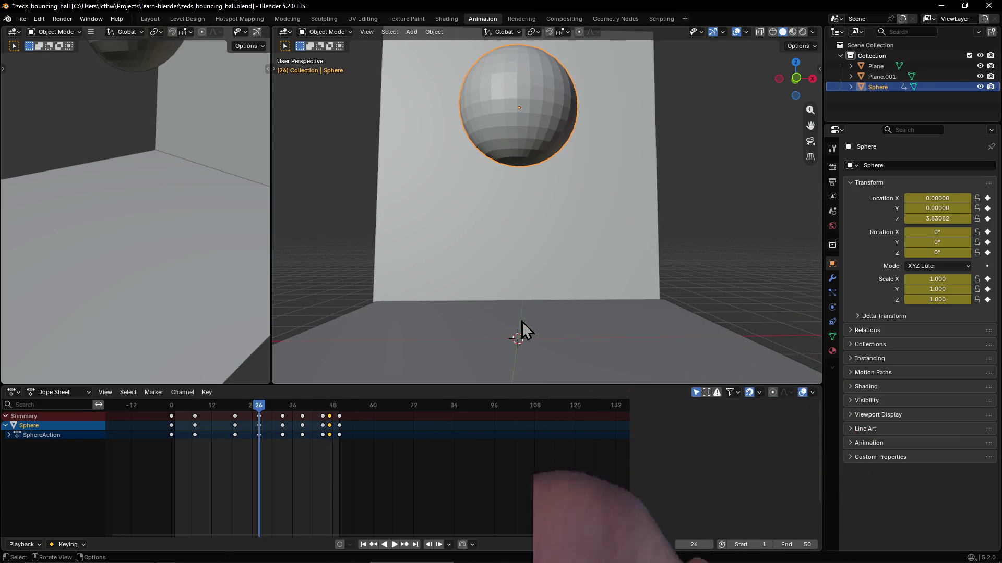
pyautogui.press('Down')
pyautogui.press('Down')
pyautogui.press('Up')
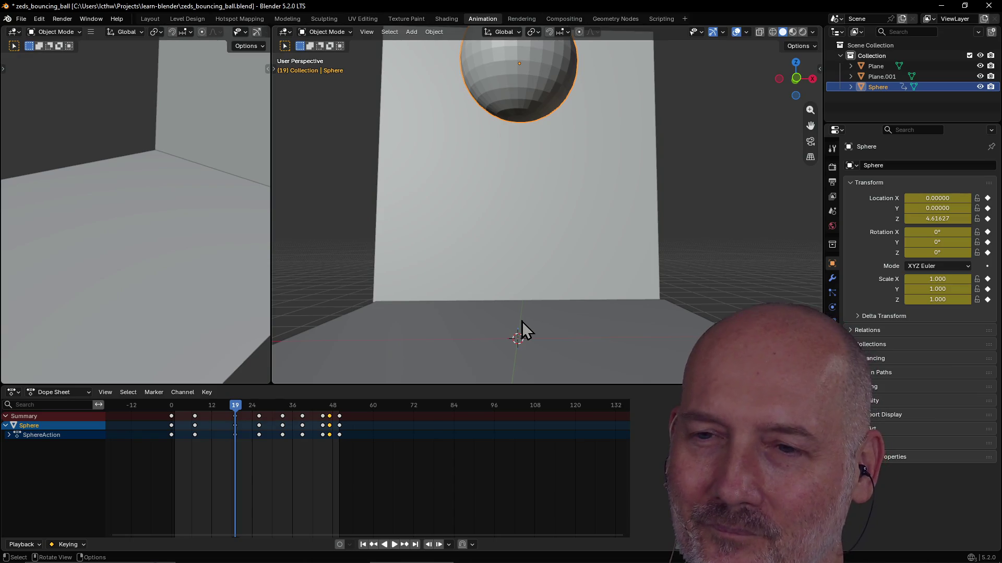
pyautogui.press('Up')
pyautogui.press('Down')
pyautogui.press('Down')
pyautogui.press('Down')
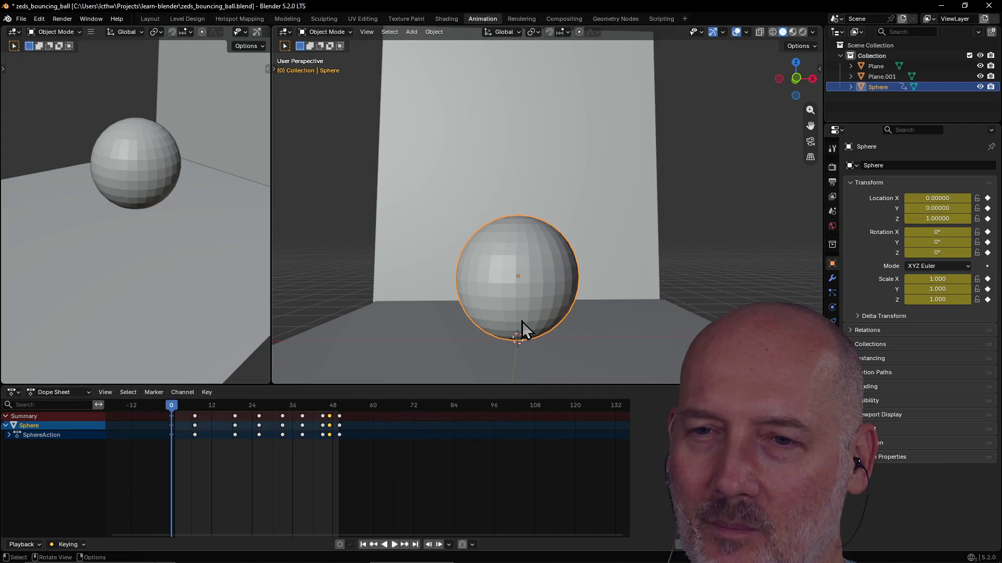
pyautogui.press('Up')
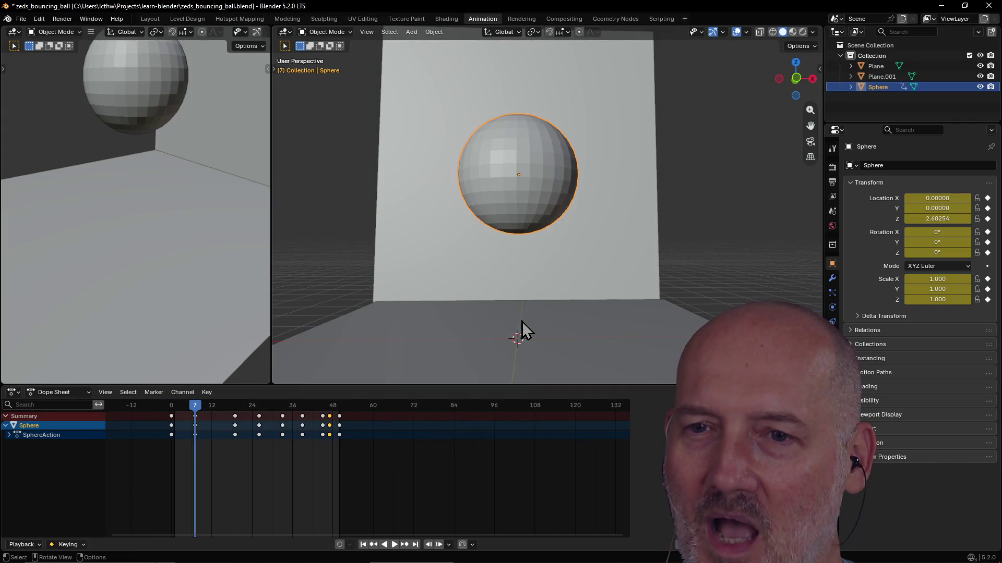
pyautogui.press('Up')
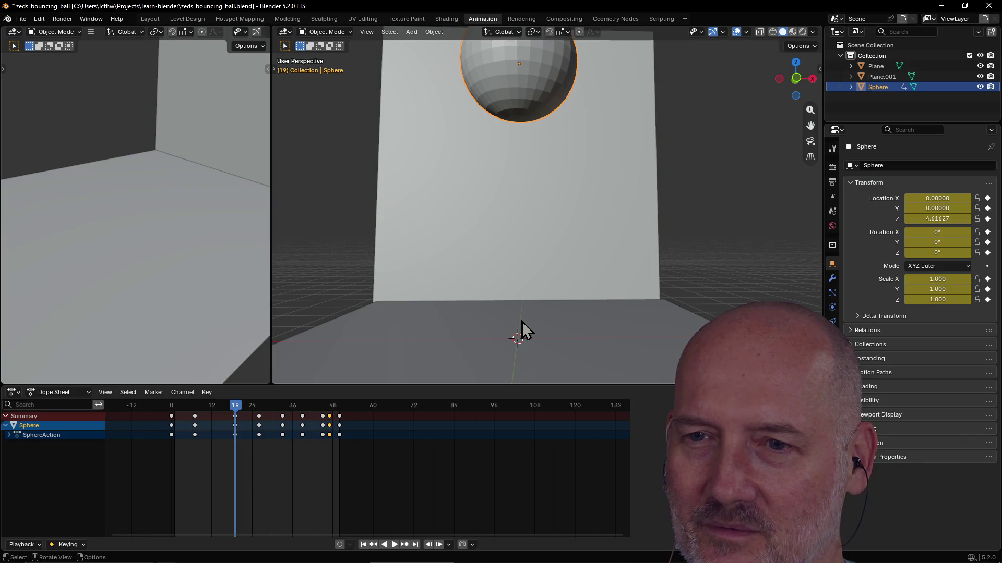
pyautogui.press('Up')
pyautogui.press('Up')
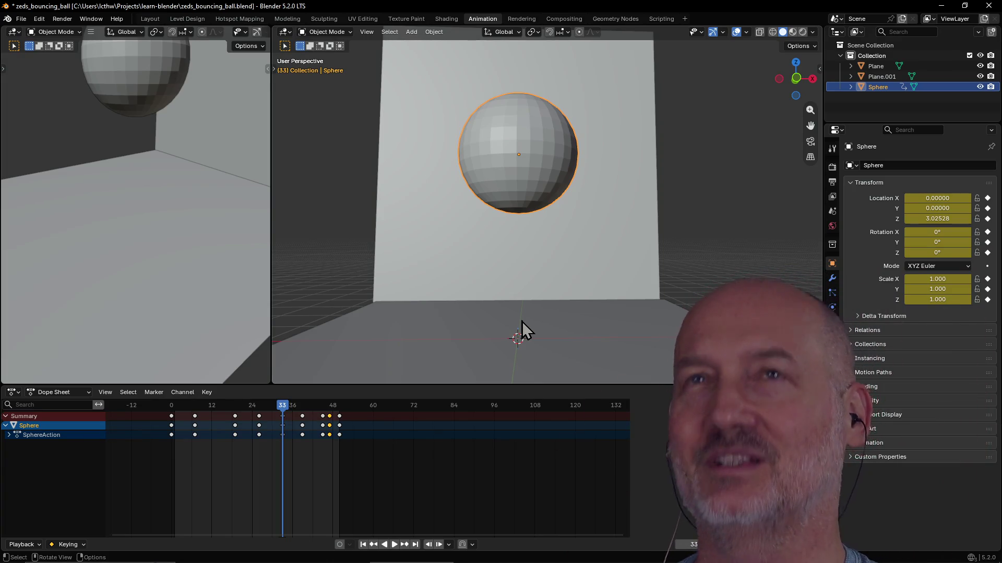
pyautogui.press('Up')
pyautogui.press('Up')
pyautogui.press('Up')
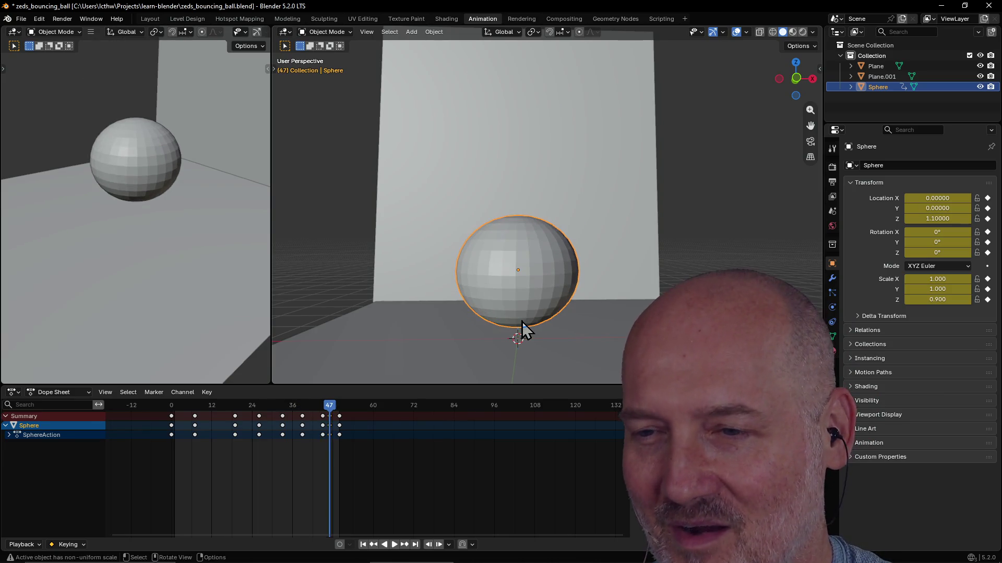
# Step: Play again, visit the floor keyframe at 45, then step between frames 26 and 50
pyautogui.press('space')
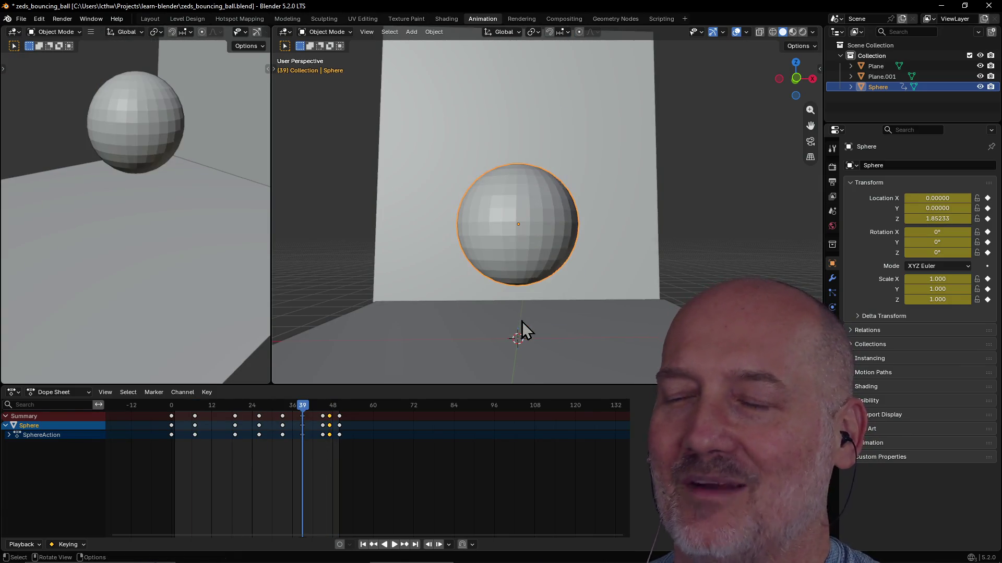
pyautogui.press('Up')
pyautogui.press('Up')
pyautogui.press('Up')
pyautogui.press('Down')
pyautogui.press('Down')
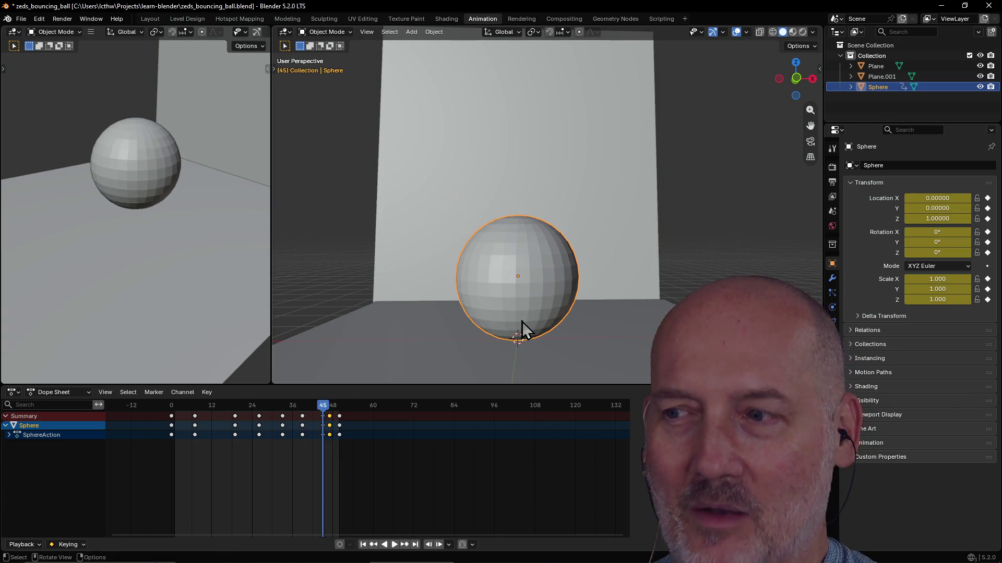
pyautogui.press('Down')
pyautogui.press('Down')
pyautogui.press('Down')
pyautogui.press('Down')
pyautogui.press('Down')
pyautogui.press('Down')
pyautogui.press('Up')
pyautogui.press('Up')
pyautogui.press('Up')
pyautogui.press('Up')
pyautogui.press('Up')
pyautogui.press('Up')
pyautogui.press('Up')
pyautogui.press('Down')
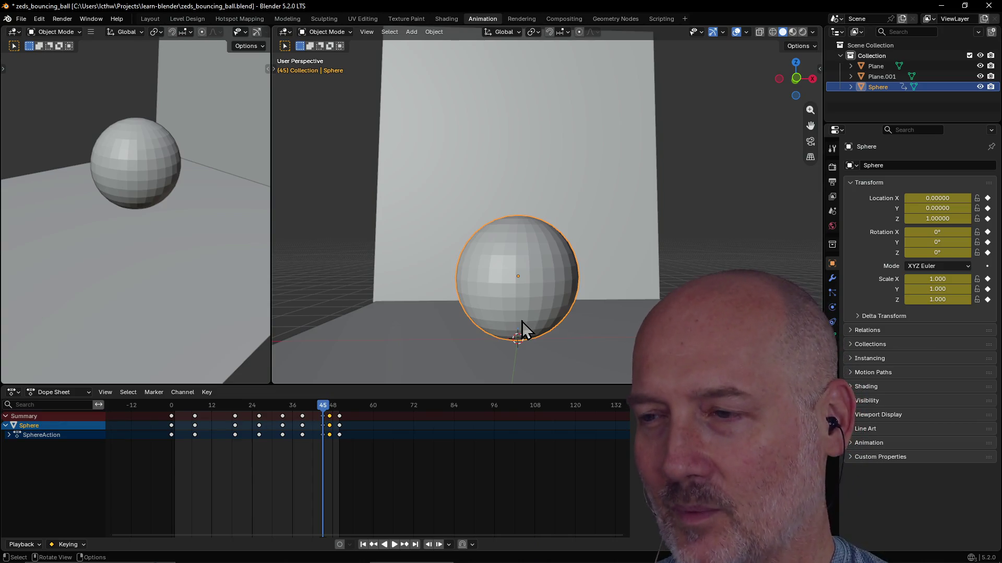
pyautogui.press('Up')
pyautogui.press('Up')
pyautogui.press('Left')
pyautogui.press('Left')
pyautogui.press('Left')
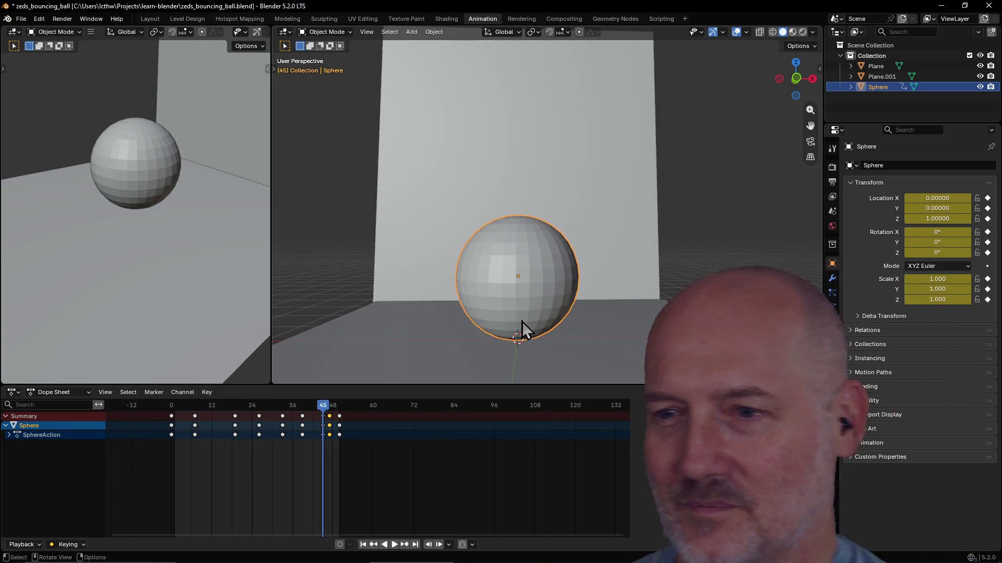
pyautogui.press('Left')
pyautogui.press('Left')
pyautogui.press('Left')
pyautogui.press('Left')
pyautogui.press('Left')
pyautogui.press('Left')
pyautogui.press('Left')
pyautogui.press('Left')
pyautogui.press('Left')
pyautogui.press('Up')
pyautogui.press('Up')
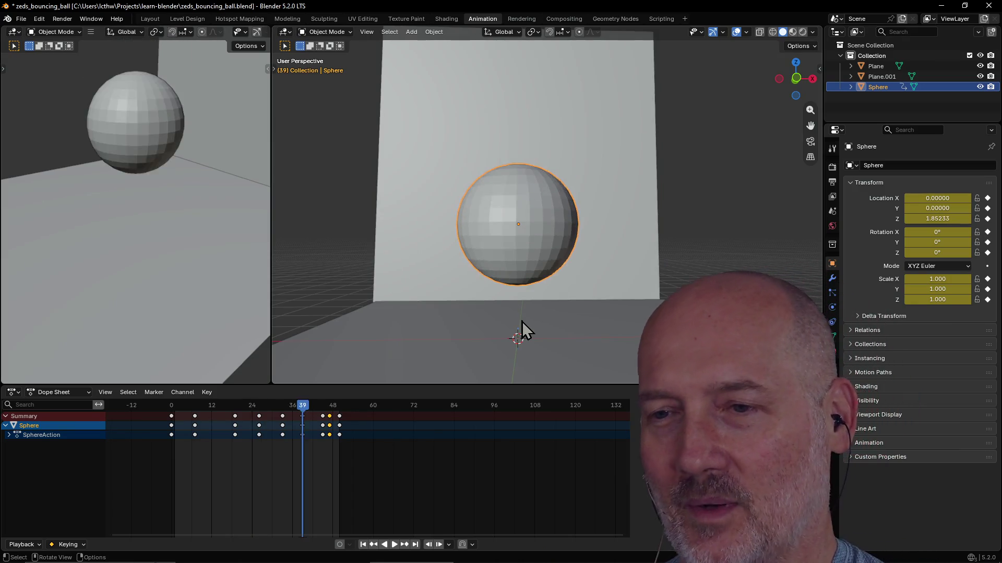
pyautogui.press('Up')
pyautogui.press('Up')
pyautogui.press('Up')
pyautogui.press('Up')
# Step: Step between the keyframes at 26, 45, 47 and 33 to compare the bounce poses
pyautogui.press('Left')
pyautogui.press('Left')
pyautogui.press('Left')
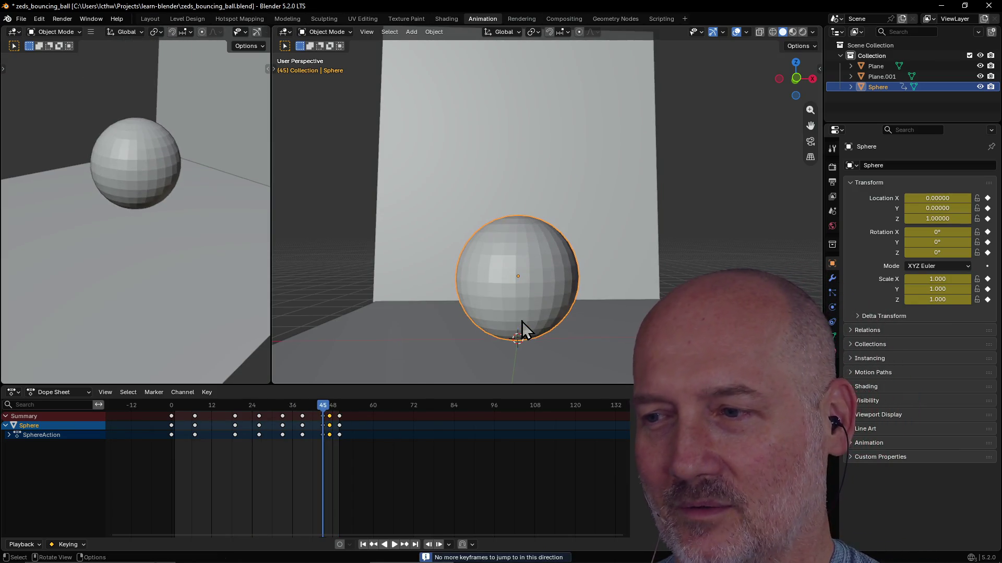
pyautogui.press('Left')
pyautogui.press('Left')
pyautogui.press('Left')
pyautogui.press('Left')
pyautogui.press('Left')
pyautogui.press('Left')
pyautogui.press('Left')
pyautogui.press('Left')
pyautogui.press('Left')
pyautogui.press('Up')
pyautogui.press('Up')
pyautogui.press('Up')
pyautogui.press('Right')
pyautogui.press('Left')
pyautogui.press('Down')
pyautogui.press('Up')
pyautogui.press('Right')
pyautogui.press('Right')
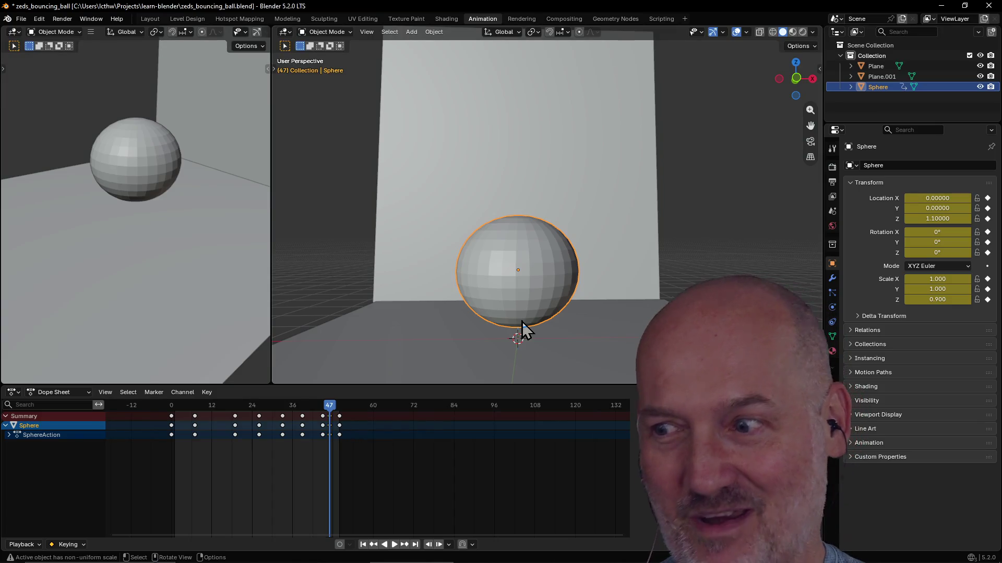
pyautogui.press('Left')
pyautogui.press('Left')
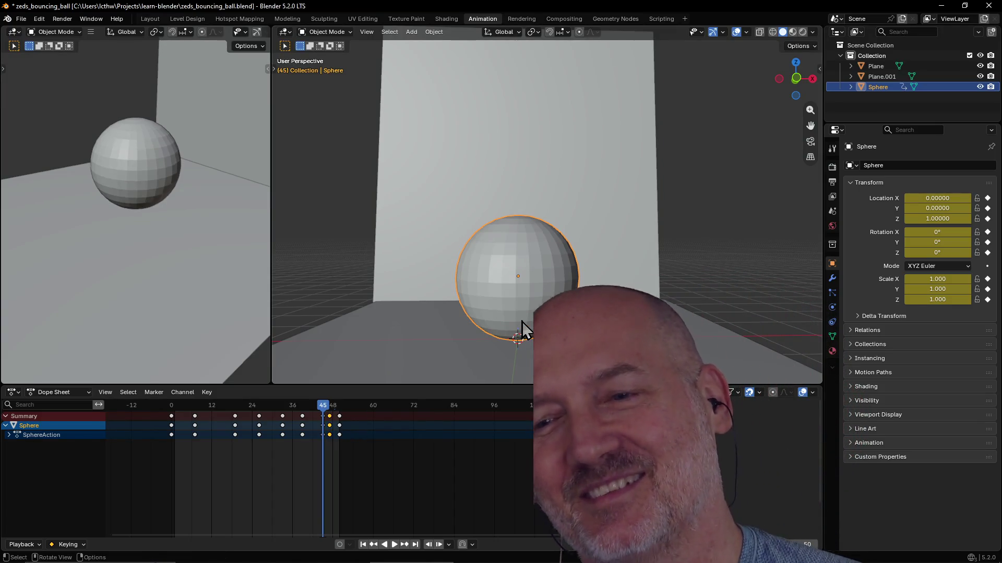
pyautogui.press('Up')
pyautogui.press('Up')
pyautogui.press('Left')
pyautogui.press('Left')
pyautogui.press('Left')
pyautogui.press('Left')
pyautogui.press('Left')
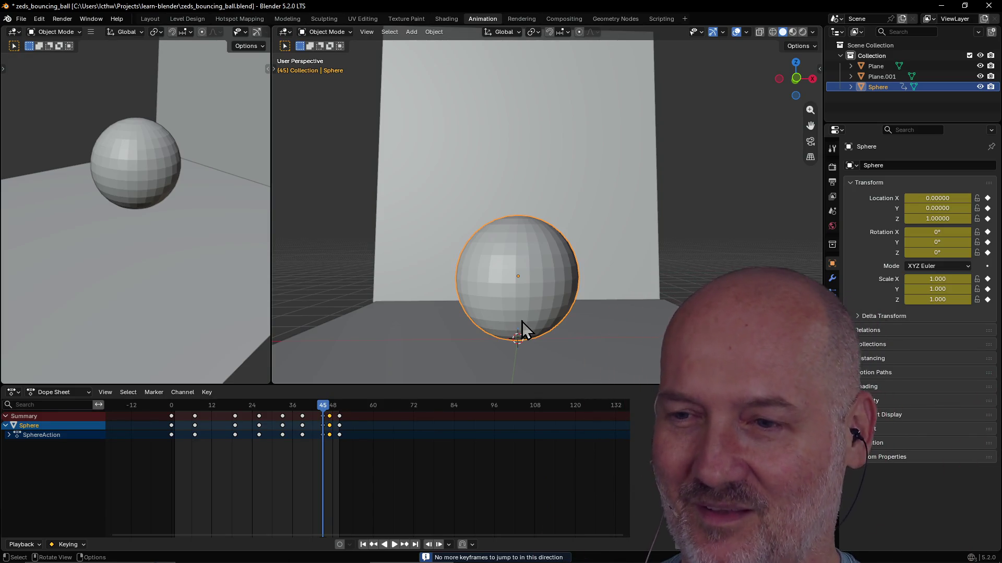
pyautogui.press('Left')
pyautogui.press('Left')
pyautogui.press('Left')
pyautogui.press('Right')
pyautogui.press('Right')
pyautogui.press('Right')
pyautogui.press('Right')
pyautogui.press('Right')
pyautogui.press('Right')
# Step: Step back through frames 33 and 7, land on 33, and switch over to TourBox Console
pyautogui.press('Left')
pyautogui.press('Right')
pyautogui.press('Up')
pyautogui.press('Up')
pyautogui.press('Up')
pyautogui.press('Down')
pyautogui.press('Down')
pyautogui.press('Down')
pyautogui.press('Down')
pyautogui.press('Down')
pyautogui.press('Down')
pyautogui.press('Up')
pyautogui.press('Up')
pyautogui.press('Up')
pyautogui.press('Up')
pyautogui.press('Up')
pyautogui.press('Down')
pyautogui.press('Down')
pyautogui.press('Down')
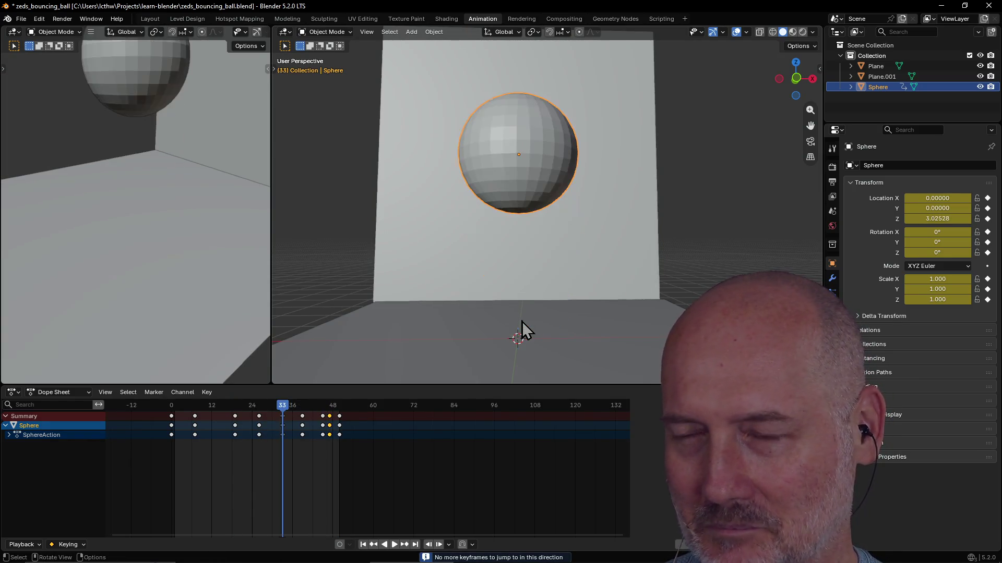
pyautogui.press('Down')
pyautogui.press('Down')
pyautogui.press('Down')
pyautogui.press('Down')
pyautogui.press('Up')
pyautogui.press('Up')
pyautogui.press('Up')
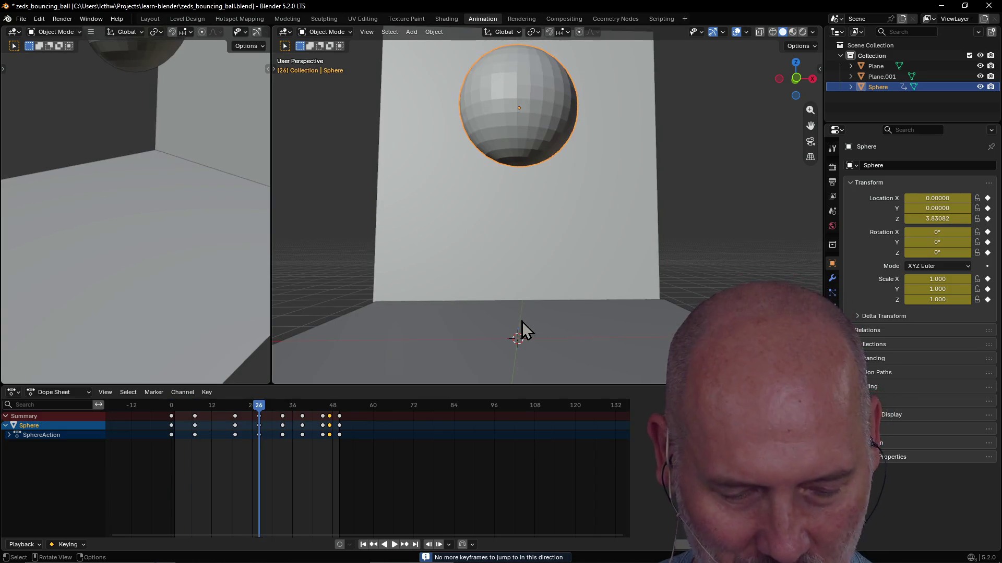
pyautogui.press('Up')
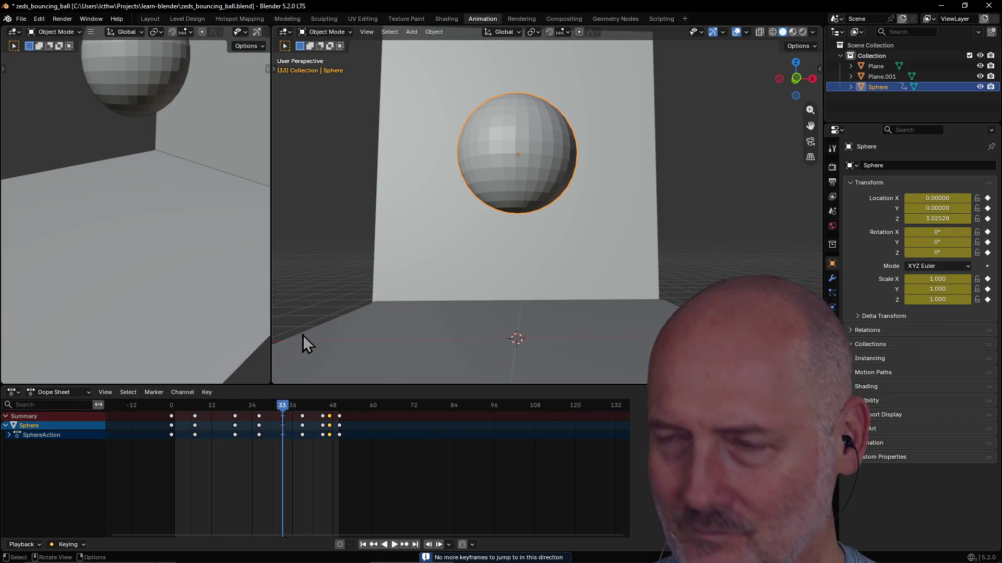
pyautogui.hotkey('alt', 'Tab')
pyautogui.hotkey('alt', 'Tab')
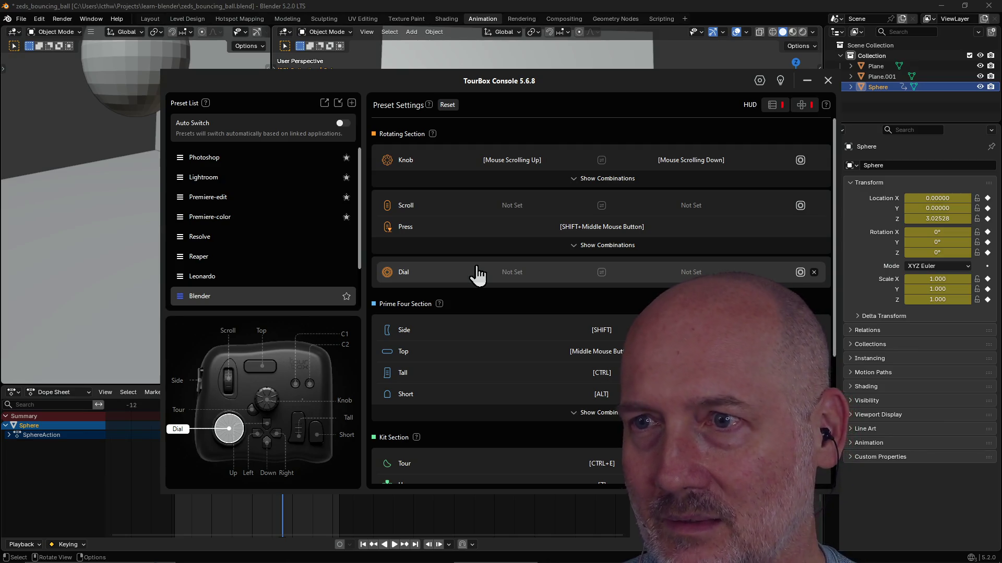
# Step: Assign UP as the Scroll wheel's first-direction shortcut in the Blender preset
pyautogui.click(514, 208)
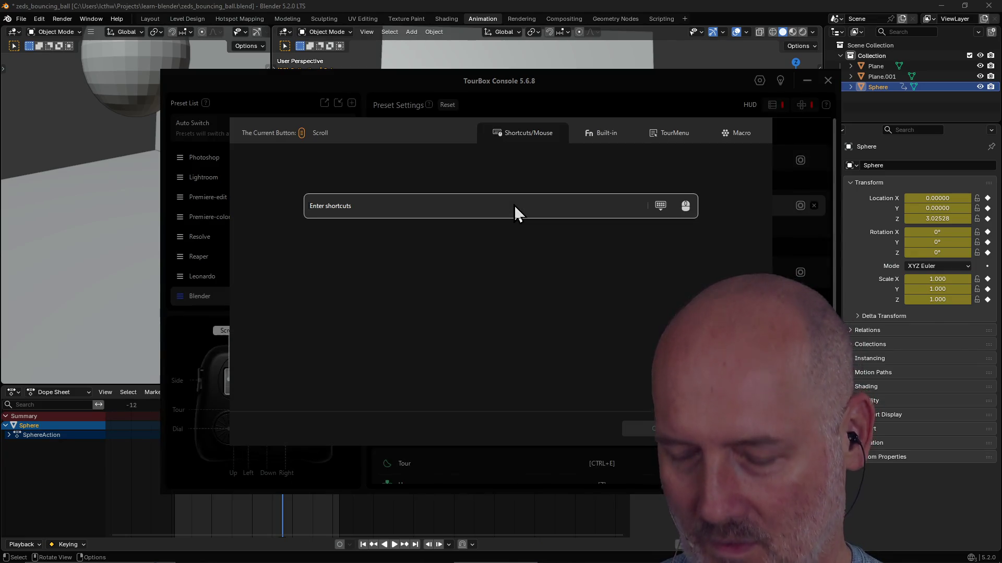
pyautogui.press('Up')
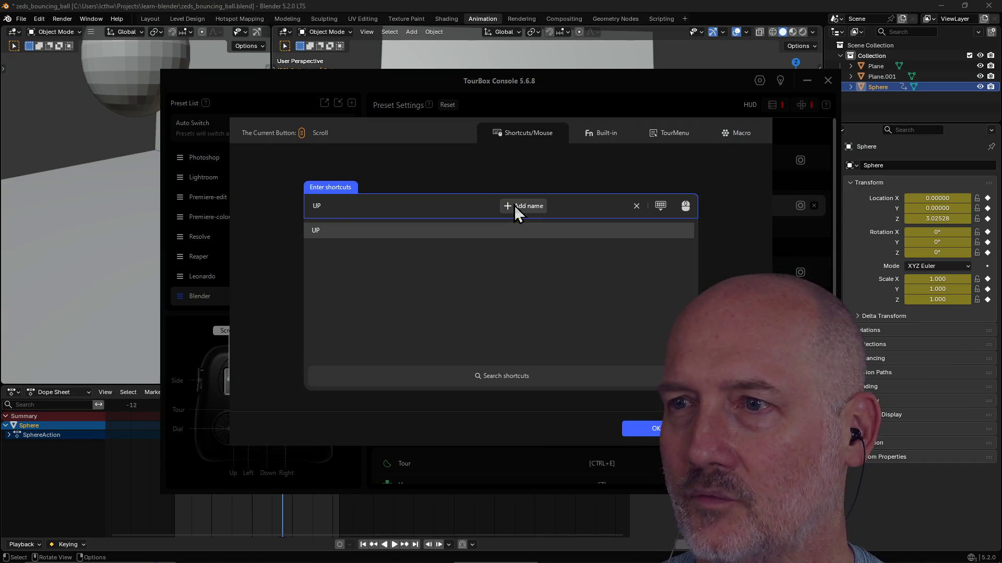
pyautogui.click(646, 431)
# Step: Assign DOWN to the other scroll direction and return to Blender
pyautogui.click(689, 209)
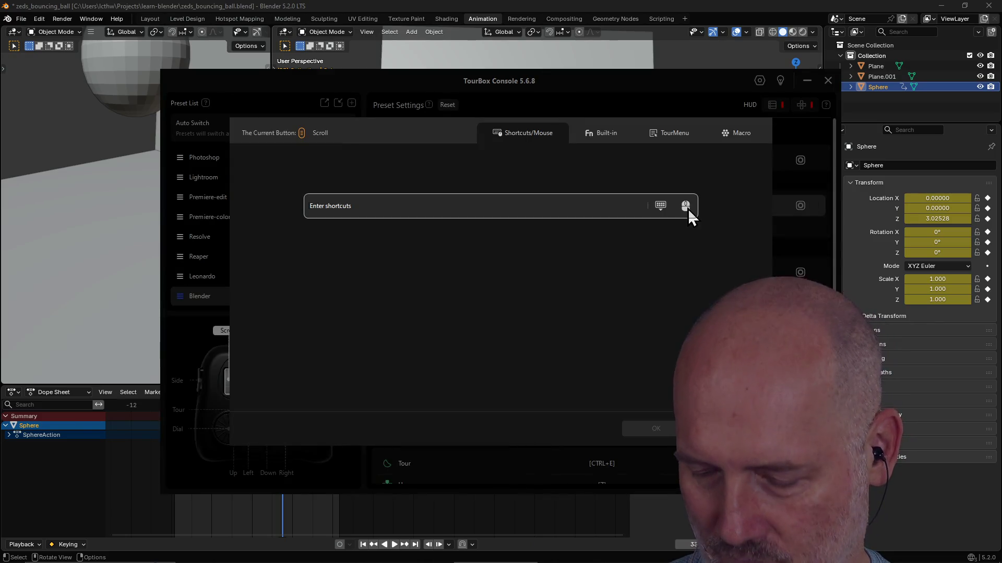
pyautogui.press('Down')
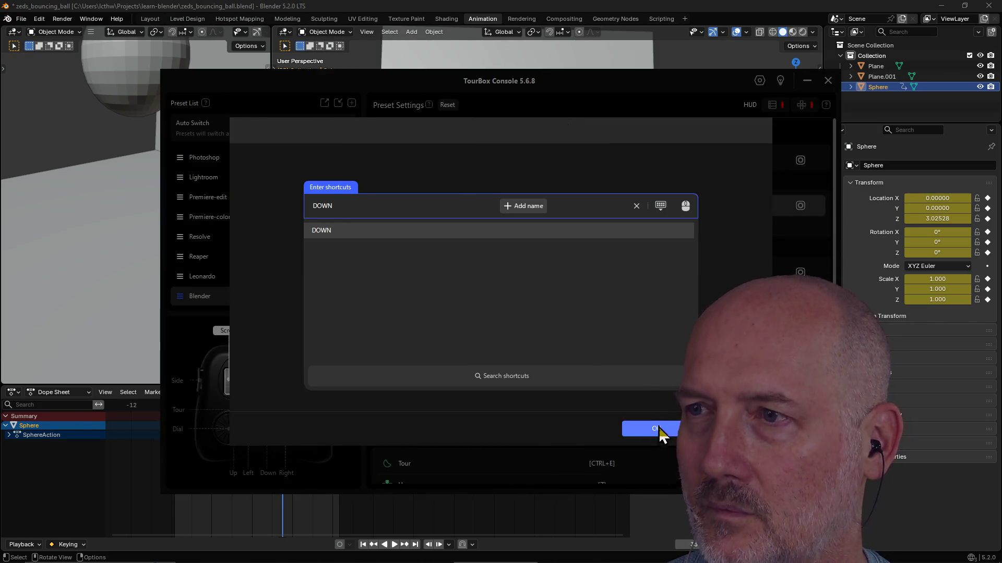
pyautogui.click(660, 431)
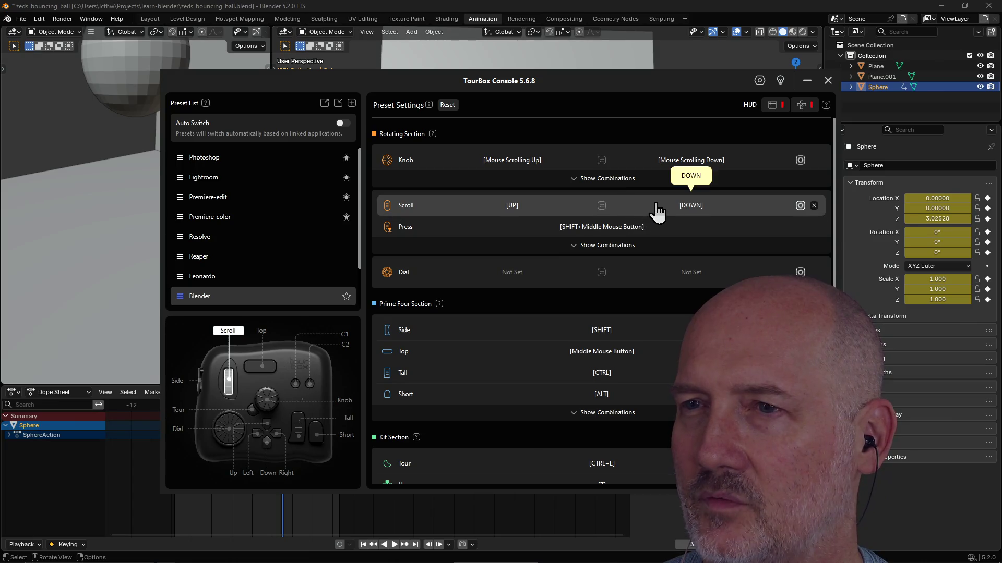
pyautogui.click(627, 11)
pyautogui.press('Down')
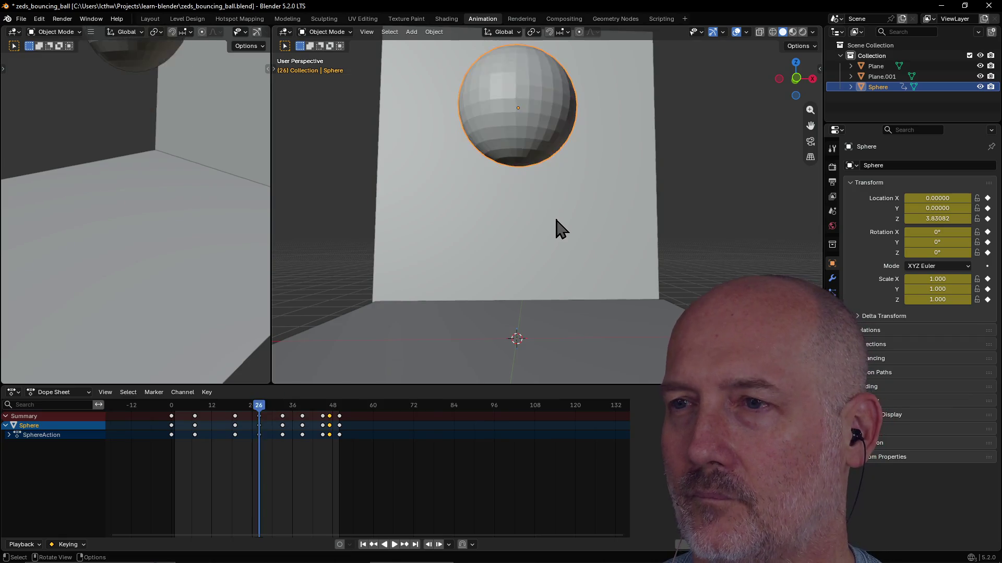
# Step: Scroll-step the sphere back to frame 0, forward to 39, then jump to frame 0 again
pyautogui.press('Down')
pyautogui.press('Down')
pyautogui.press('Down')
pyautogui.press('Up')
pyautogui.press('Up')
pyautogui.press('Up')
pyautogui.press('Up')
pyautogui.press('Up')
pyautogui.press('Down')
pyautogui.hotkey('shift', 'Left')
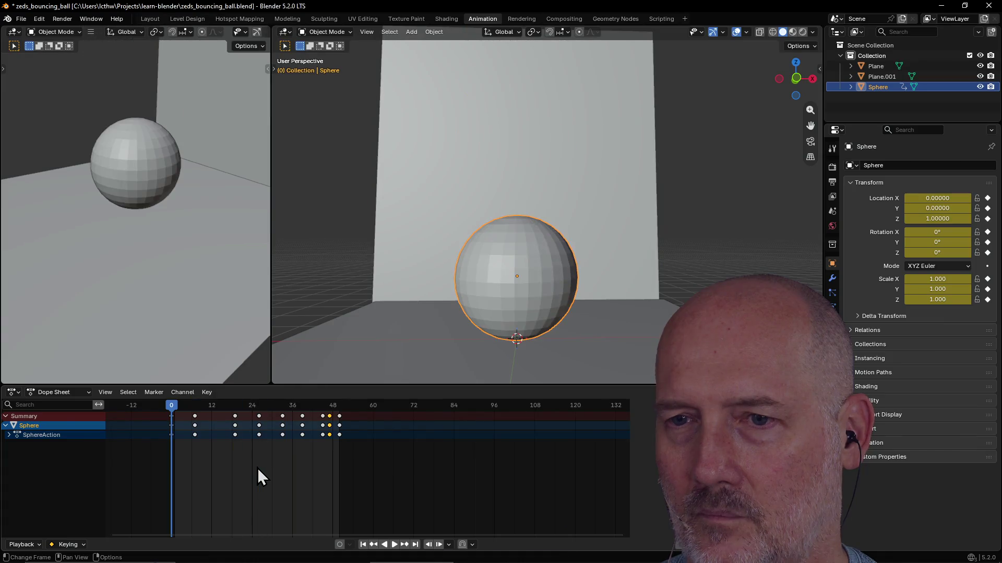
pyautogui.press('Up')
pyautogui.press('Up')
pyautogui.press('Up')
pyautogui.press('Up')
pyautogui.press('Up')
pyautogui.press('Up')
# Step: Step through keyframes 33, 47 and 7, landing on frame 19 with the sphere high
pyautogui.press('Up')
pyautogui.press('Up')
pyautogui.press('Down')
pyautogui.press('Down')
pyautogui.press('Down')
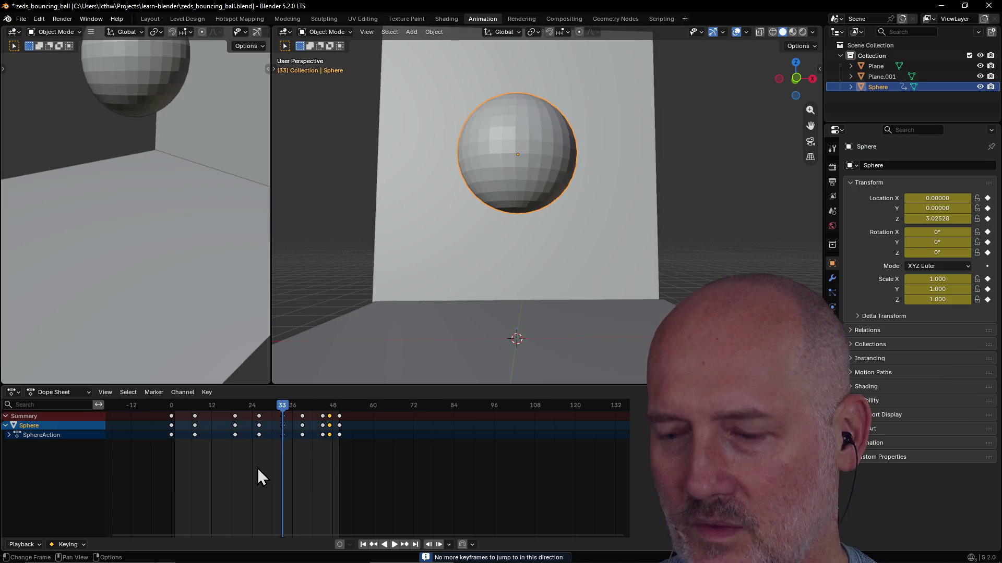
pyautogui.press('Up')
pyautogui.press('Up')
pyautogui.press('Up')
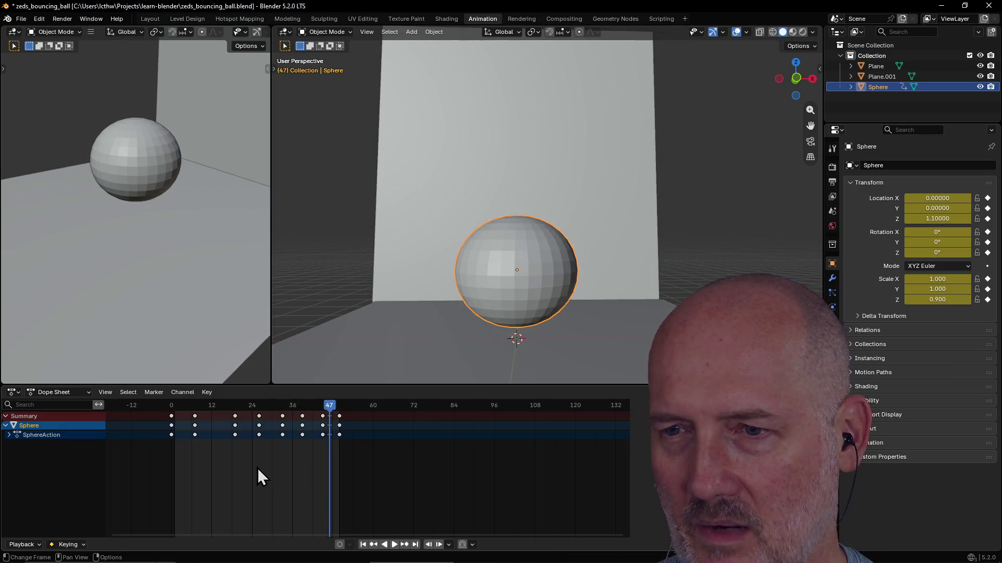
pyautogui.press('Left')
pyautogui.press('Left')
pyautogui.press('Left')
pyautogui.press('Left')
pyautogui.press('Left')
pyautogui.press('Left')
pyautogui.press('Left')
pyautogui.press('Left')
pyautogui.press('Down')
pyautogui.press('Up')
pyautogui.press('Up')
pyautogui.press('Up')
pyautogui.press('Up')
pyautogui.press('Down')
pyautogui.press('Down')
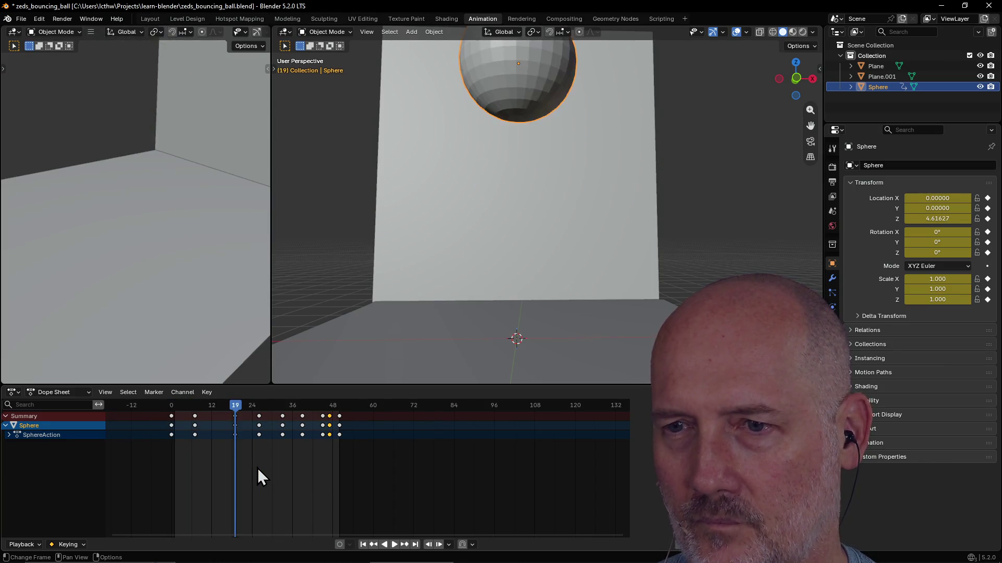
pyautogui.press('Up')
pyautogui.press('Up')
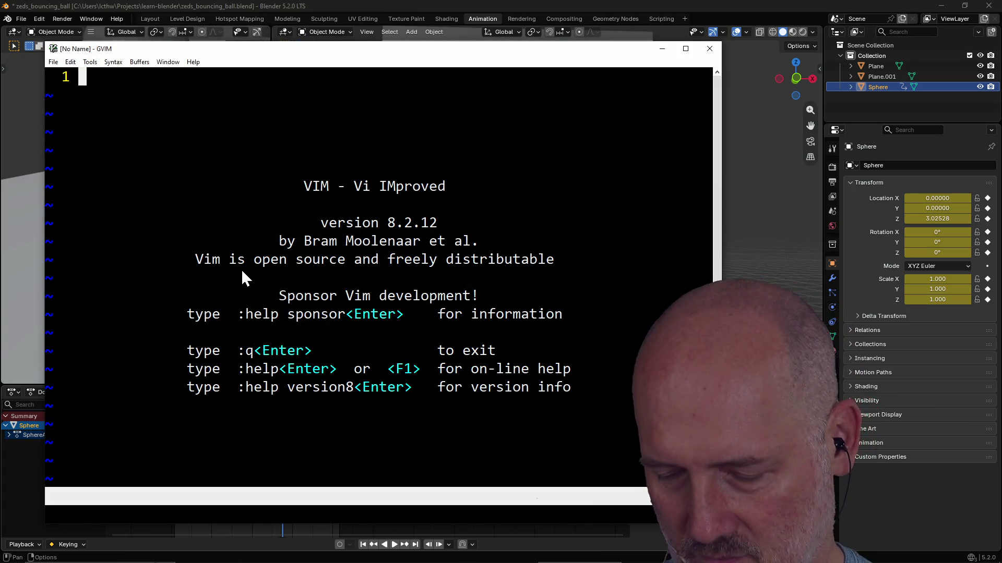
# Step: Enter insert mode in GVIM to test the scroll wheel, discard the buffer, return to TourBox Console
pyautogui.hotkey('shift', 'o')
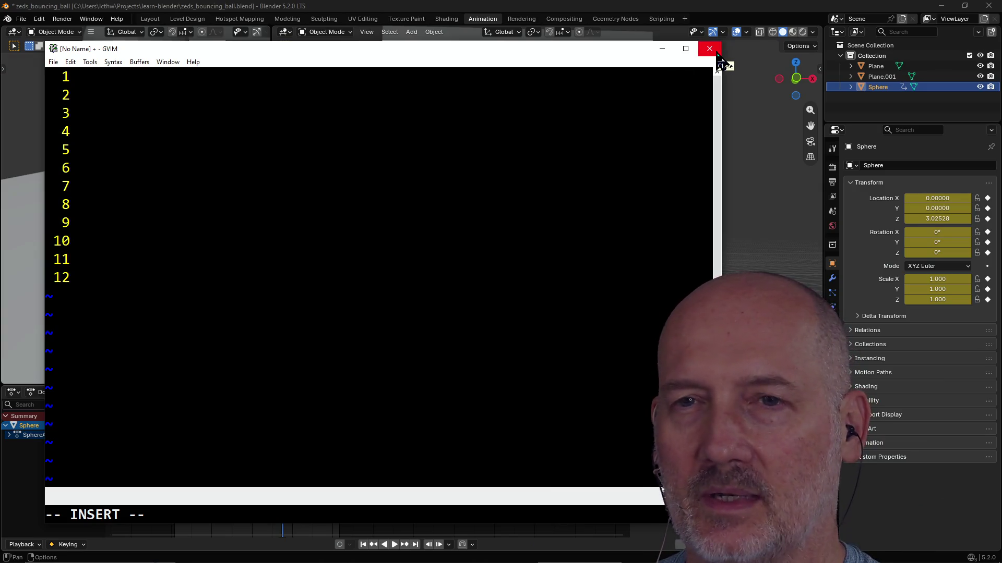
pyautogui.click(714, 52)
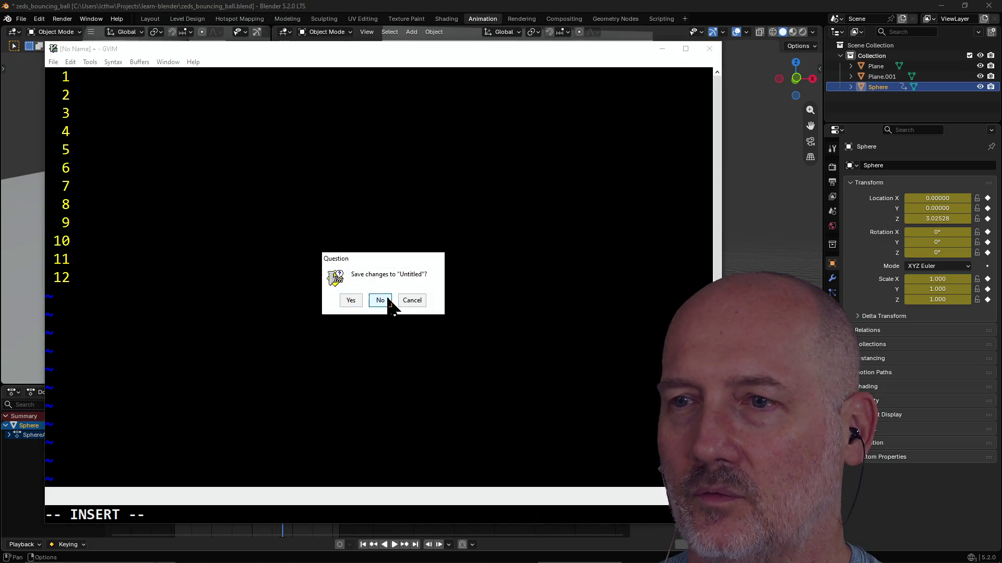
pyautogui.click(387, 300)
pyautogui.hotkey('alt', 'Tab')
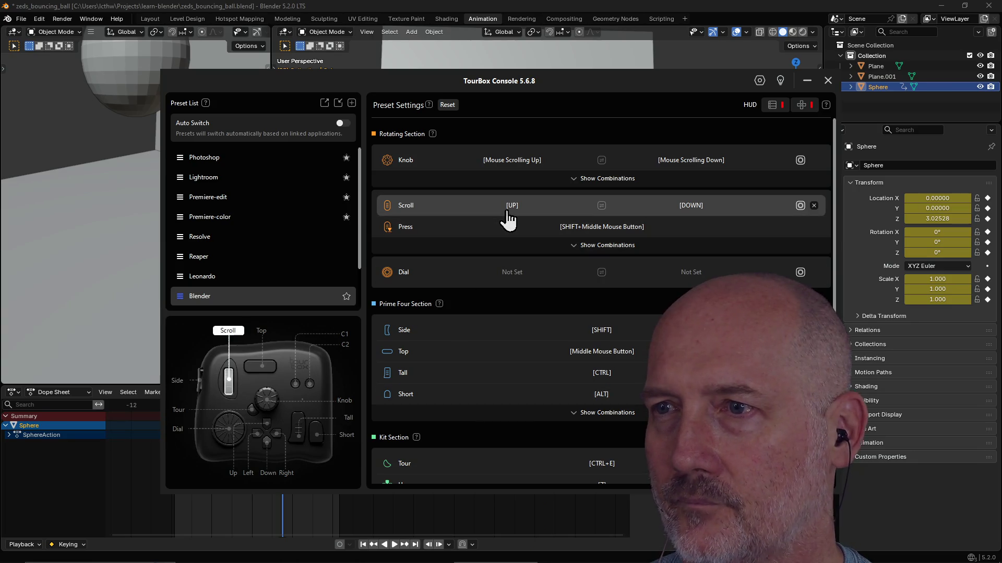
# Step: Change the Scroll wheel's [UP] entry to DOWN in the Blender preset
pyautogui.click(507, 210)
pyautogui.press('Down')
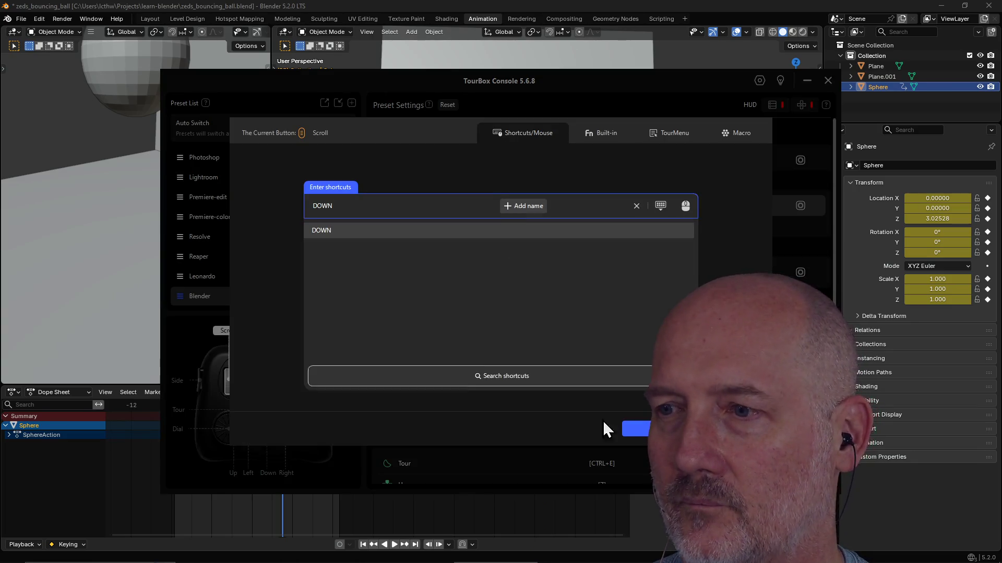
pyautogui.click(646, 430)
# Step: Change the [DOWN] entry to UP and switch back to Blender
pyautogui.click(688, 208)
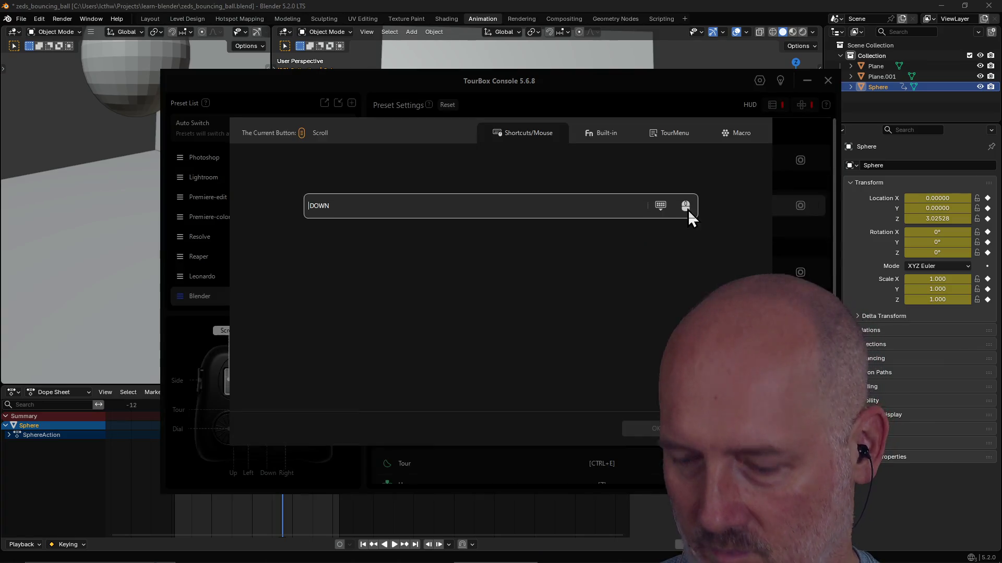
pyautogui.write('enter')
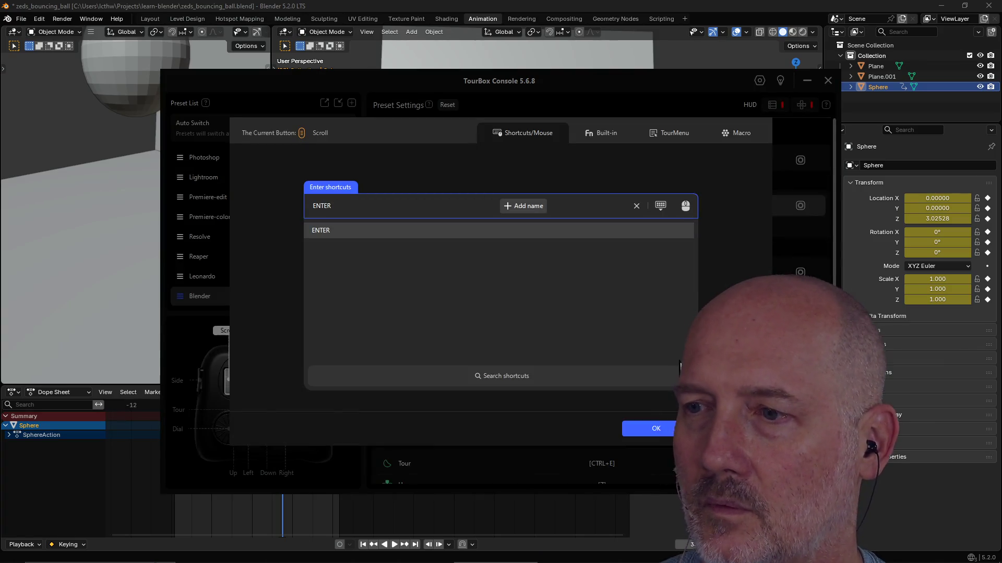
pyautogui.press('Up')
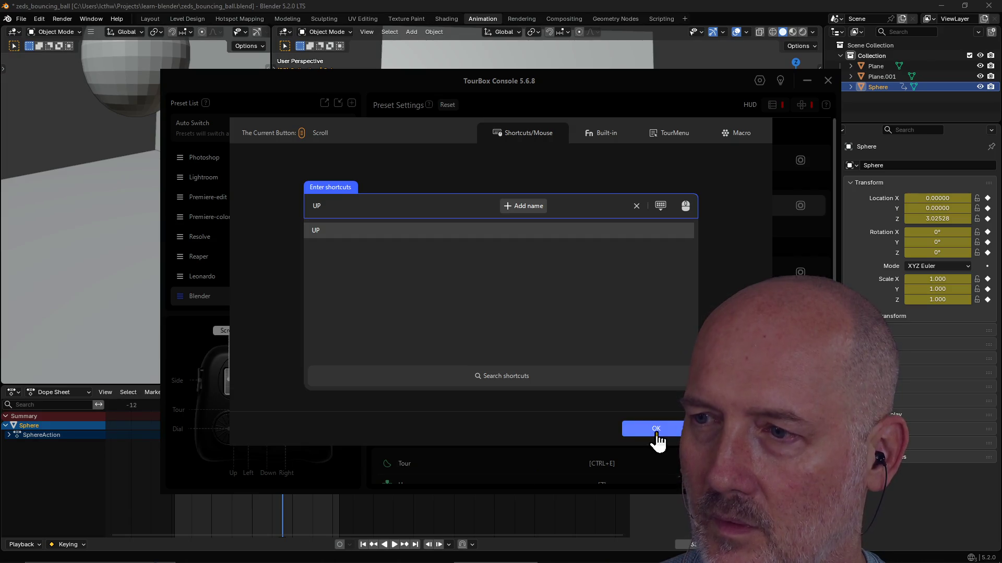
pyautogui.click(656, 431)
pyautogui.click(675, 20)
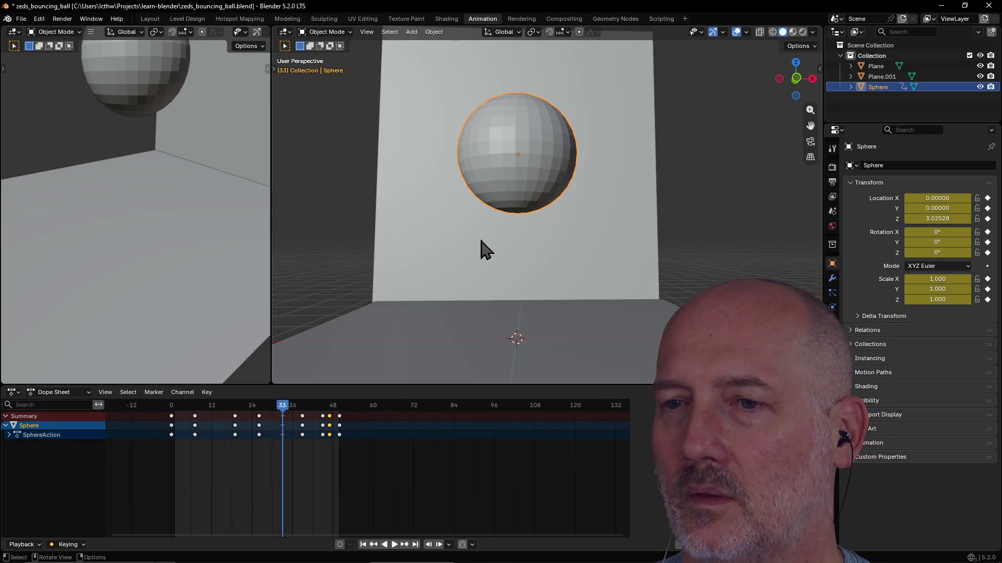
# Step: Look down on the floor and scroll-step the sphere between frames 26, 0 and 50
pyautogui.moveTo(485, 284)
pyautogui.mouseDown(button='middle')
pyautogui.moveTo(479, 309)
pyautogui.moveTo(496, 295)
pyautogui.mouseUp(button='middle')
pyautogui.press('Down')
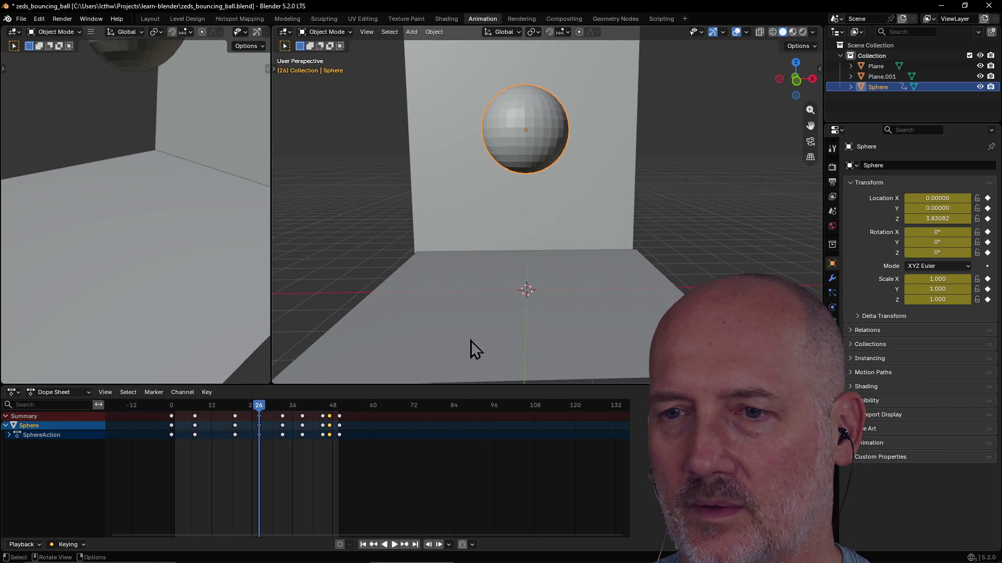
pyautogui.press('Up')
pyautogui.press('Up')
pyautogui.press('Up')
pyautogui.press('space')
pyautogui.press('Down')
pyautogui.press('Down')
pyautogui.press('Up')
pyautogui.press('Down')
pyautogui.press('Down')
pyautogui.press('Down')
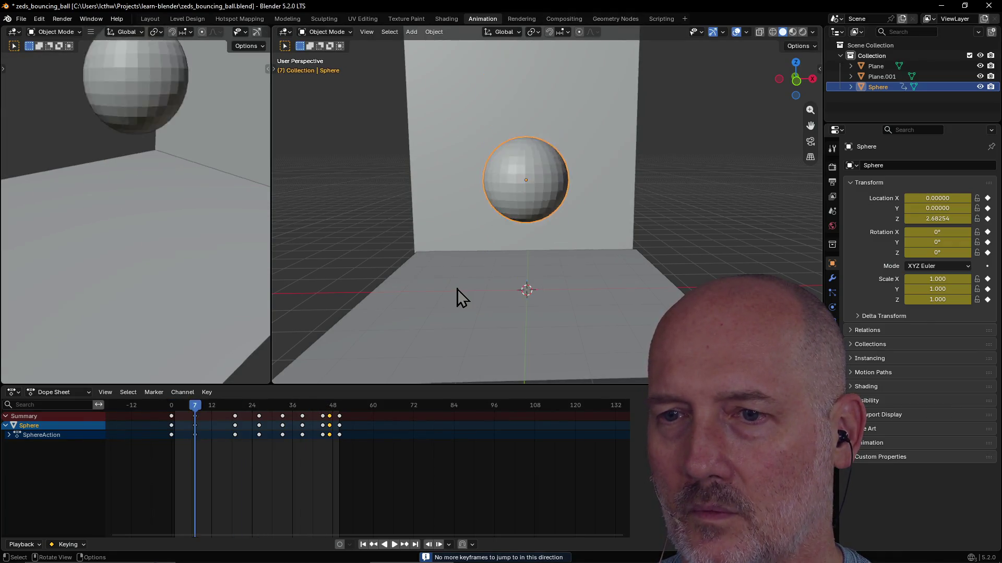
pyautogui.press('Down')
pyautogui.press('Up')
pyautogui.press('Up')
pyautogui.press('Up')
pyautogui.press('Down')
pyautogui.press('Down')
pyautogui.press('Down')
pyautogui.press('Down')
pyautogui.press('Up')
pyautogui.press('Up')
pyautogui.press('Up')
pyautogui.press('Up')
pyautogui.press('Up')
pyautogui.press('Up')
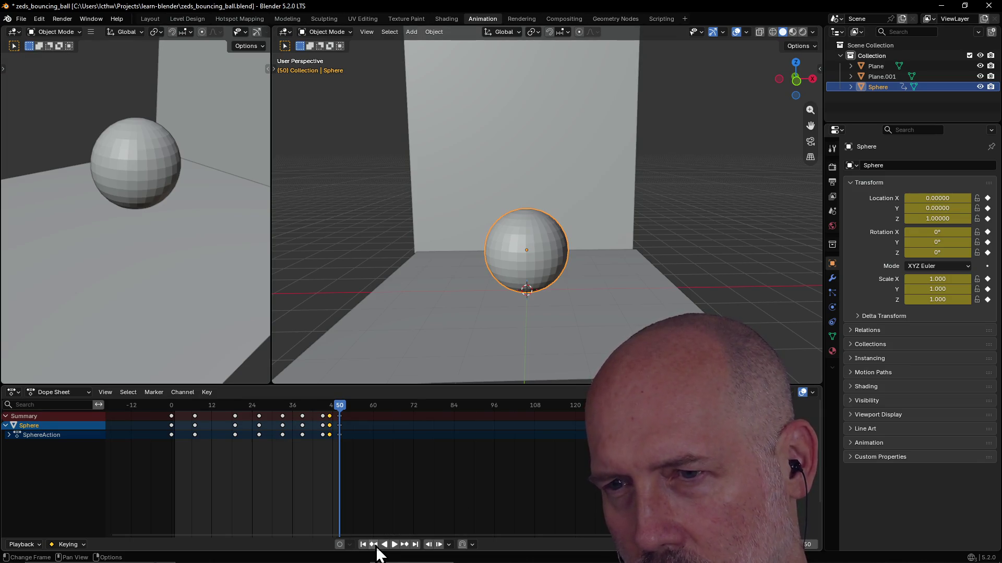
# Step: Dial-scrub the animation around frames 25, 13, 34, 43 and 49, resting on frame 39
pyautogui.press('Left')
pyautogui.press('Left')
pyautogui.press('Right')
pyautogui.press('Right')
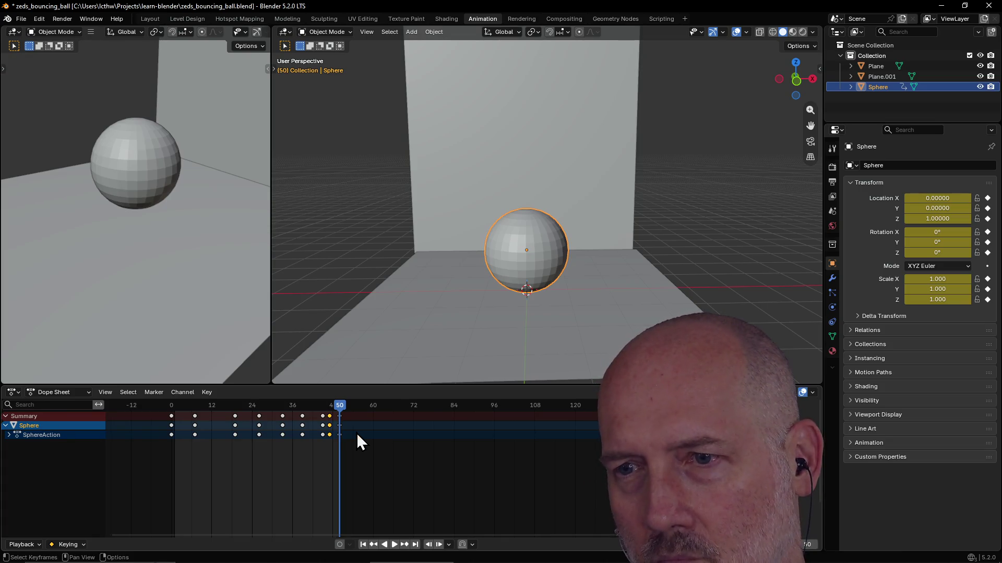
pyautogui.press('Left')
pyautogui.press('Left')
pyautogui.press('Left')
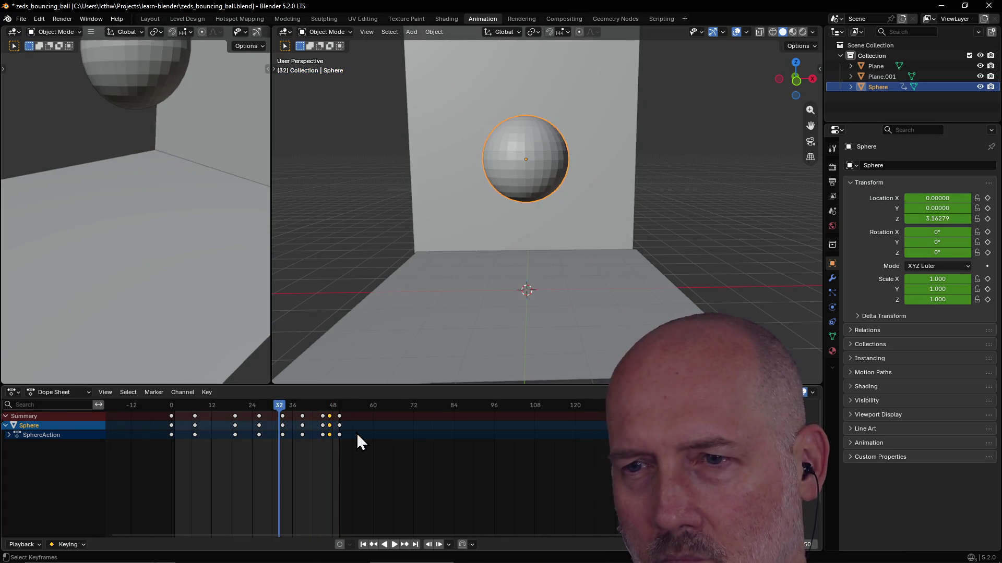
pyautogui.press('Left')
pyautogui.press('Left')
pyautogui.press('Left')
pyautogui.press('Left')
pyautogui.press('Left')
pyautogui.press('Left')
pyautogui.press('Right')
pyautogui.press('Right')
pyautogui.press('Right')
pyautogui.press('Right')
pyautogui.press('Right')
pyautogui.press('Right')
pyautogui.press('Right')
pyautogui.press('Right')
pyautogui.press('Right')
pyautogui.press('Left')
pyautogui.press('Left')
pyautogui.press('Left')
pyautogui.press('Left')
pyautogui.press('Left')
pyautogui.press('Left')
pyautogui.press('Left')
pyautogui.press('Left')
pyautogui.press('Left')
pyautogui.press('Right')
pyautogui.press('Right')
pyautogui.press('Right')
pyautogui.press('Right')
pyautogui.press('Right')
pyautogui.press('Right')
pyautogui.press('Right')
pyautogui.press('Right')
pyautogui.press('Right')
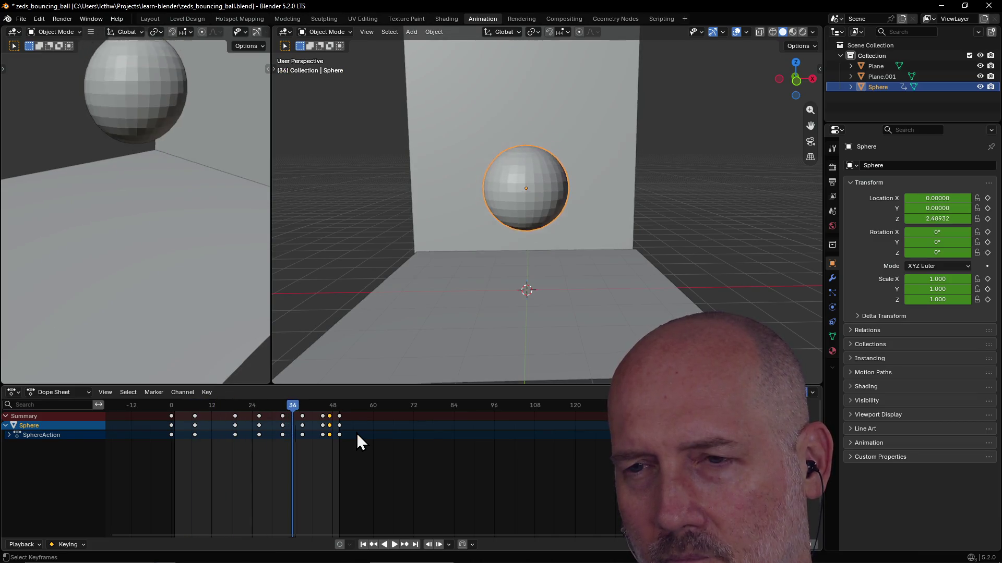
pyautogui.press('Right')
pyautogui.press('Right')
pyautogui.press('Right')
pyautogui.press('Right')
pyautogui.press('Right')
pyautogui.press('Right')
pyautogui.press('Left')
pyautogui.press('Left')
pyautogui.press('Left')
pyautogui.press('Right')
pyautogui.press('Right')
pyautogui.press('Right')
pyautogui.press('Right')
pyautogui.press('Right')
pyautogui.press('Left')
pyautogui.press('Left')
pyautogui.press('Left')
pyautogui.press('Left')
pyautogui.press('Left')
pyautogui.scroll(2, 354, 453)
pyautogui.keyDown('ctrl'); pyautogui.scroll(2, 353, 452); pyautogui.keyUp('ctrl')
pyautogui.scroll(-2, 353, 453)
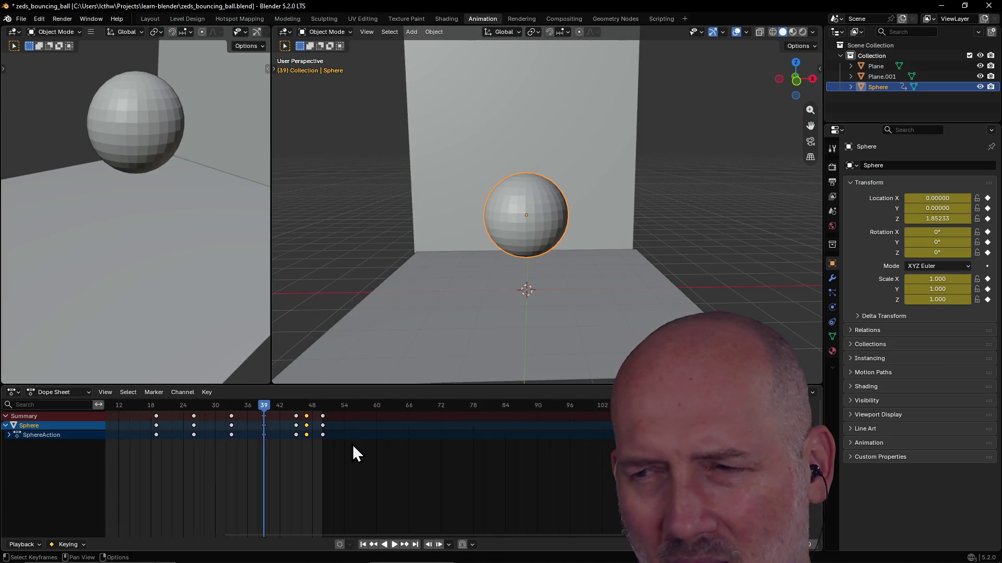
pyautogui.keyDown('ctrl'); pyautogui.scroll(2, 352, 452); pyautogui.keyUp('ctrl')
pyautogui.scroll(1, 346, 453)
pyautogui.scroll(1, 343, 455)
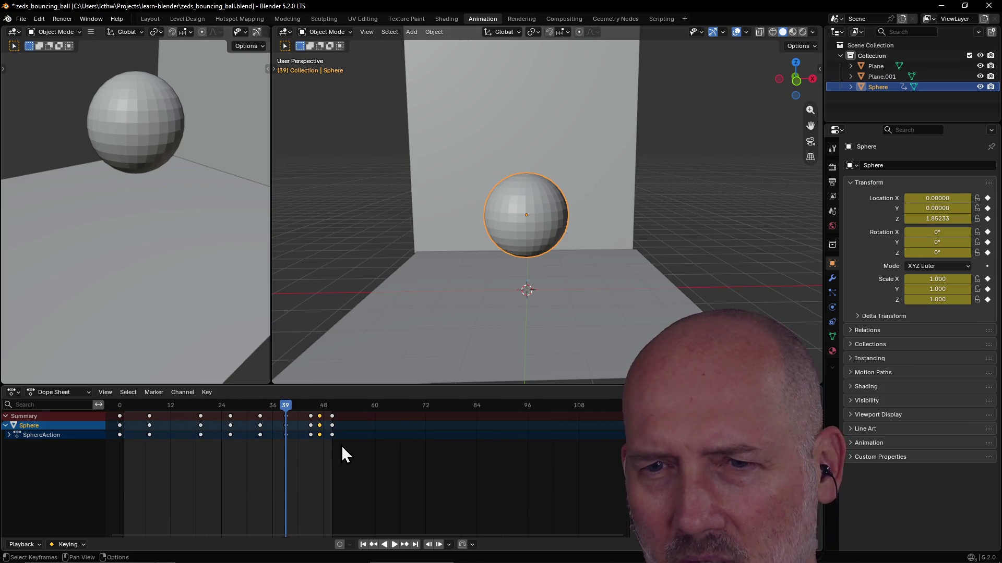
pyautogui.scroll(-1, 343, 454)
pyautogui.scroll(1, 342, 445)
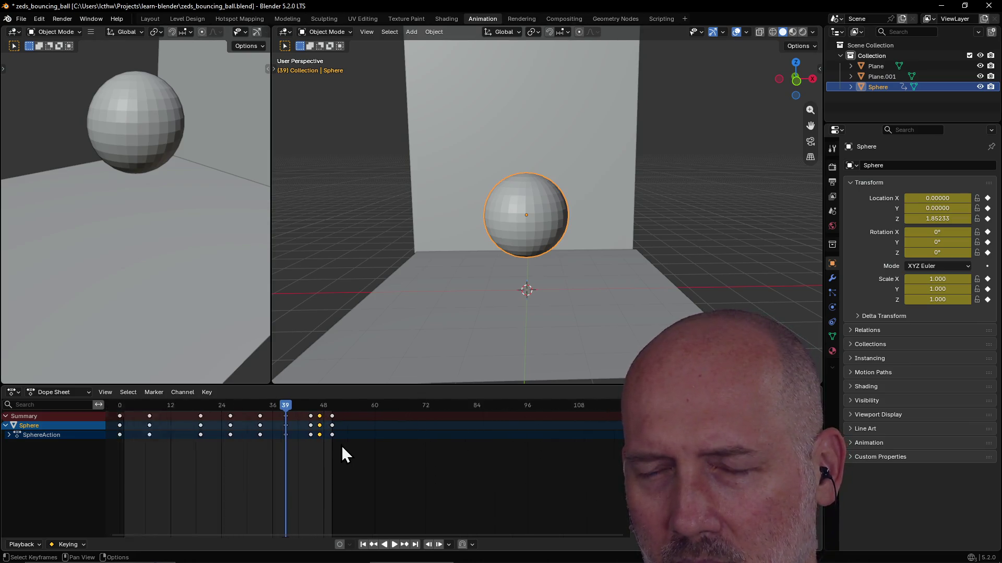
pyautogui.scroll(1, 341, 445)
pyautogui.scroll(-1, 341, 445)
pyautogui.scroll(1, 342, 445)
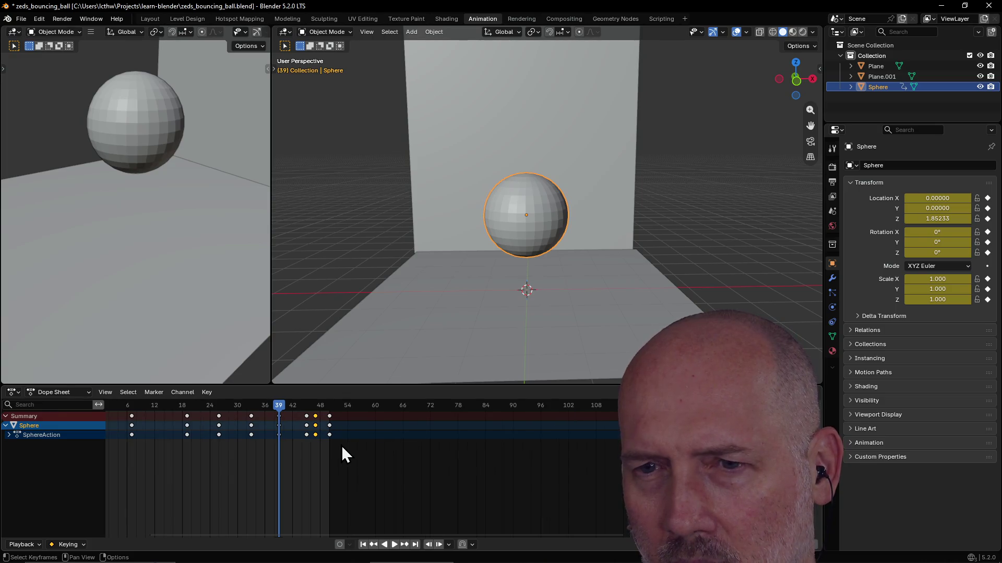
pyautogui.scroll(-1, 342, 446)
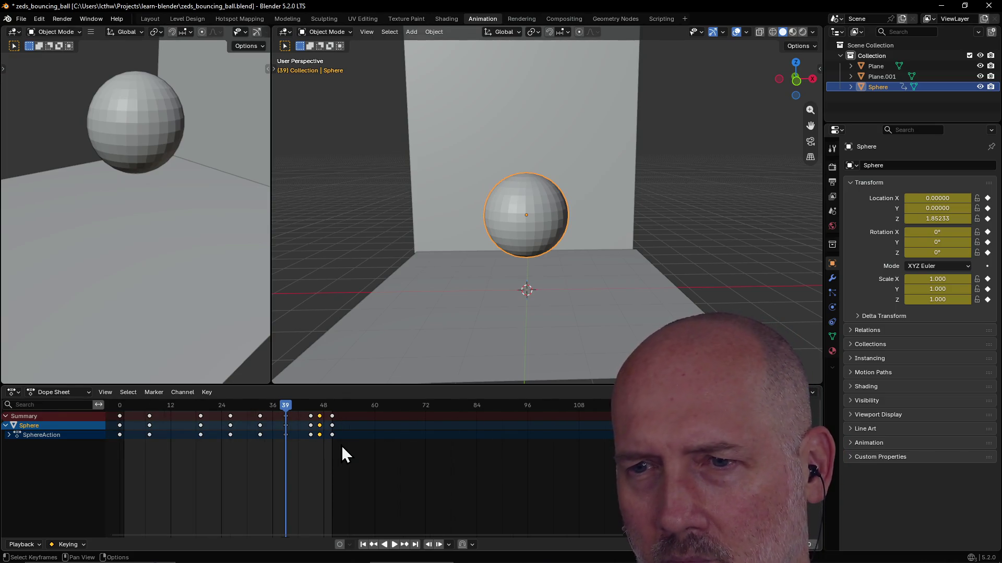
pyautogui.hotkey('ctrl', 'shift', 'space')
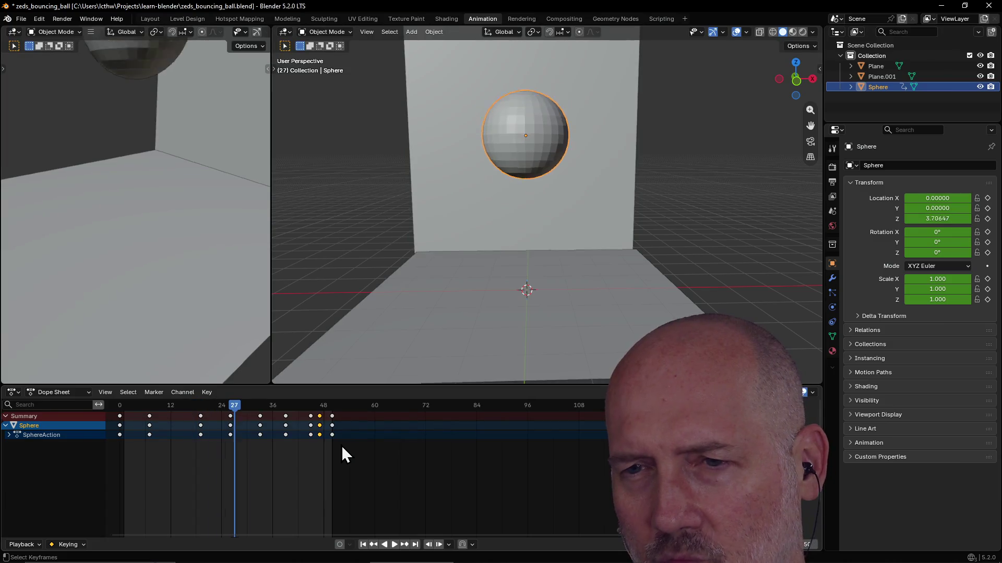
pyautogui.scroll(3, 341, 455)
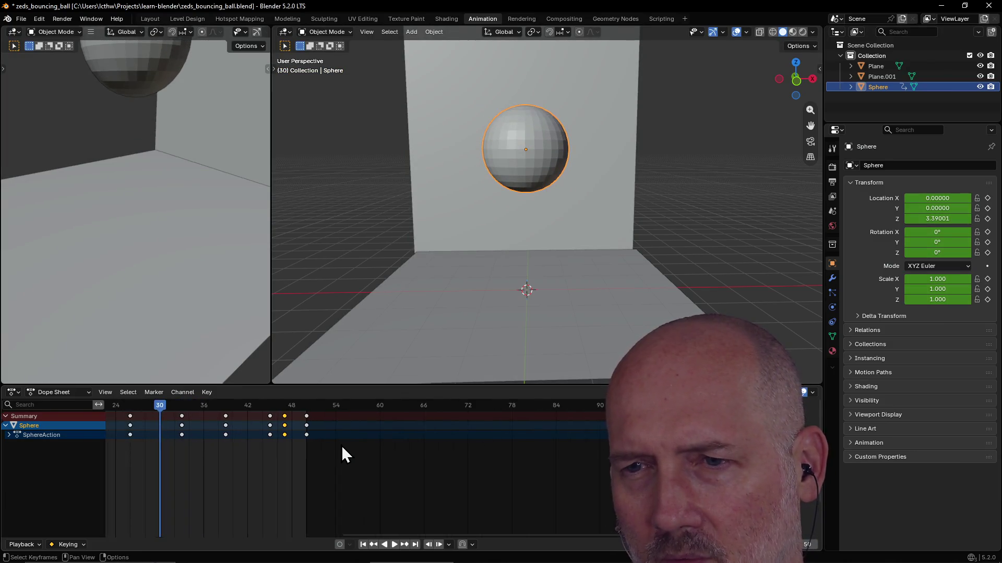
pyautogui.scroll(-3, 341, 445)
pyautogui.scroll(5, 342, 445)
pyautogui.scroll(-2, 341, 454)
pyautogui.scroll(-2, 342, 454)
pyautogui.scroll(-2, 342, 454)
pyautogui.scroll(-1, 341, 454)
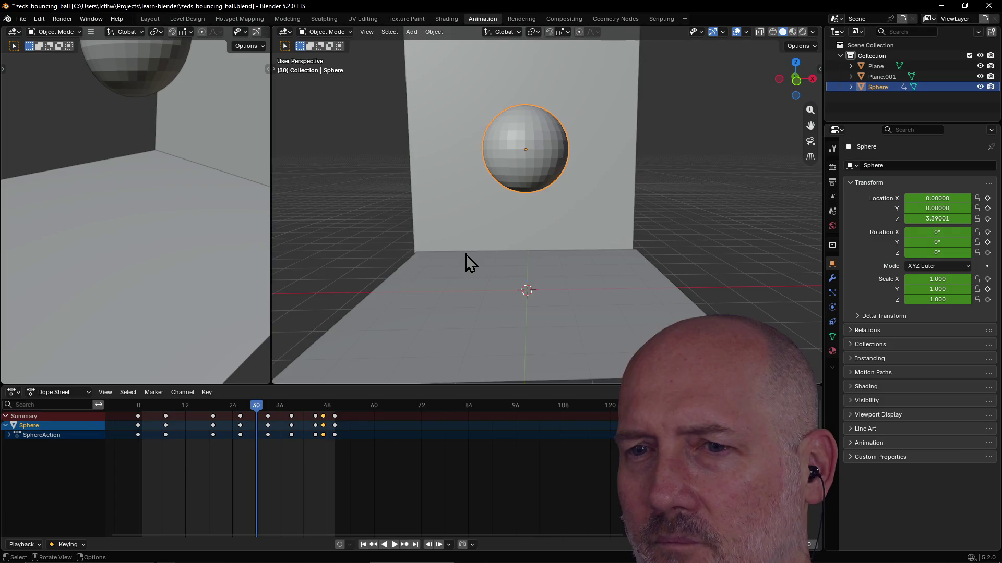
pyautogui.scroll(3, 465, 262)
pyautogui.scroll(-1, 466, 262)
pyautogui.scroll(-2, 466, 262)
pyautogui.scroll(-1, 465, 262)
# Step: Insert a keyframe for the sphere at frame 13, cancelling the accidental delete popup
pyautogui.moveTo(465, 262)
pyautogui.mouseDown(button='middle')
pyautogui.moveTo(469, 230)
pyautogui.moveTo(481, 257)
pyautogui.mouseUp(button='middle')
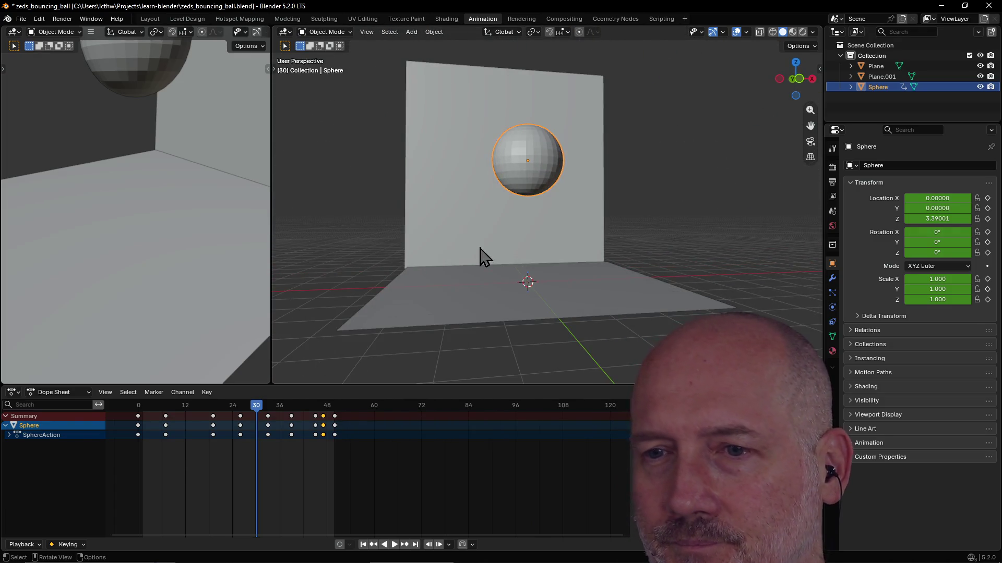
pyautogui.keyDown('alt'); pyautogui.scroll(-3, 482, 257); pyautogui.keyUp('alt')
pyautogui.keyDown('alt'); pyautogui.scroll(12, 481, 257); pyautogui.keyUp('alt')
pyautogui.keyDown('alt'); pyautogui.scroll(9, 481, 258); pyautogui.keyUp('alt')
pyautogui.keyDown('alt'); pyautogui.scroll(-13, 482, 257); pyautogui.keyUp('alt')
pyautogui.keyDown('alt'); pyautogui.scroll(-12, 481, 257); pyautogui.keyUp('alt')
pyautogui.keyDown('alt'); pyautogui.scroll(-5, 481, 257); pyautogui.keyUp('alt')
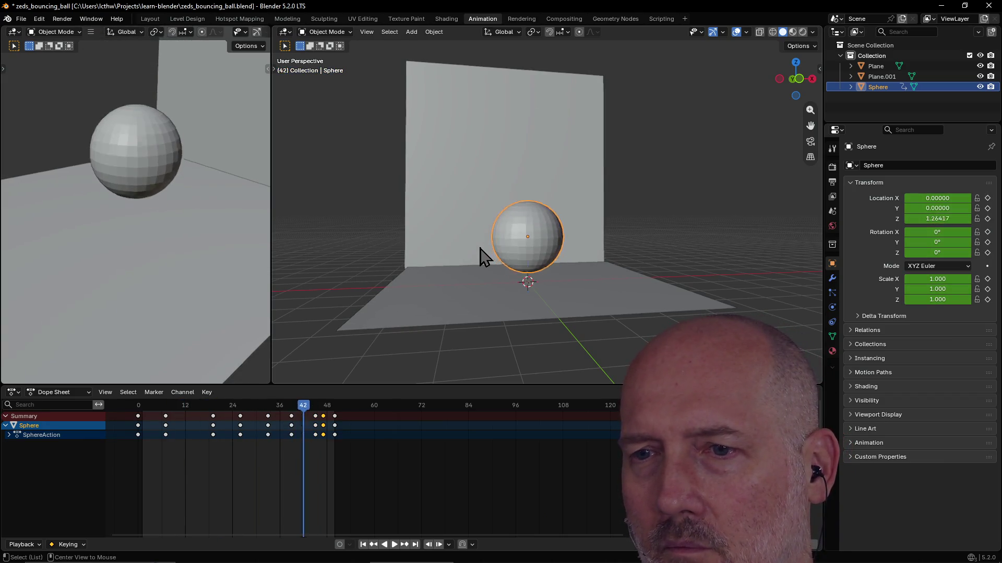
pyautogui.keyDown('alt'); pyautogui.scroll(9, 481, 257); pyautogui.keyUp('alt')
pyautogui.keyDown('alt'); pyautogui.scroll(7, 482, 257); pyautogui.keyUp('alt')
pyautogui.keyDown('alt'); pyautogui.scroll(7, 481, 257); pyautogui.keyUp('alt')
pyautogui.keyDown('alt'); pyautogui.scroll(8, 481, 257); pyautogui.keyUp('alt')
pyautogui.keyDown('alt'); pyautogui.scroll(-18, 482, 256); pyautogui.keyUp('alt')
pyautogui.keyDown('alt'); pyautogui.scroll(-10, 481, 257); pyautogui.keyUp('alt')
pyautogui.keyDown('alt'); pyautogui.scroll(-8, 482, 257); pyautogui.keyUp('alt')
pyautogui.keyDown('alt'); pyautogui.scroll(10, 481, 258); pyautogui.keyUp('alt')
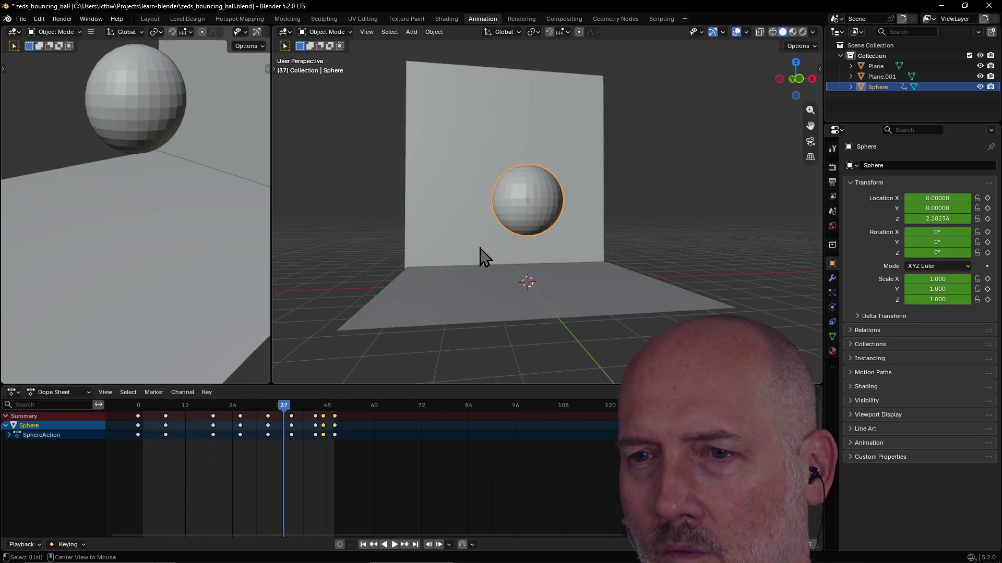
pyautogui.keyDown('alt'); pyautogui.scroll(9, 481, 257); pyautogui.keyUp('alt')
pyautogui.keyDown('alt'); pyautogui.scroll(-1, 482, 257); pyautogui.keyUp('alt')
pyautogui.keyDown('alt'); pyautogui.scroll(-3, 481, 257); pyautogui.keyUp('alt')
pyautogui.keyDown('alt'); pyautogui.scroll(6, 481, 257); pyautogui.keyUp('alt')
pyautogui.keyDown('alt'); pyautogui.scroll(20, 481, 257); pyautogui.keyUp('alt')
pyautogui.keyDown('alt'); pyautogui.scroll(-7, 481, 257); pyautogui.keyUp('alt')
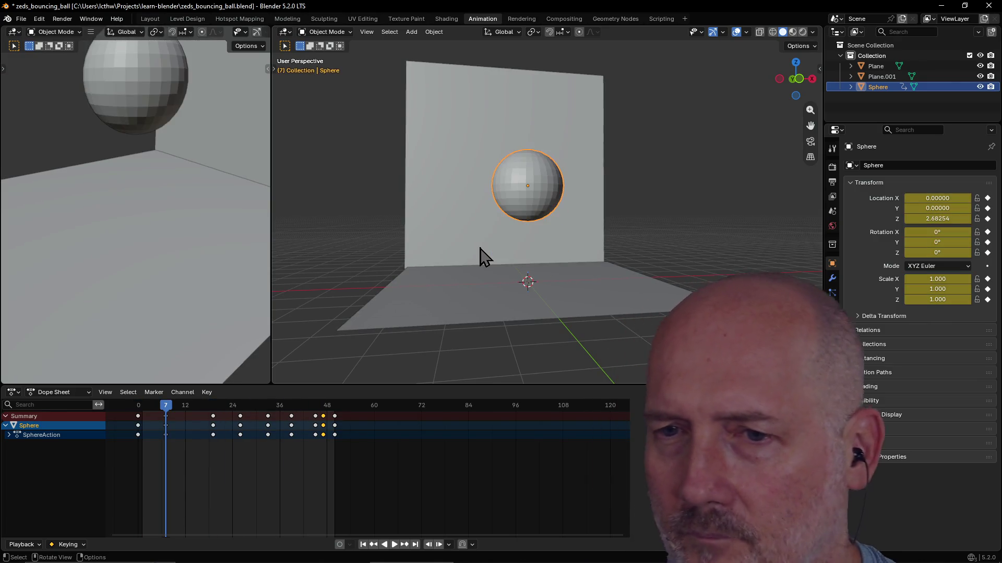
pyautogui.keyDown('alt'); pyautogui.scroll(-20, 481, 257); pyautogui.keyUp('alt')
pyautogui.keyDown('alt'); pyautogui.scroll(-8, 481, 256); pyautogui.keyUp('alt')
pyautogui.keyDown('alt'); pyautogui.scroll(14, 482, 257); pyautogui.keyUp('alt')
pyautogui.keyDown('alt'); pyautogui.scroll(20, 481, 257); pyautogui.keyUp('alt')
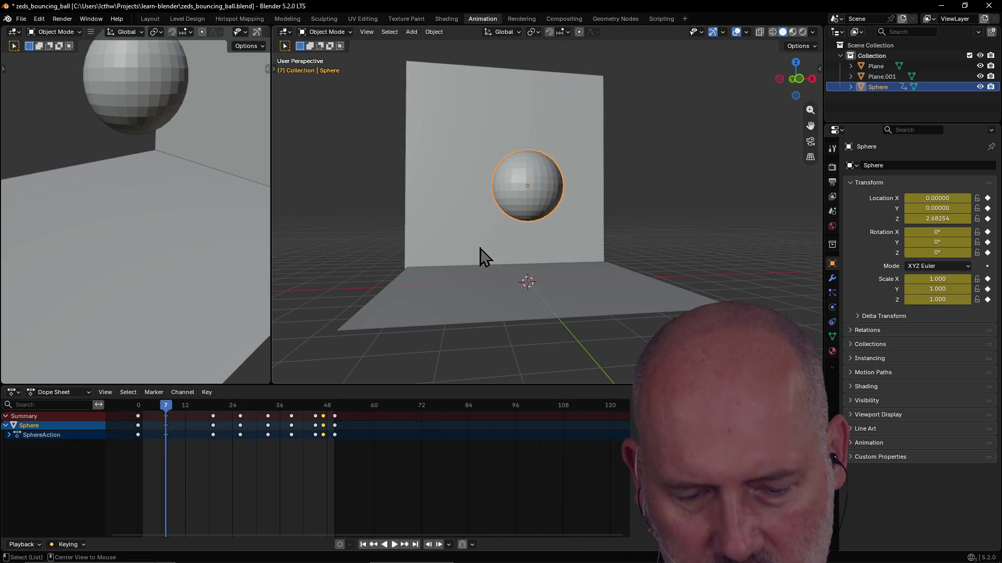
pyautogui.keyDown('alt'); pyautogui.scroll(-5, 482, 257); pyautogui.keyUp('alt')
pyautogui.keyDown('alt'); pyautogui.scroll(-1, 481, 257); pyautogui.keyUp('alt')
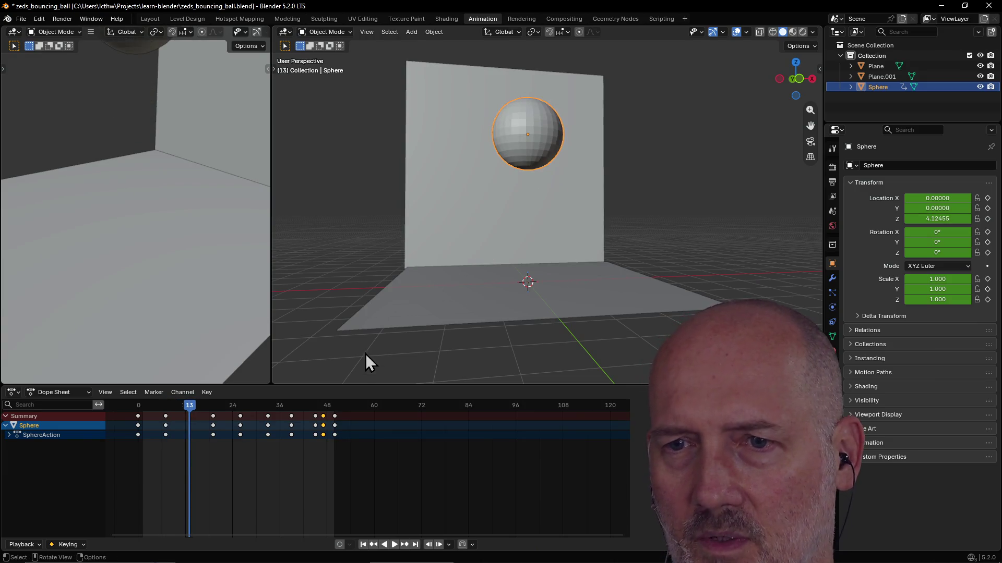
pyautogui.press('i')
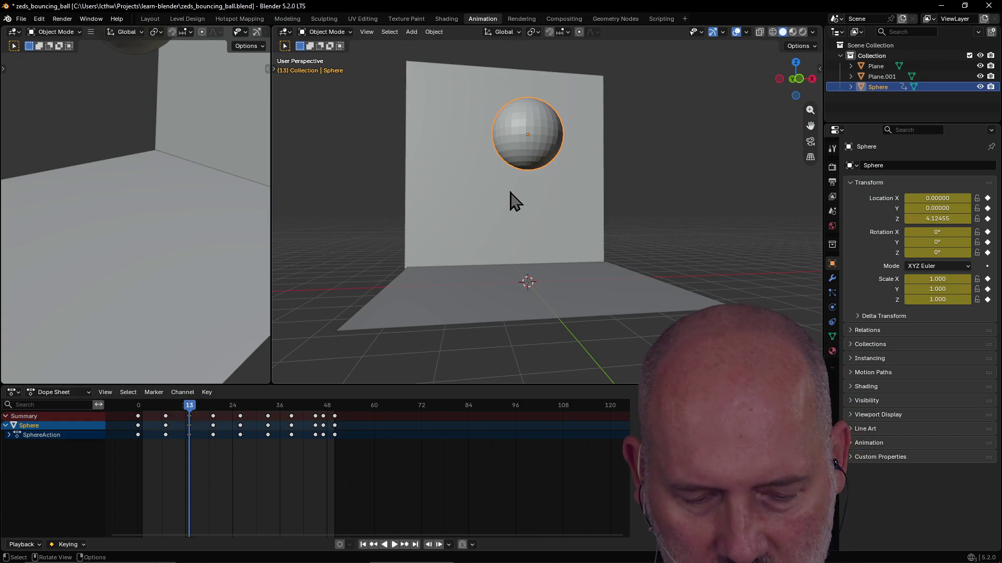
pyautogui.press('x')
pyautogui.click(556, 193)
# Step: Move the sphere up along Z to about 4.68, then switch to TourBox Console
pyautogui.press('g')
pyautogui.press('z')
pyautogui.click(557, 182)
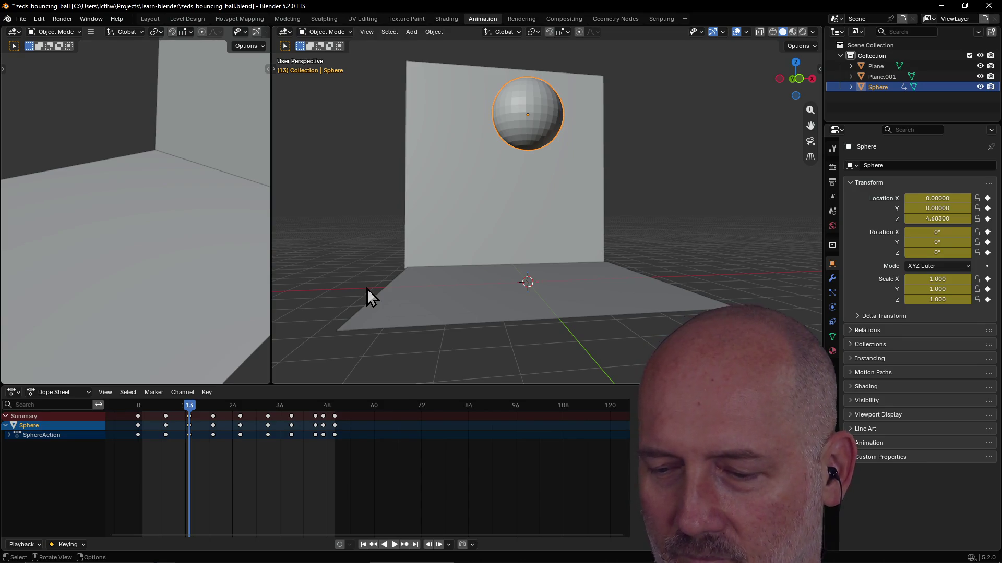
pyautogui.scroll(5, 514, 216)
pyautogui.scroll(-4, 517, 216)
pyautogui.moveTo(514, 217)
pyautogui.mouseDown(button='middle')
pyautogui.moveTo(496, 264)
pyautogui.moveTo(510, 233)
pyautogui.mouseUp(button='middle')
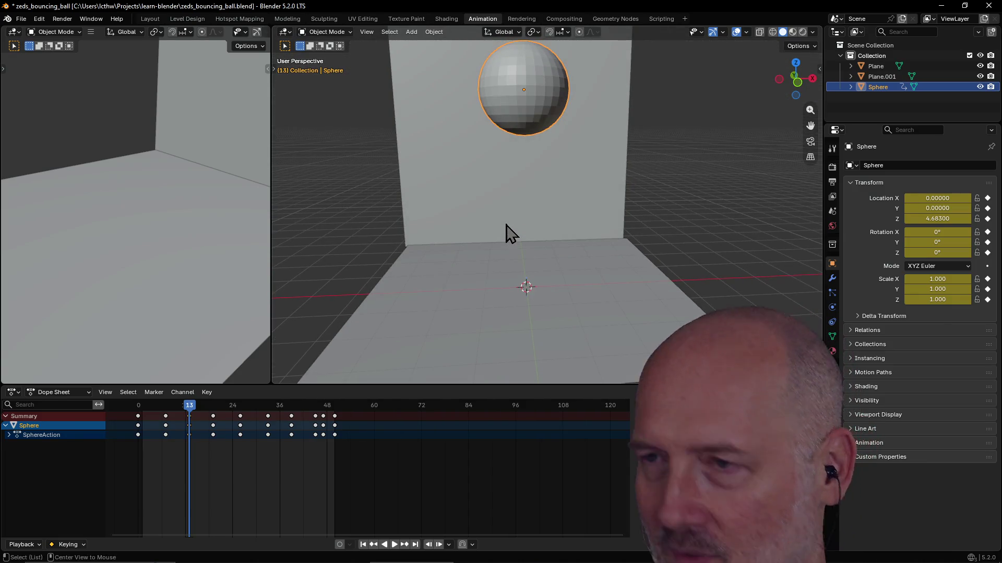
pyautogui.hotkey('alt', 'Tab')
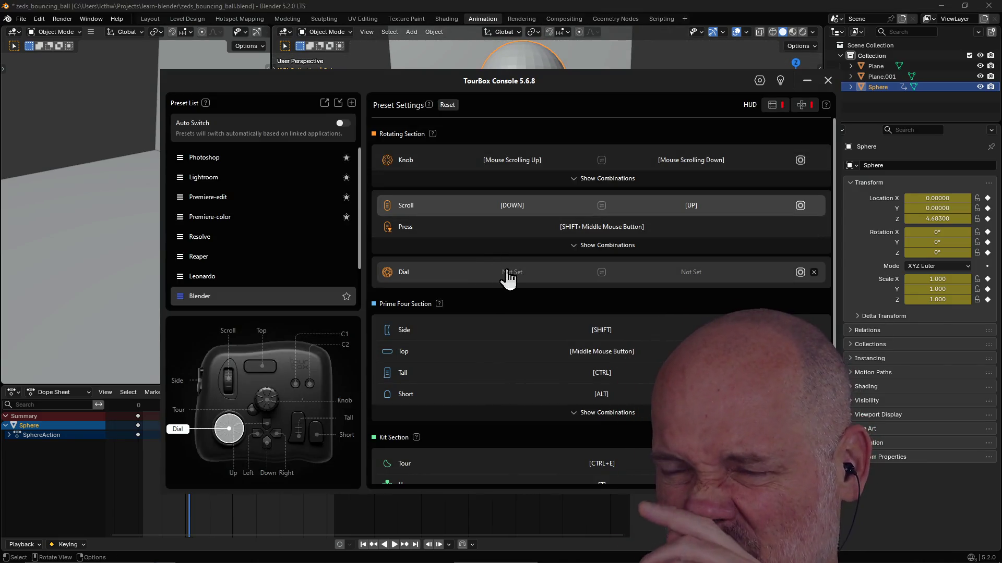
# Step: Map the Dial's first direction to CTRL+Mouse Scrolling Down
pyautogui.click(505, 270)
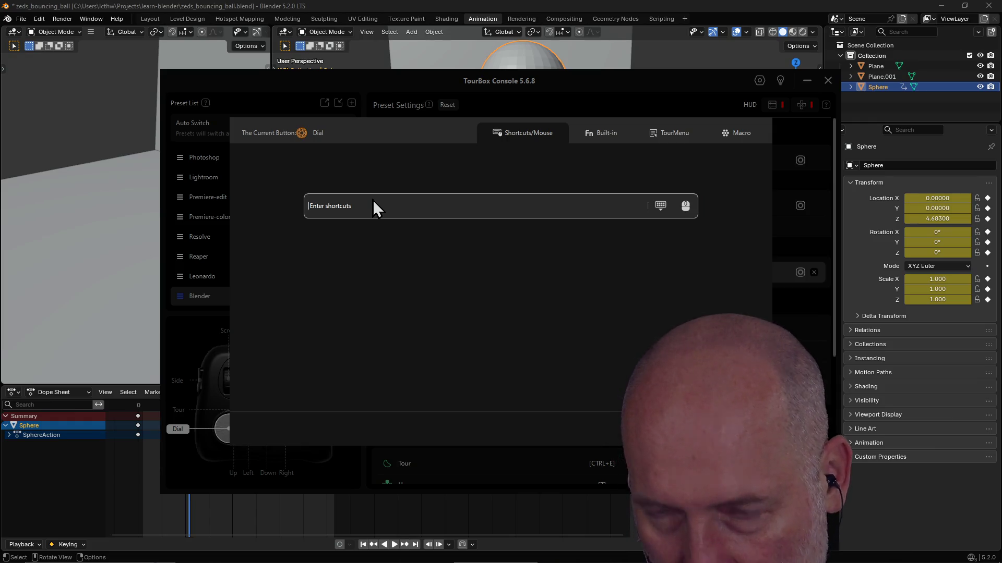
pyautogui.press('ctrl')
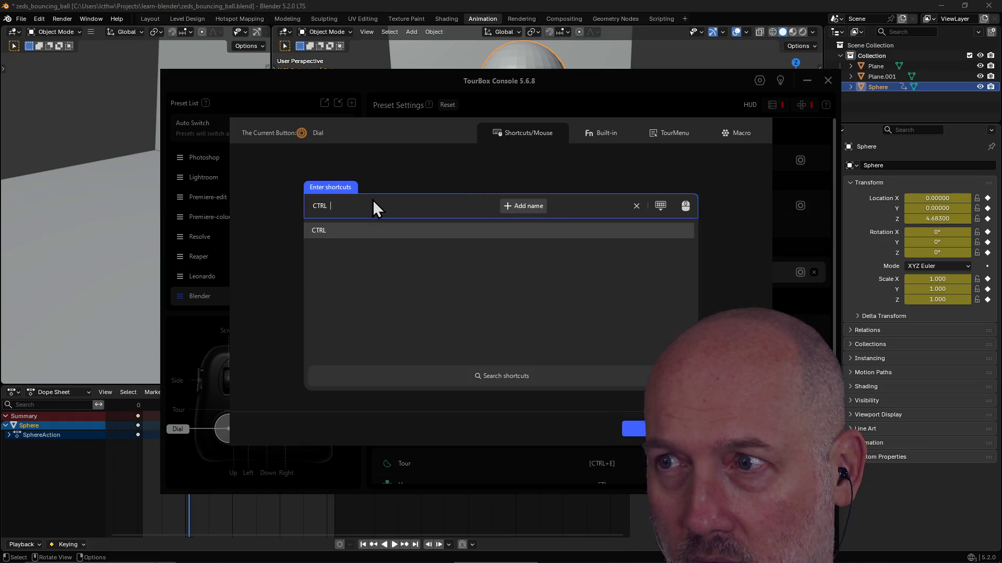
pyautogui.click(683, 207)
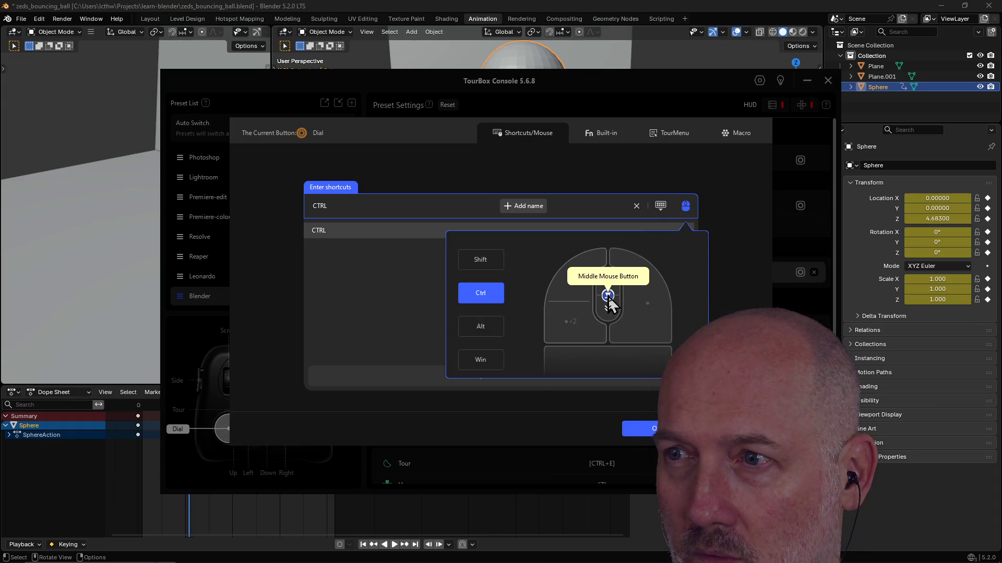
pyautogui.click(608, 315)
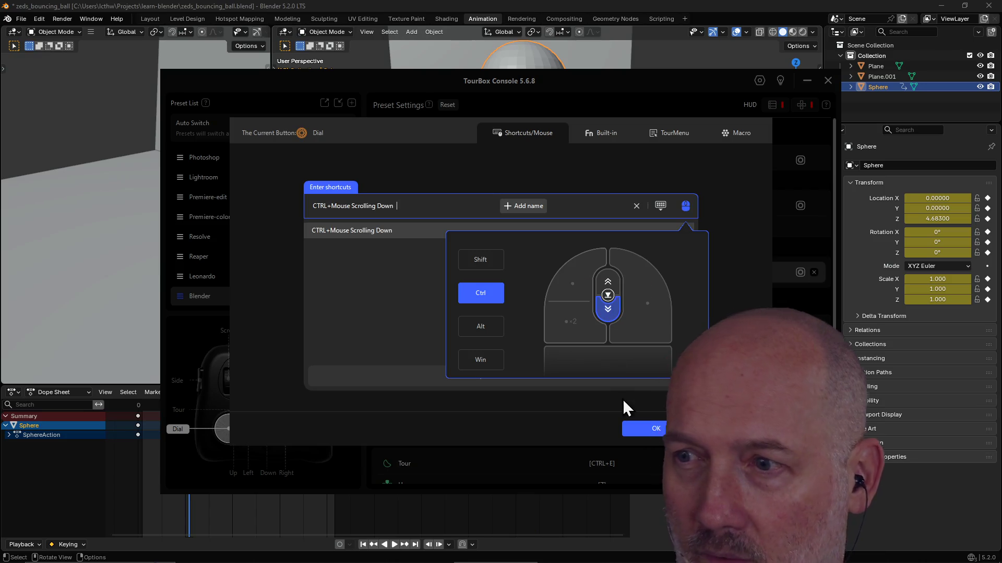
pyautogui.click(644, 430)
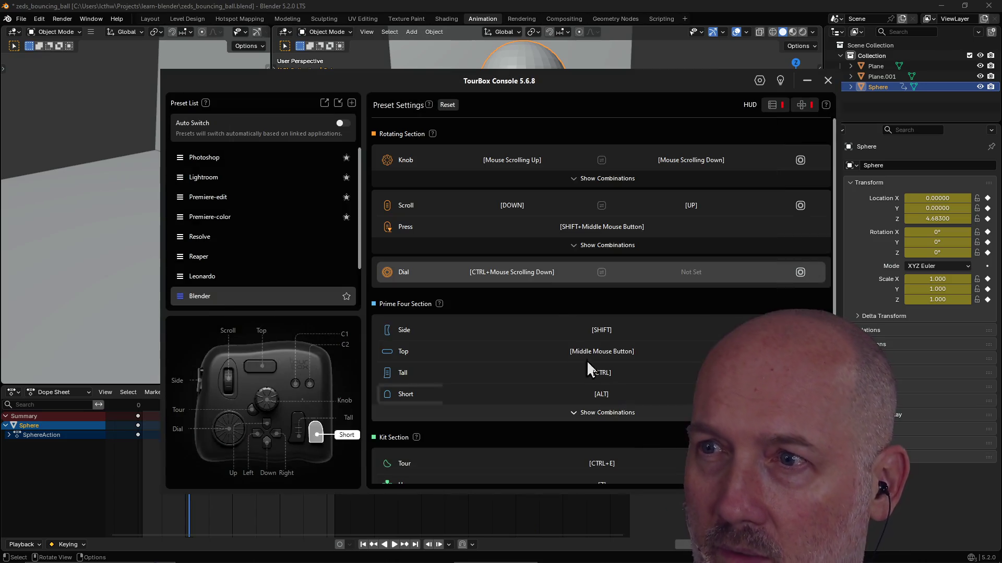
# Step: Map the Dial's other direction to CTRL+Mouse Scrolling Up and return to Blender
pyautogui.click(685, 276)
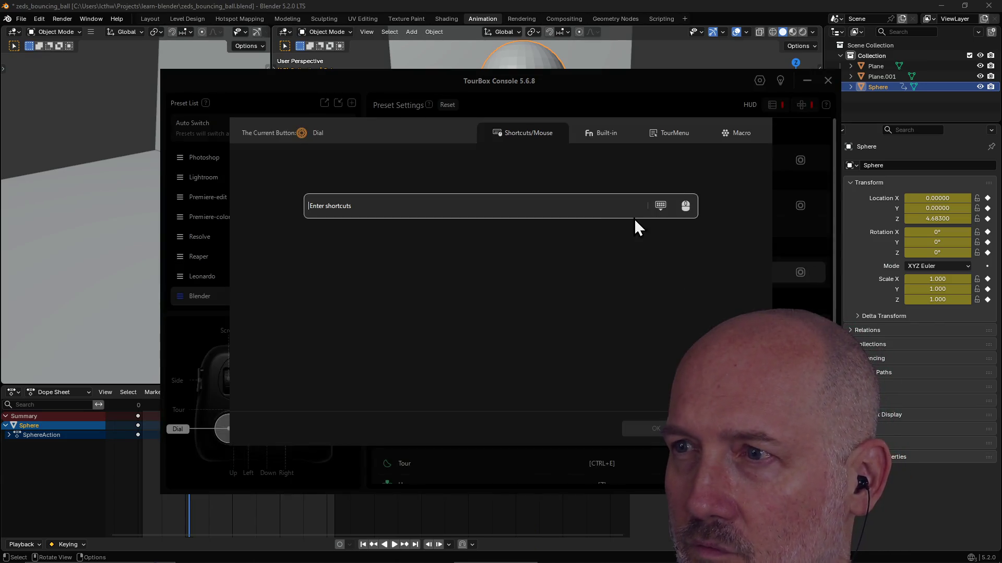
pyautogui.click(397, 203)
pyautogui.press('ctrl')
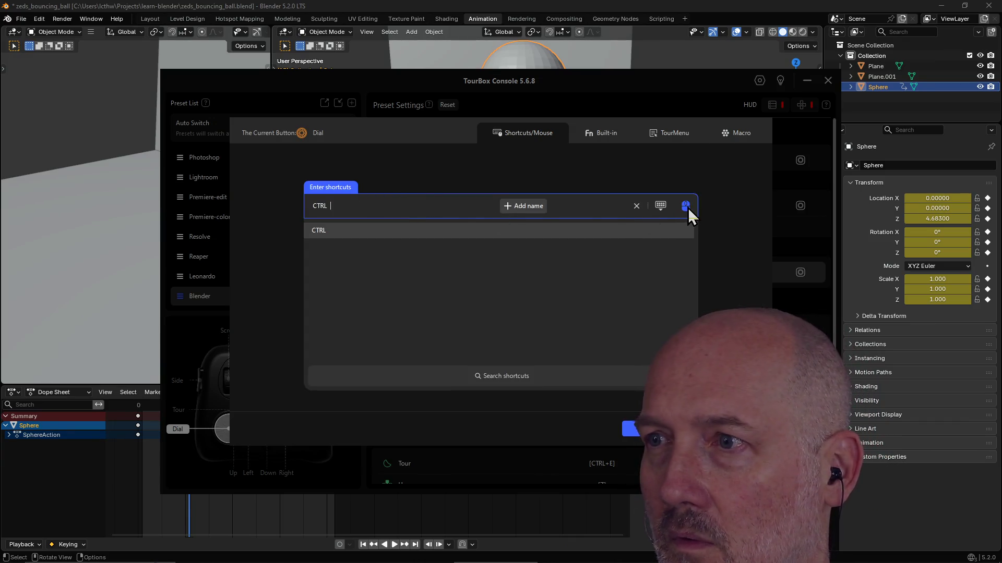
pyautogui.click(686, 207)
pyautogui.click(608, 285)
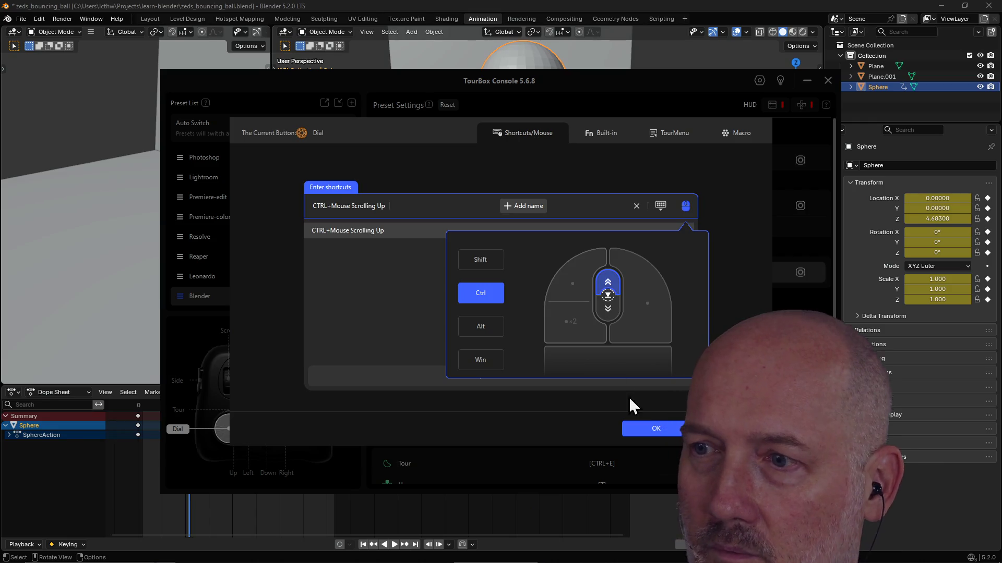
pyautogui.click(652, 432)
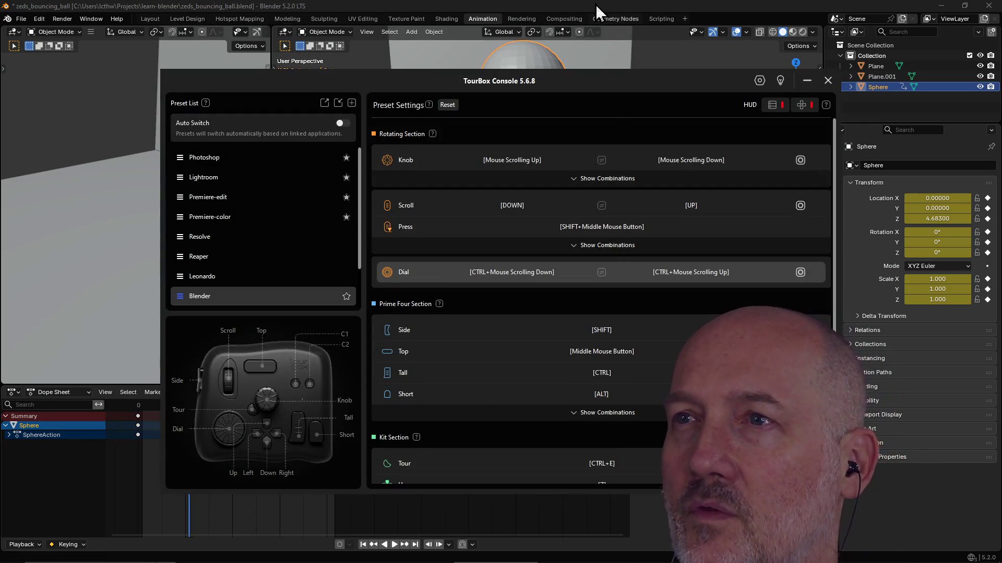
pyautogui.click(596, 6)
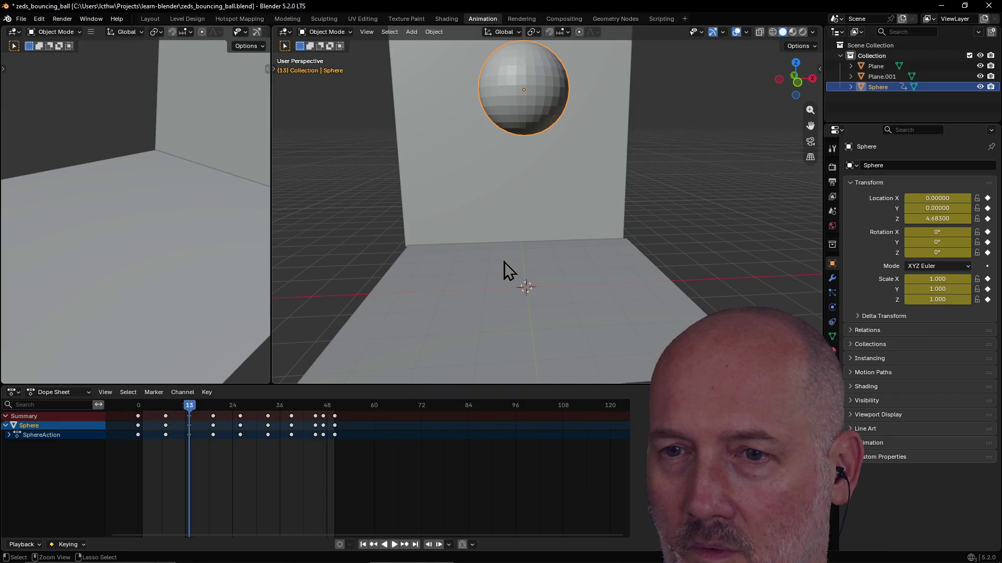
pyautogui.keyDown('ctrl'); pyautogui.scroll(1, 404, 413); pyautogui.keyUp('ctrl')
pyautogui.keyDown('ctrl'); pyautogui.scroll(2, 400, 461); pyautogui.keyUp('ctrl')
pyautogui.keyDown('ctrl'); pyautogui.scroll(-2, 400, 467); pyautogui.keyUp('ctrl')
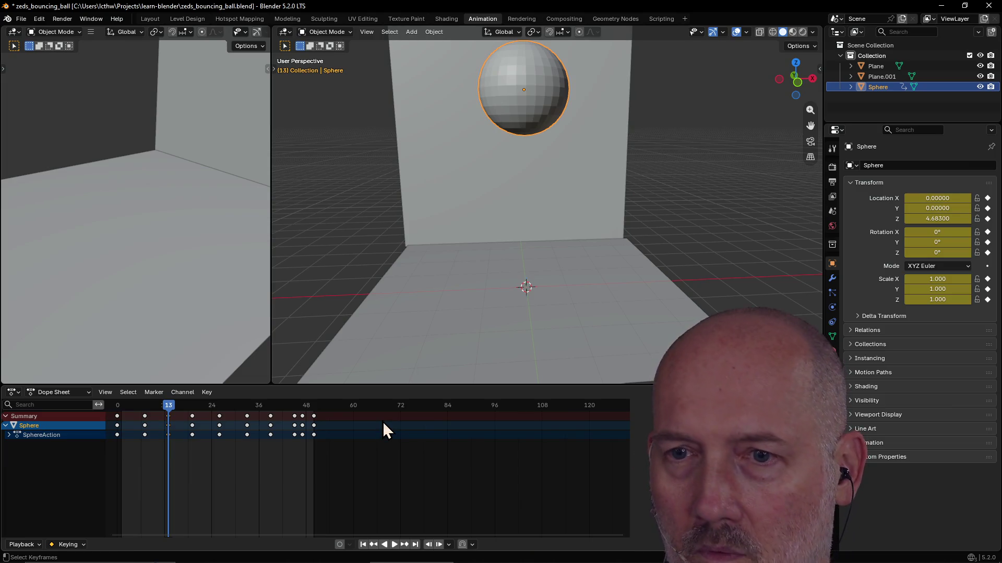
pyautogui.keyDown('alt'); pyautogui.scroll(7, 382, 422); pyautogui.keyUp('alt')
pyautogui.keyDown('alt'); pyautogui.scroll(-14, 383, 422); pyautogui.keyUp('alt')
pyautogui.keyDown('alt'); pyautogui.scroll(-1, 383, 422); pyautogui.keyUp('alt')
pyautogui.keyDown('alt'); pyautogui.scroll(-4, 382, 422); pyautogui.keyUp('alt')
pyautogui.keyDown('alt'); pyautogui.scroll(5, 383, 422); pyautogui.keyUp('alt')
pyautogui.keyDown('alt'); pyautogui.scroll(4, 383, 422); pyautogui.keyUp('alt')
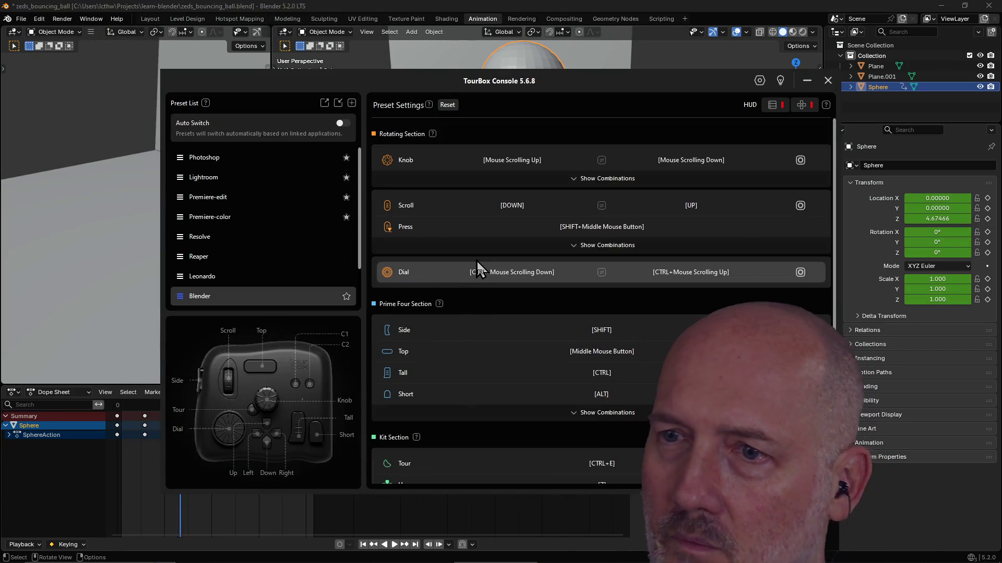
pyautogui.scroll(-3, 477, 262)
pyautogui.scroll(-2, 476, 261)
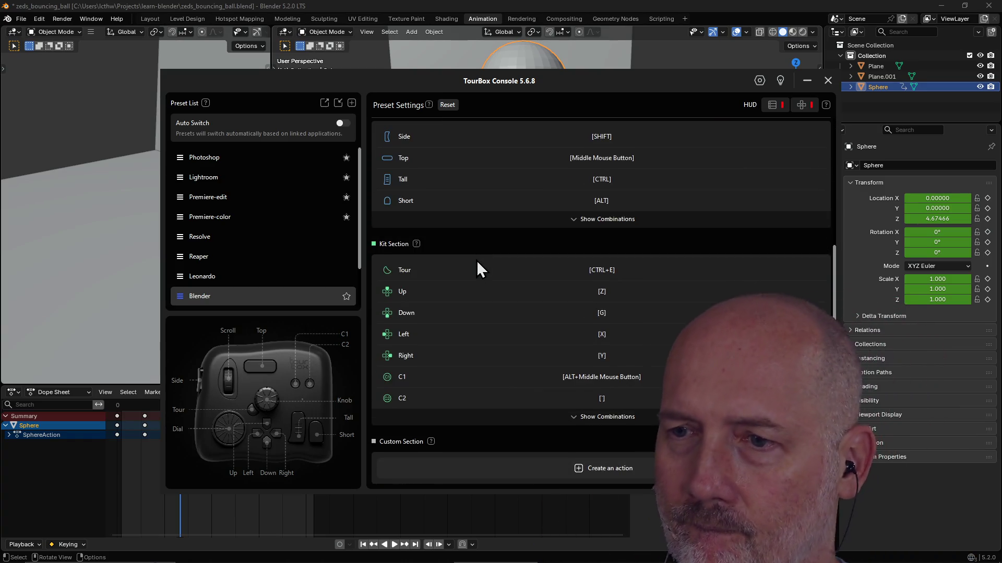
pyautogui.scroll(2, 476, 262)
pyautogui.click(588, 282)
pyautogui.scroll(-2, 588, 289)
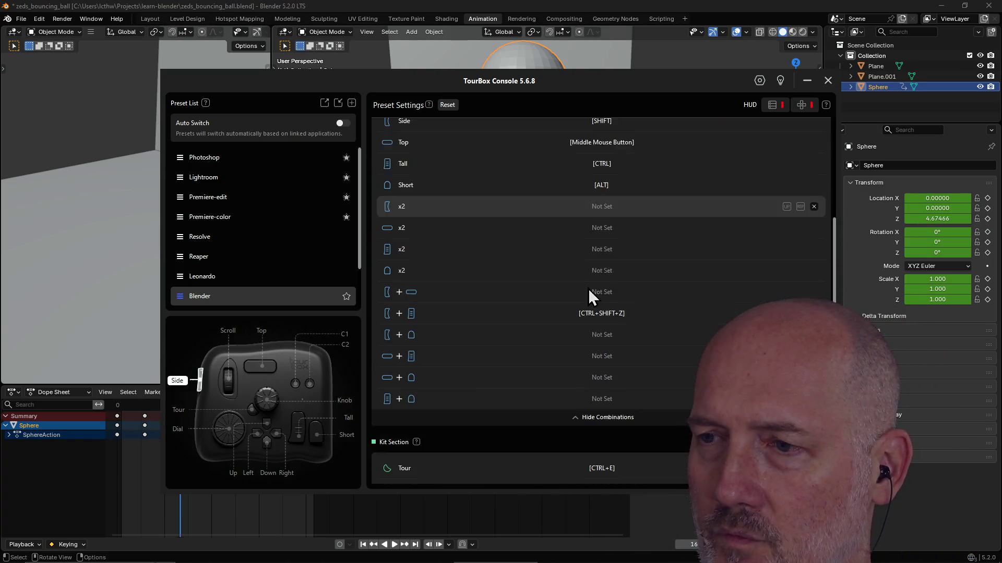
pyautogui.scroll(-3, 586, 315)
pyautogui.click(594, 325)
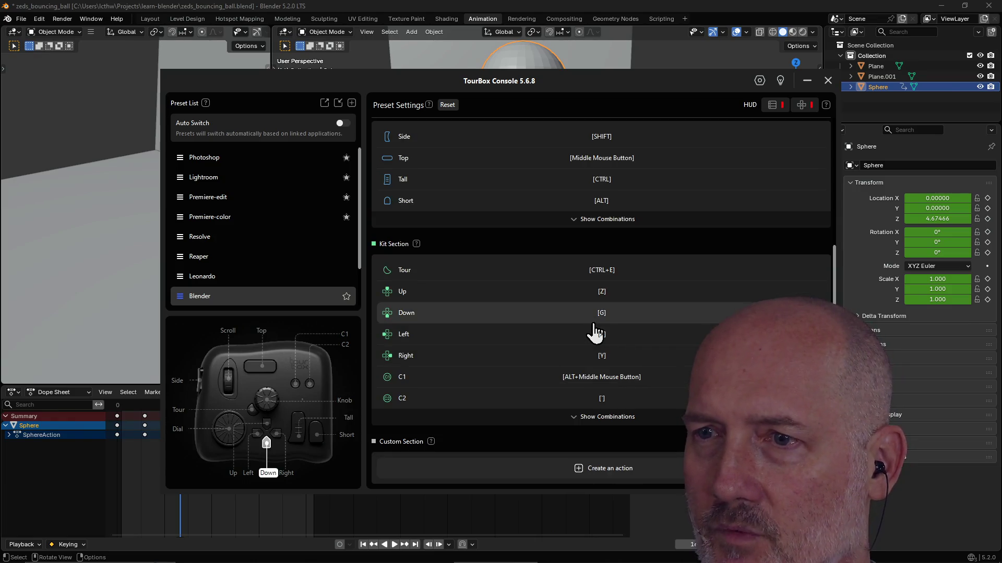
pyautogui.scroll(2, 594, 329)
pyautogui.scroll(2, 594, 325)
pyautogui.scroll(2, 594, 323)
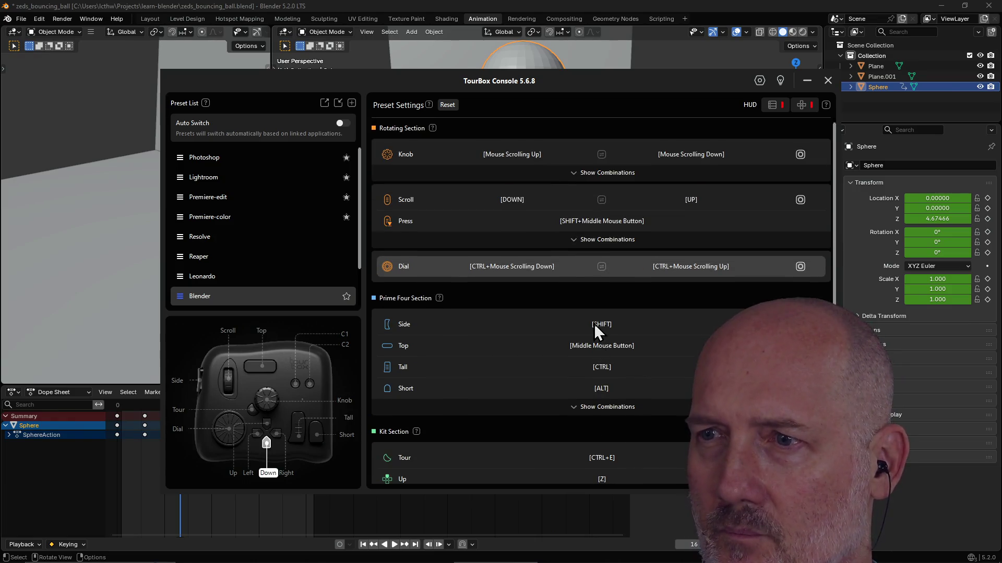
pyautogui.scroll(1, 513, 302)
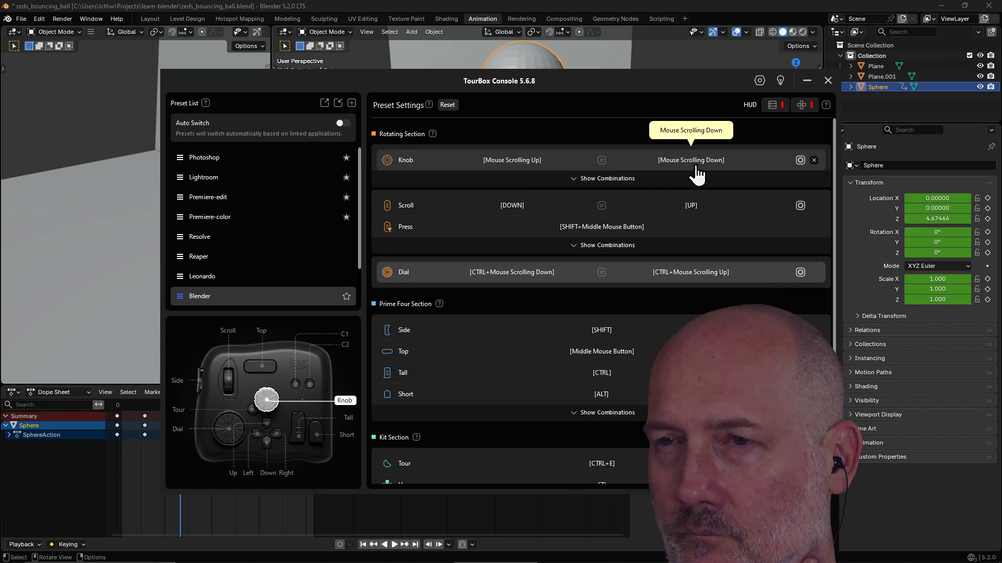
pyautogui.click(518, 274)
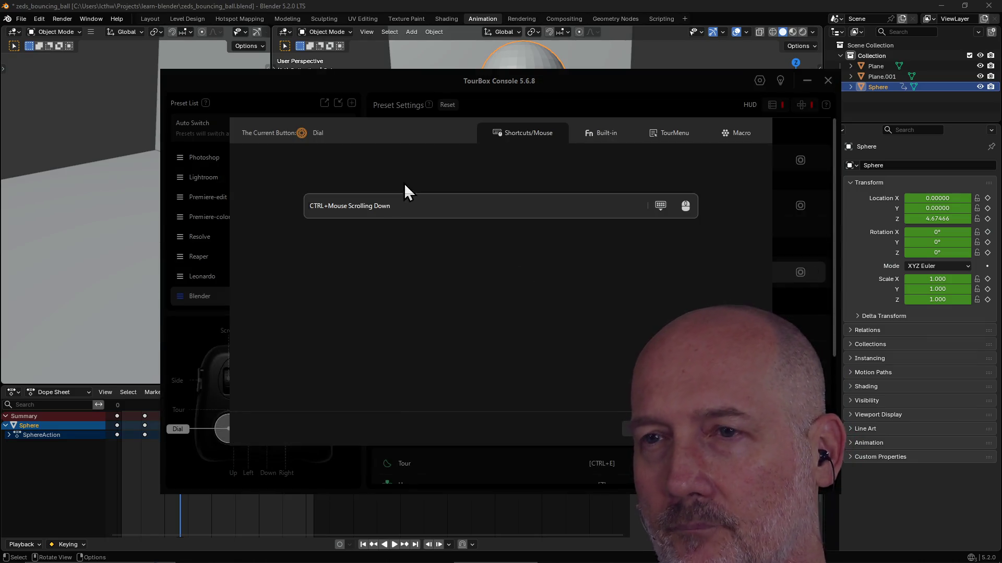
pyautogui.click(454, 9)
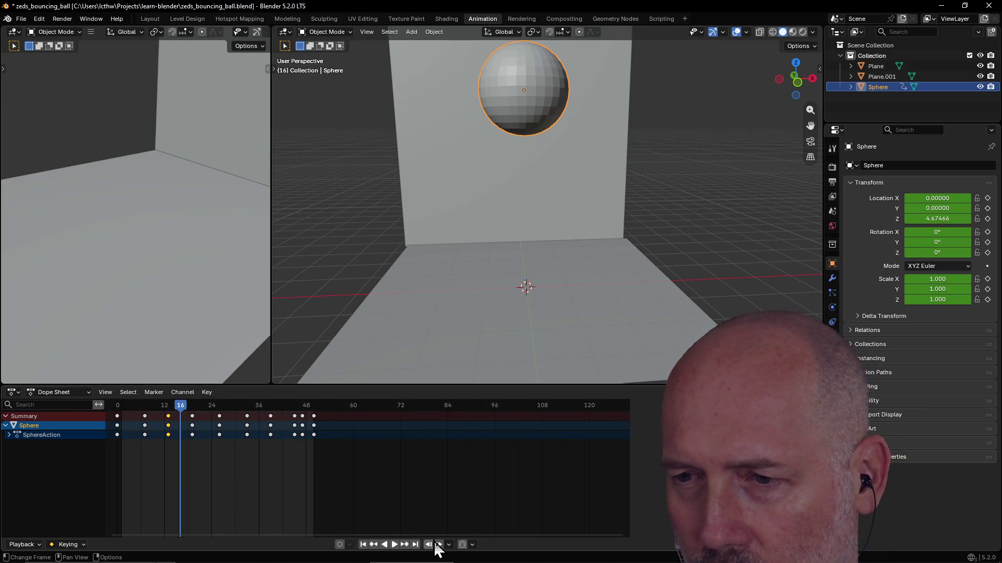
# Step: Jump the playhead across the bounce with the timeline buttons, then switch to TourBox Console
pyautogui.click(402, 547)
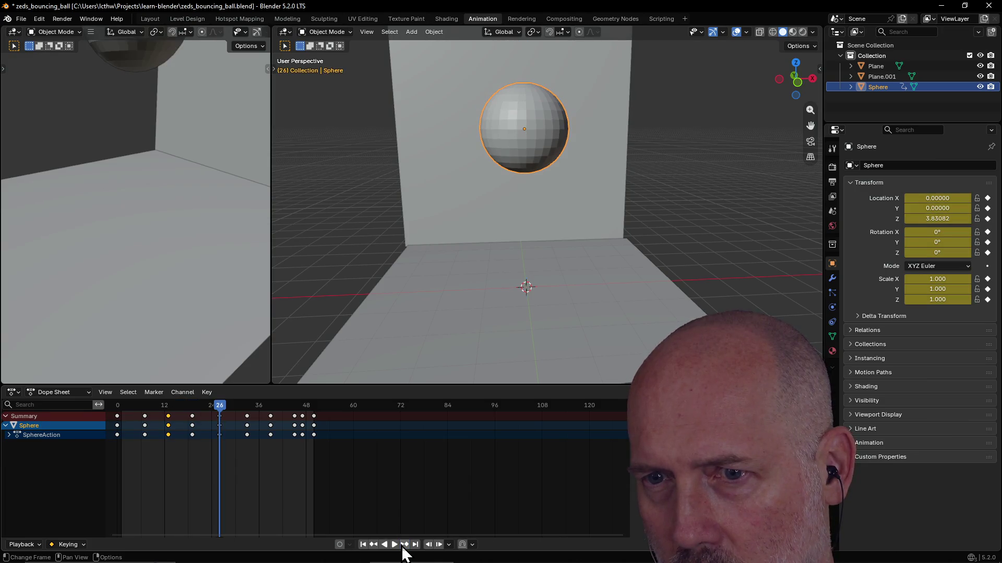
pyautogui.click(417, 546)
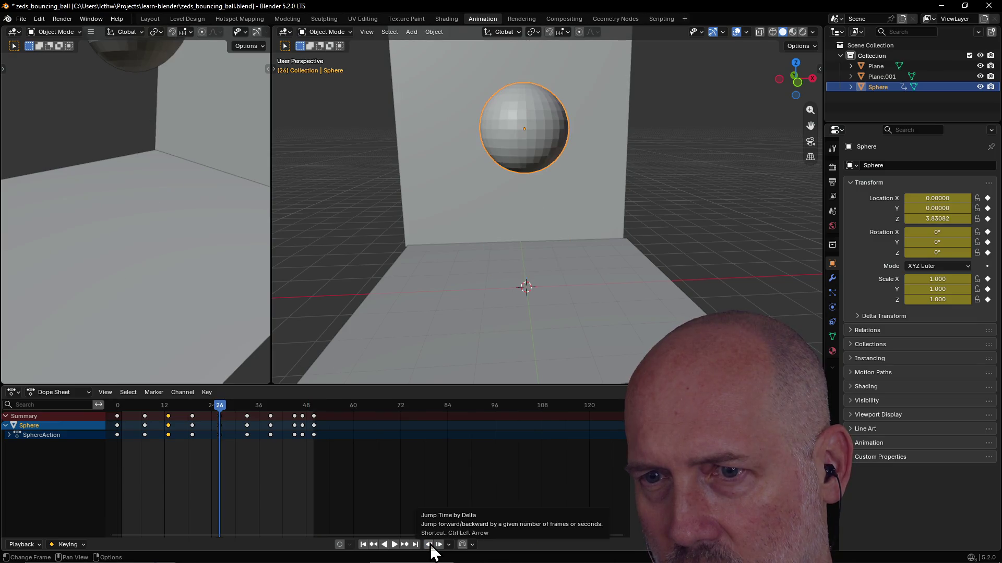
pyautogui.click(430, 545)
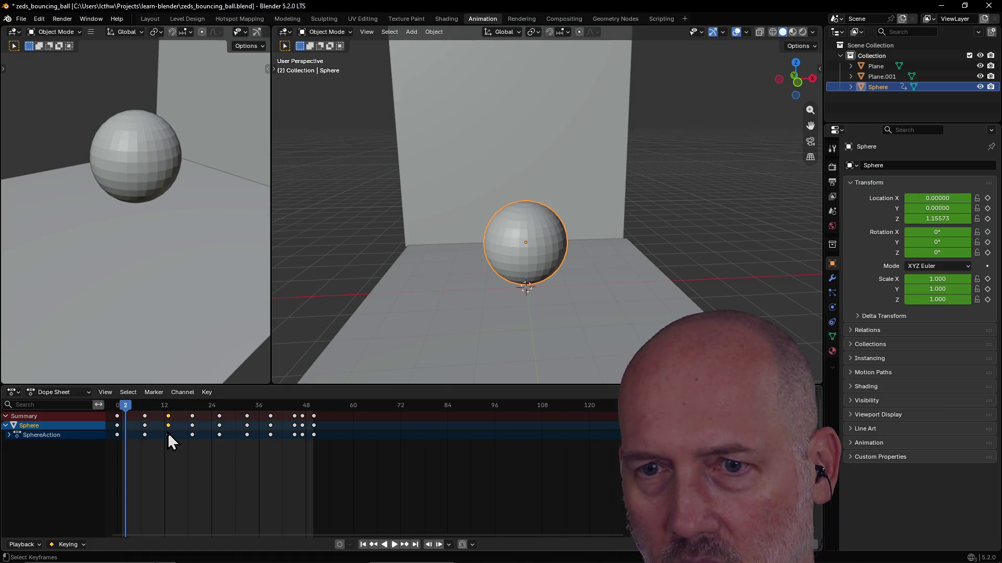
pyautogui.press('space')
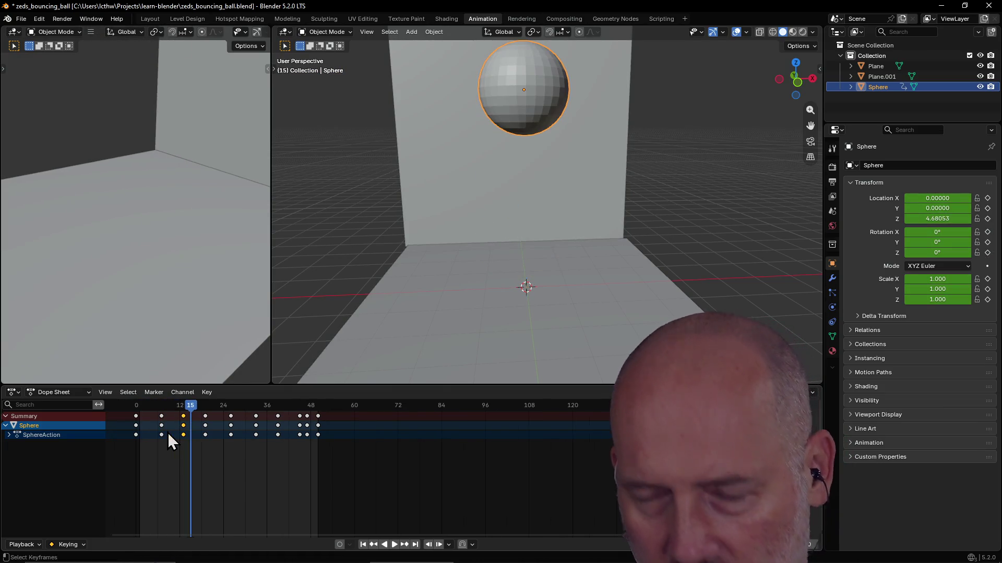
pyautogui.hotkey('alt', 'Tab')
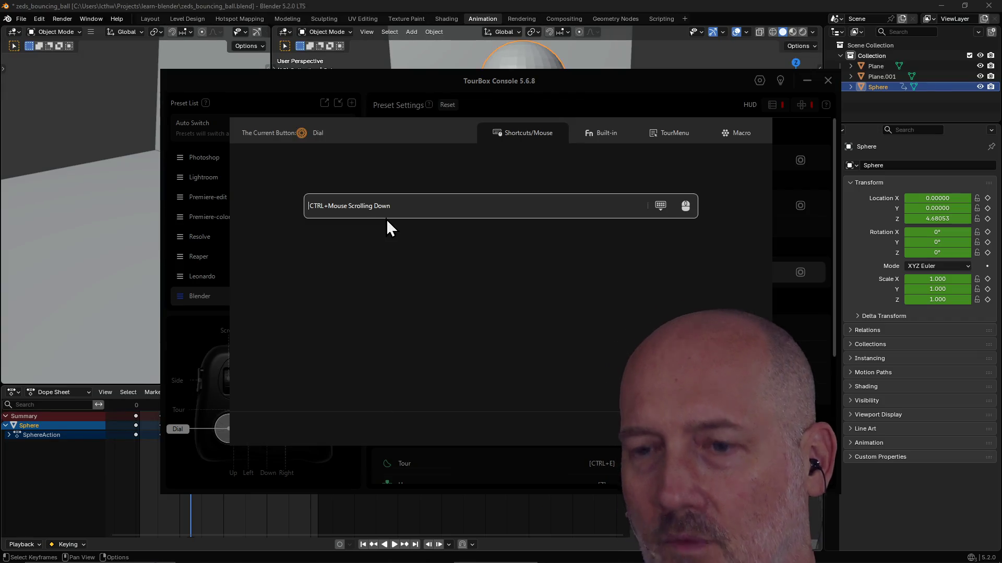
# Step: Assign the first Dial direction the shortcut ALT+Mouse Scrolling Up
pyautogui.click(386, 218)
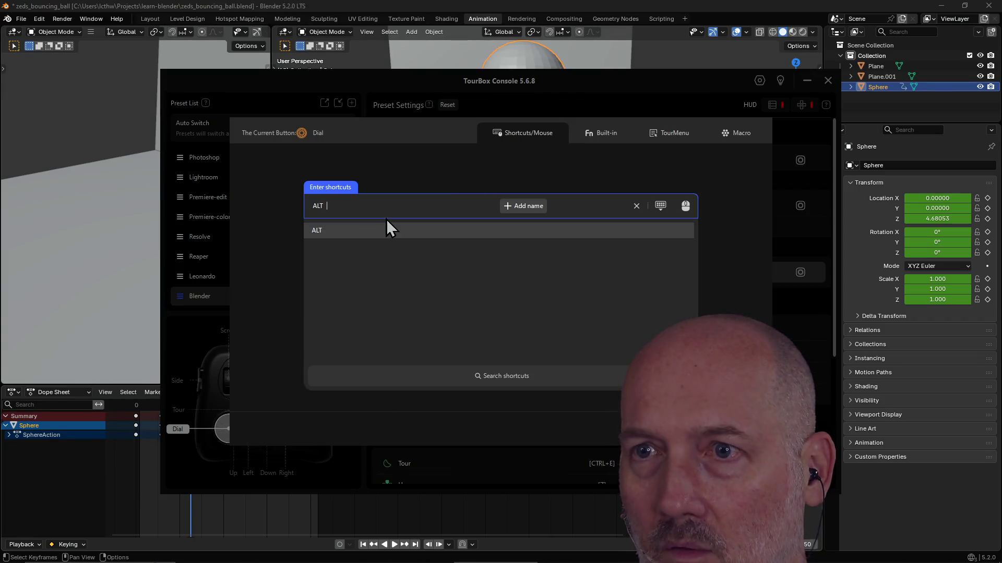
pyautogui.click(686, 208)
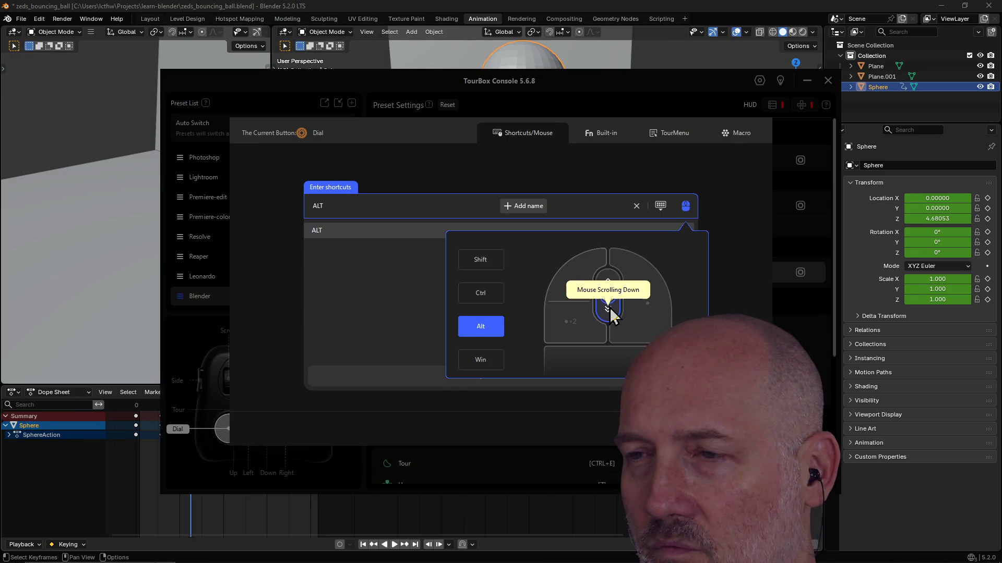
pyautogui.click(607, 284)
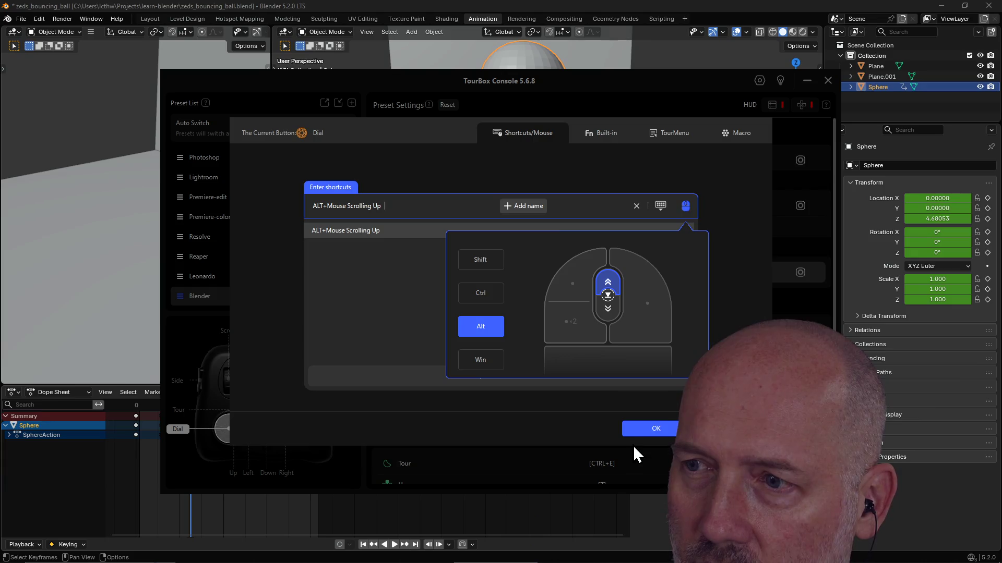
pyautogui.click(638, 437)
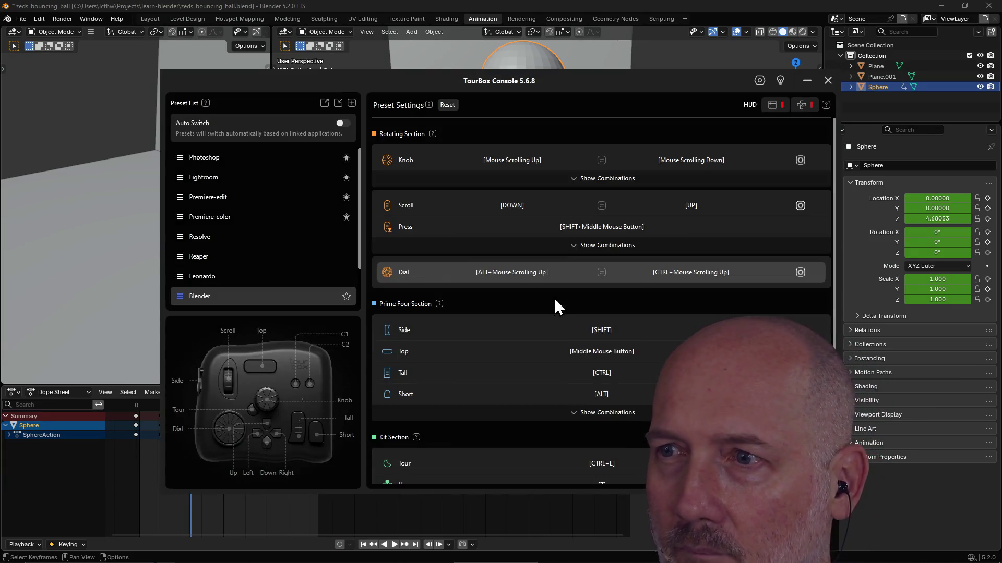
pyautogui.click(678, 275)
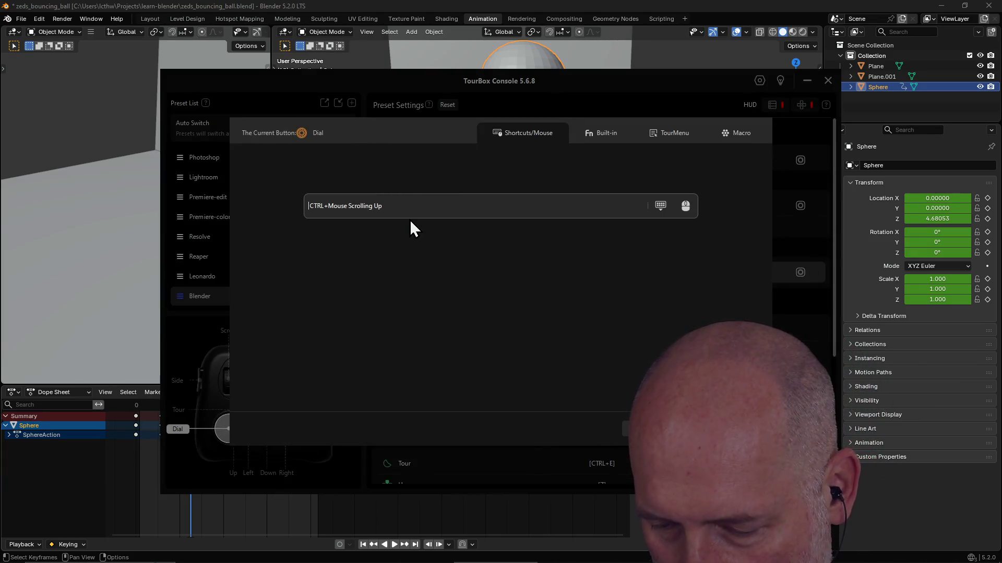
# Step: Assign the other Dial direction ALT+Mouse Scrolling Down and return to Blender
pyautogui.click(409, 218)
pyautogui.press('alt')
pyautogui.click(685, 205)
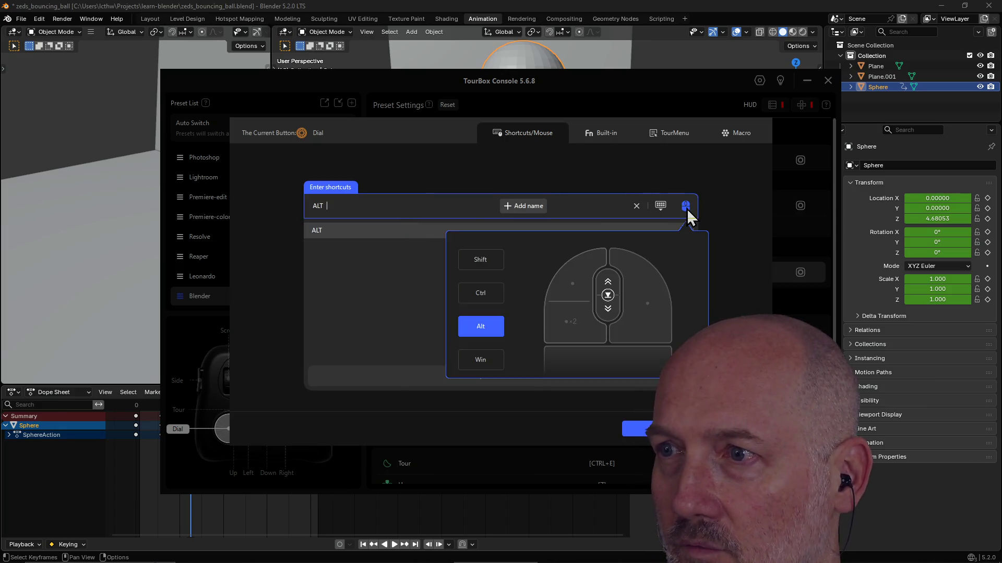
pyautogui.click(611, 316)
pyautogui.click(645, 429)
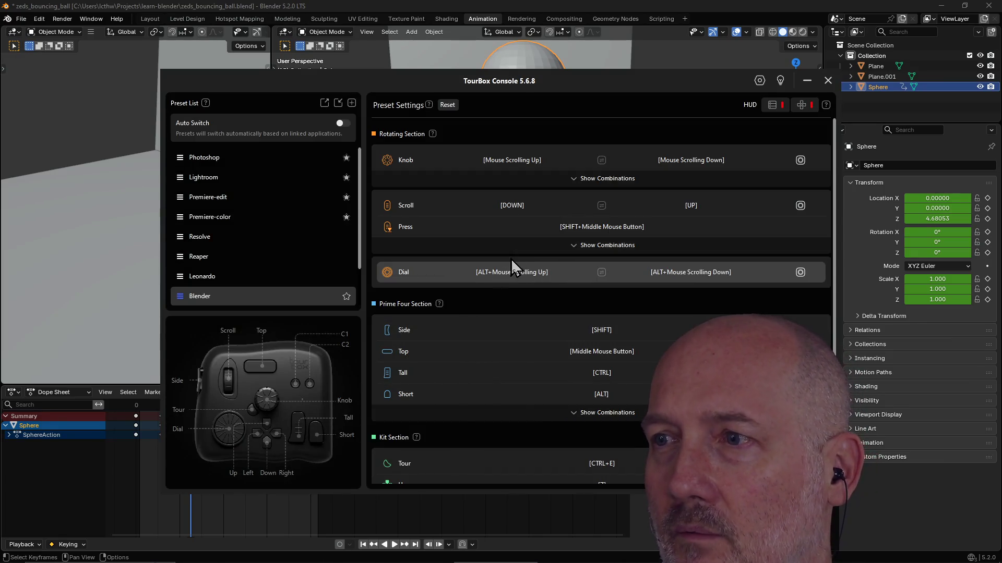
pyautogui.click(514, 10)
pyautogui.scroll(2, 471, 232)
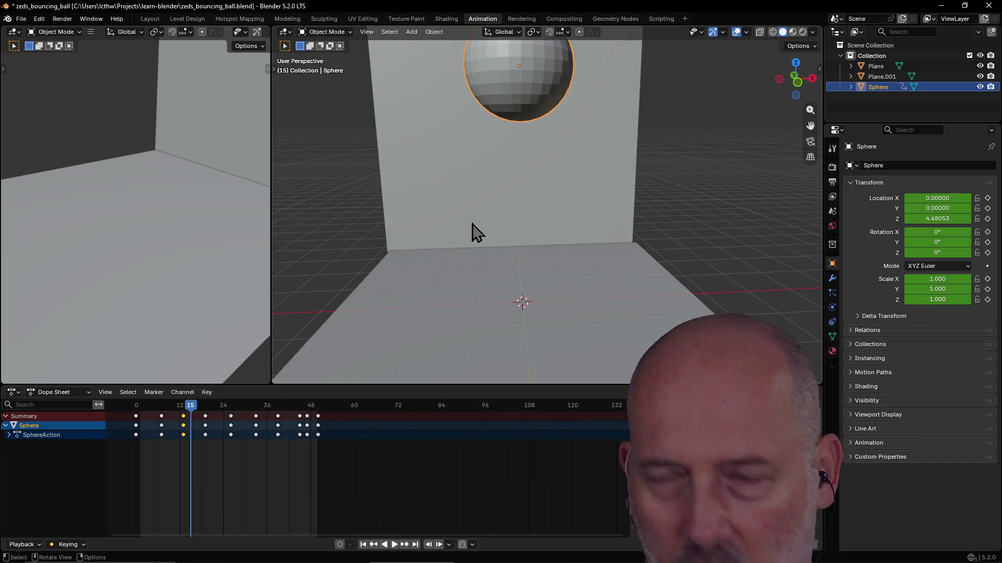
pyautogui.keyDown('alt'); pyautogui.scroll(-9, 472, 232); pyautogui.keyUp('alt')
pyautogui.keyDown('alt'); pyautogui.scroll(-9, 472, 233); pyautogui.keyUp('alt')
pyautogui.keyDown('alt'); pyautogui.scroll(15, 472, 232); pyautogui.keyUp('alt')
pyautogui.keyDown('alt'); pyautogui.scroll(-8, 472, 232); pyautogui.keyUp('alt')
pyautogui.keyDown('alt'); pyautogui.scroll(-20, 472, 232); pyautogui.keyUp('alt')
pyautogui.keyDown('alt'); pyautogui.scroll(8, 471, 232); pyautogui.keyUp('alt')
pyautogui.keyDown('alt'); pyautogui.scroll(20, 471, 233); pyautogui.keyUp('alt')
pyautogui.keyDown('alt'); pyautogui.scroll(-20, 472, 232); pyautogui.keyUp('alt')
pyautogui.keyDown('alt'); pyautogui.scroll(-19, 473, 232); pyautogui.keyUp('alt')
pyautogui.keyDown('alt'); pyautogui.scroll(13, 472, 233); pyautogui.keyUp('alt')
pyautogui.keyDown('alt'); pyautogui.scroll(17, 472, 233); pyautogui.keyUp('alt')
pyautogui.keyDown('alt'); pyautogui.scroll(20, 472, 232); pyautogui.keyUp('alt')
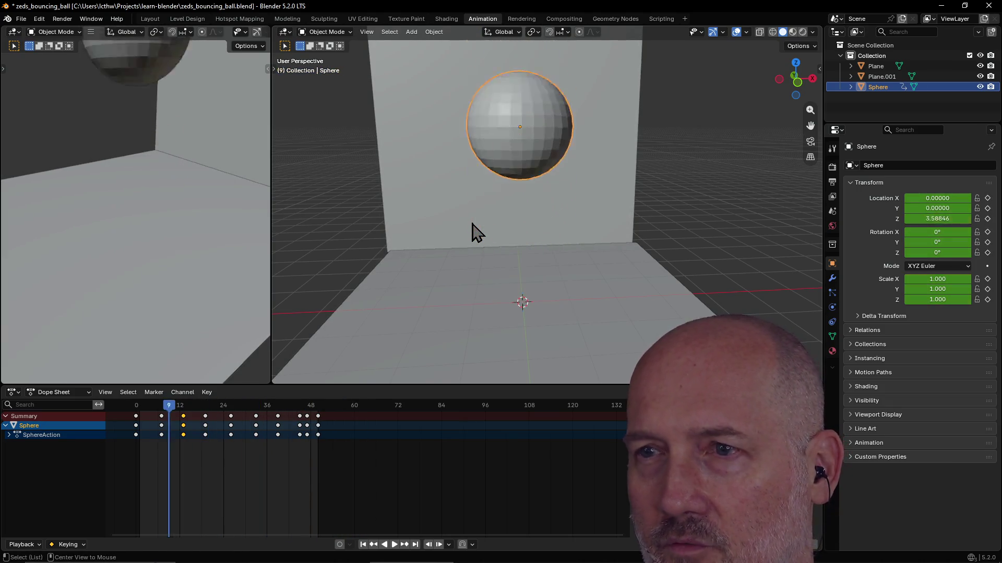
pyautogui.keyDown('alt'); pyautogui.scroll(-4, 472, 232); pyautogui.keyUp('alt')
pyautogui.keyDown('alt'); pyautogui.scroll(-20, 472, 233); pyautogui.keyUp('alt')
pyautogui.keyDown('alt'); pyautogui.scroll(7, 473, 233); pyautogui.keyUp('alt')
pyautogui.keyDown('alt'); pyautogui.scroll(13, 472, 224); pyautogui.keyUp('alt')
pyautogui.keyDown('alt'); pyautogui.scroll(11, 472, 225); pyautogui.keyUp('alt')
pyautogui.keyDown('alt'); pyautogui.scroll(-10, 472, 225); pyautogui.keyUp('alt')
pyautogui.keyDown('alt'); pyautogui.scroll(3, 472, 225); pyautogui.keyUp('alt')
pyautogui.scroll(1, 470, 225)
pyautogui.scroll(-5, 470, 225)
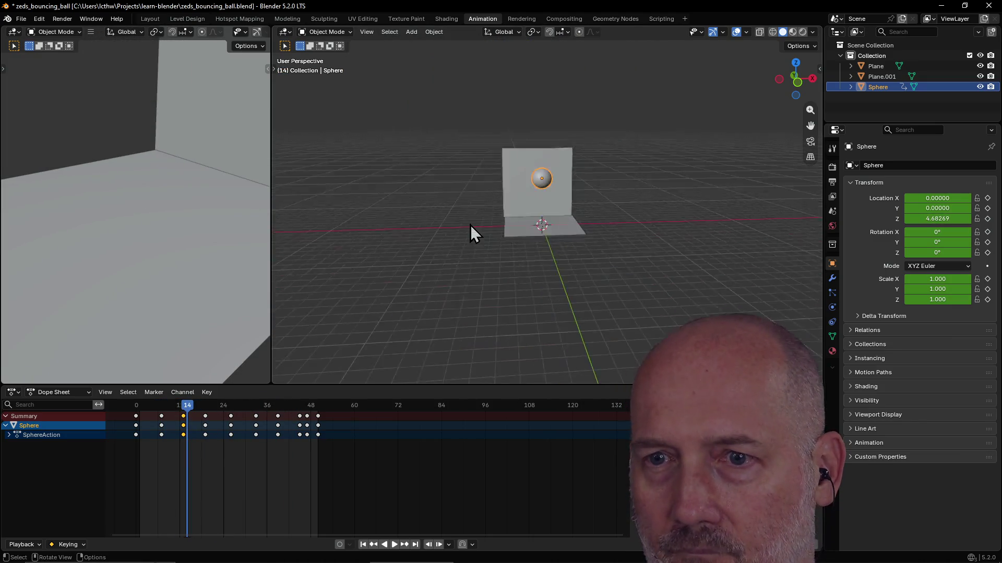
pyautogui.scroll(3, 471, 227)
pyautogui.scroll(2, 493, 236)
pyautogui.scroll(-1, 521, 223)
pyautogui.scroll(-2, 520, 199)
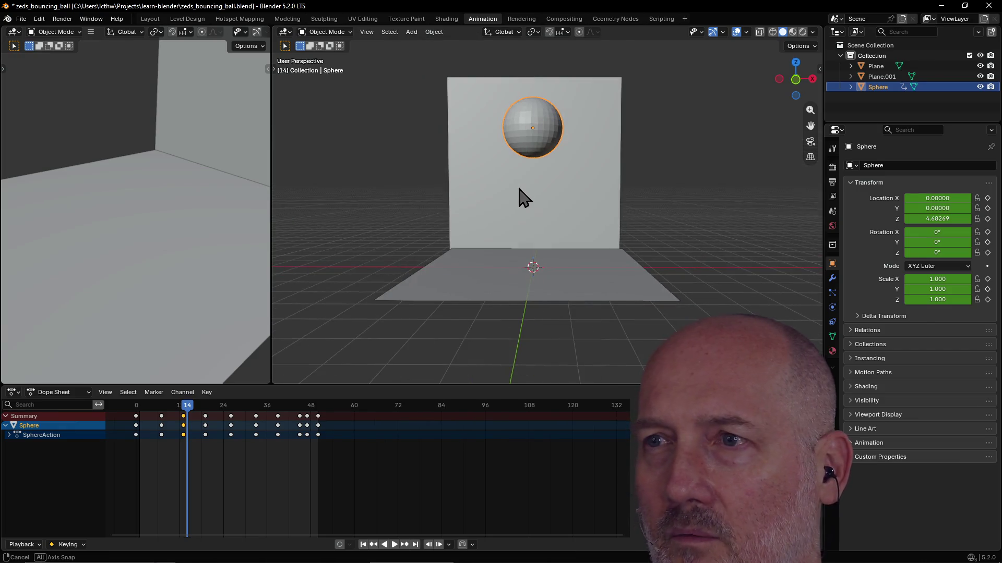
pyautogui.scroll(3, 518, 196)
pyautogui.scroll(2, 523, 202)
# Step: Jump between the sphere's keyframes and step through the bounce to test the remapped dial
pyautogui.press('Up')
pyautogui.press('Up')
pyautogui.press('Up')
pyautogui.press('Up')
pyautogui.press('Up')
pyautogui.press('Down')
pyautogui.press('Down')
pyautogui.press('Down')
pyautogui.press('Down')
pyautogui.press('Down')
pyautogui.press('Down')
pyautogui.press('Up')
pyautogui.press('Up')
pyautogui.press('Up')
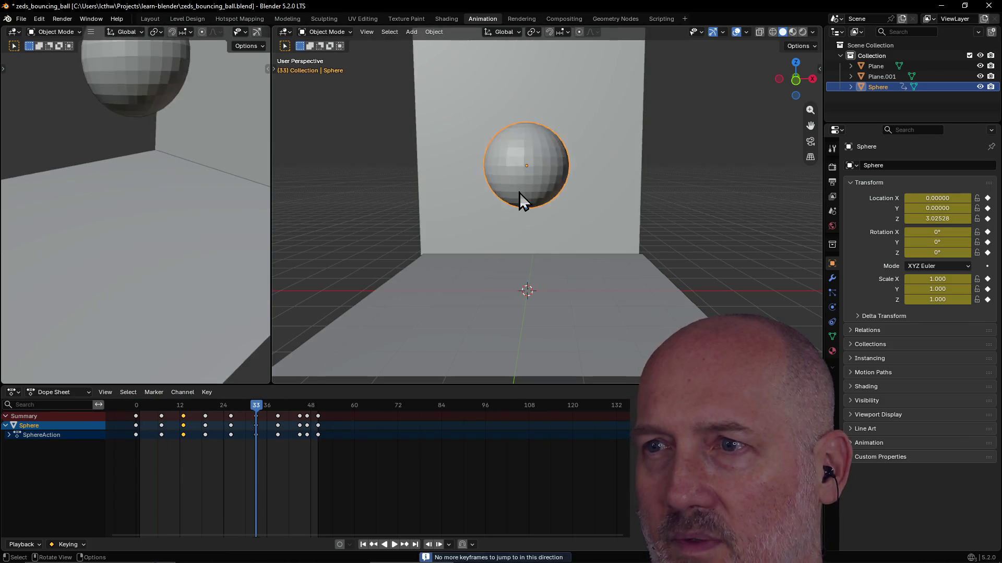
pyautogui.press('Down')
pyautogui.press('Down')
pyautogui.press('Down')
pyautogui.press('Down')
pyautogui.press('Down')
pyautogui.press('space')
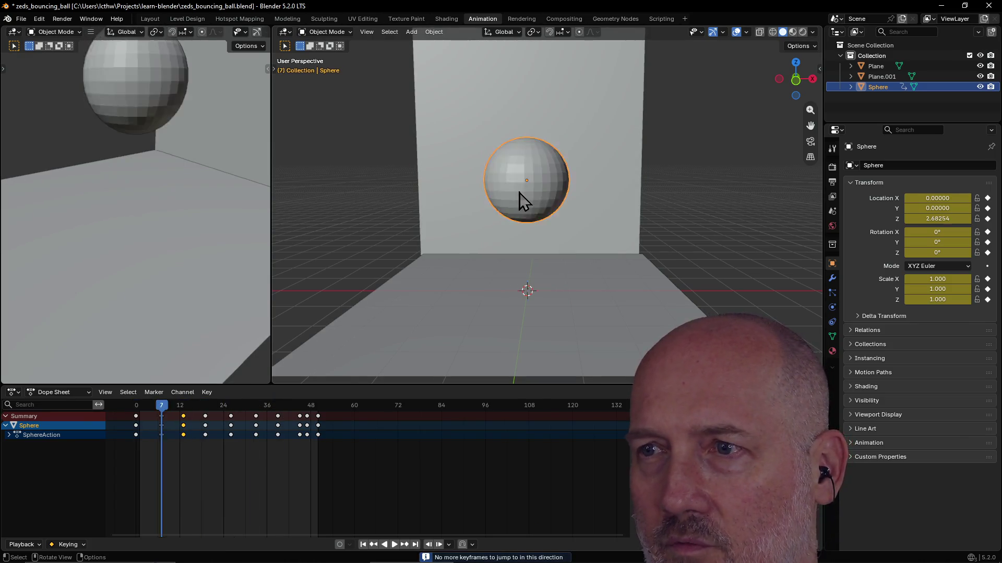
pyautogui.keyDown('alt'); pyautogui.scroll(9, 519, 193); pyautogui.keyUp('alt')
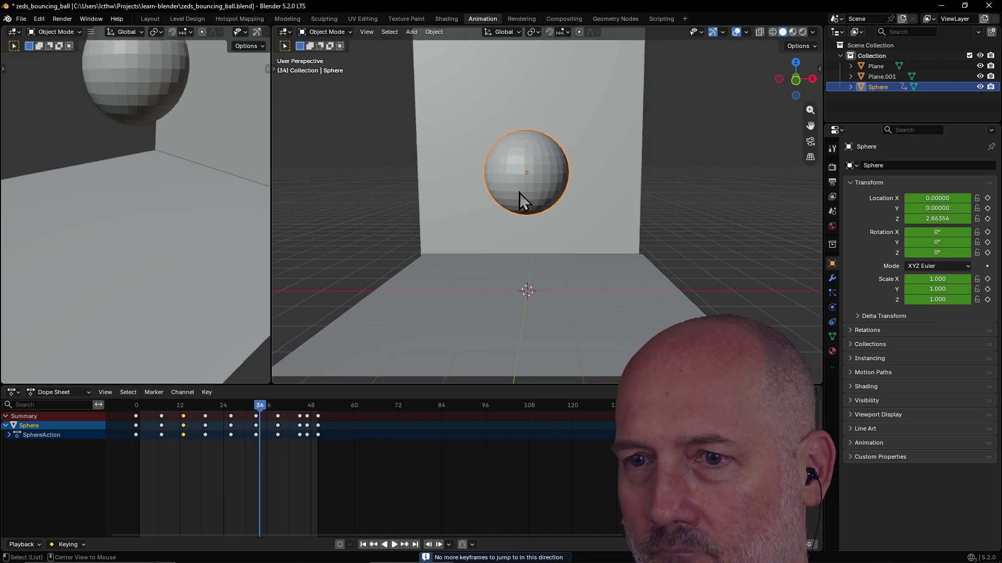
pyautogui.keyDown('alt'); pyautogui.scroll(20, 519, 193); pyautogui.keyUp('alt')
pyautogui.keyDown('alt'); pyautogui.scroll(-3, 519, 193); pyautogui.keyUp('alt')
pyautogui.keyDown('alt'); pyautogui.scroll(-20, 519, 193); pyautogui.keyUp('alt')
pyautogui.keyDown('alt'); pyautogui.scroll(-13, 519, 192); pyautogui.keyUp('alt')
pyautogui.keyDown('alt'); pyautogui.scroll(10, 519, 193); pyautogui.keyUp('alt')
pyautogui.keyDown('alt'); pyautogui.scroll(4, 518, 193); pyautogui.keyUp('alt')
pyautogui.keyDown('alt'); pyautogui.scroll(2, 519, 193); pyautogui.keyUp('alt')
pyautogui.keyDown('alt'); pyautogui.scroll(14, 518, 194); pyautogui.keyUp('alt')
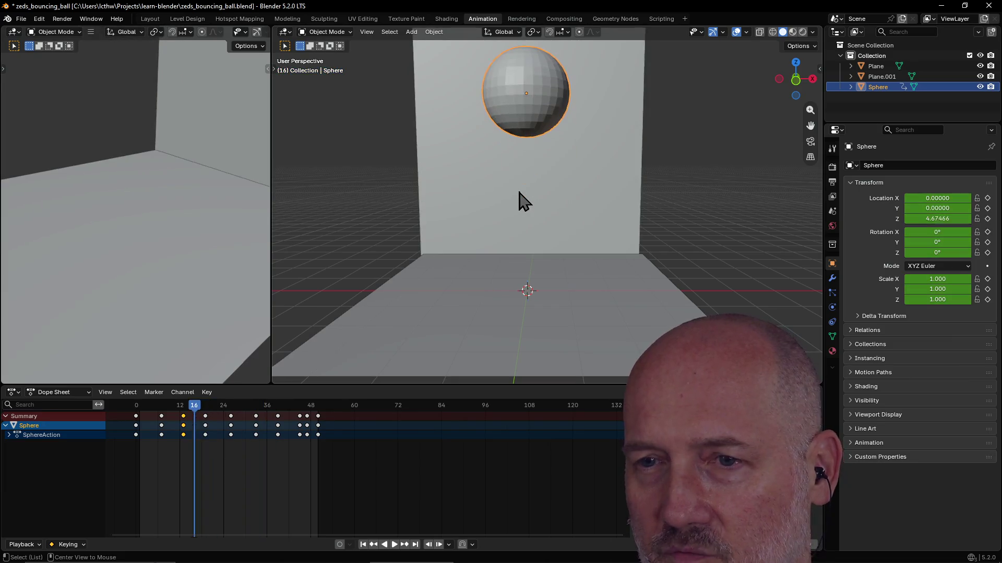
pyautogui.keyDown('alt'); pyautogui.scroll(-9, 518, 192); pyautogui.keyUp('alt')
pyautogui.keyDown('alt'); pyautogui.scroll(-8, 519, 193); pyautogui.keyUp('alt')
pyautogui.keyDown('alt'); pyautogui.scroll(-1, 519, 193); pyautogui.keyUp('alt')
pyautogui.keyDown('alt'); pyautogui.scroll(1, 519, 192); pyautogui.keyUp('alt')
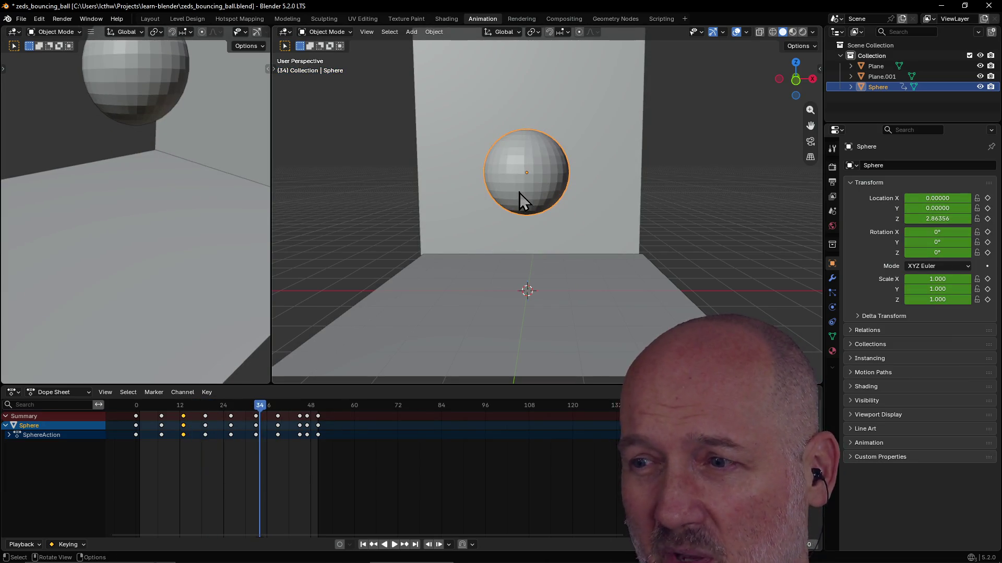
pyautogui.moveTo(570, 172)
pyautogui.mouseDown(button='middle')
pyautogui.moveTo(586, 157)
pyautogui.moveTo(572, 188)
pyautogui.moveTo(570, 158)
pyautogui.moveTo(571, 175)
pyautogui.mouseUp(button='middle')
pyautogui.scroll(2, 572, 188)
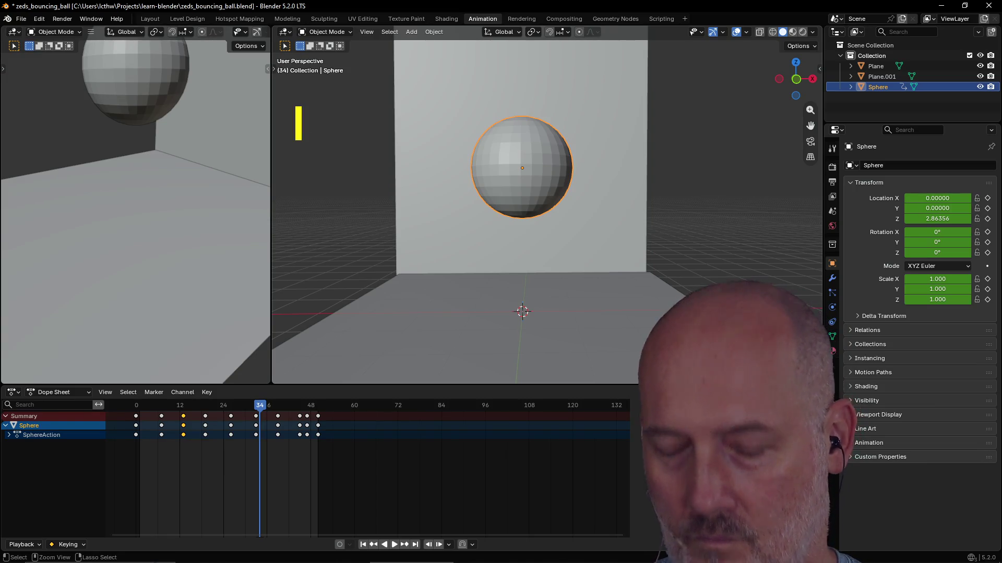
pyautogui.write('BRB...')
pyautogui.press('Return')
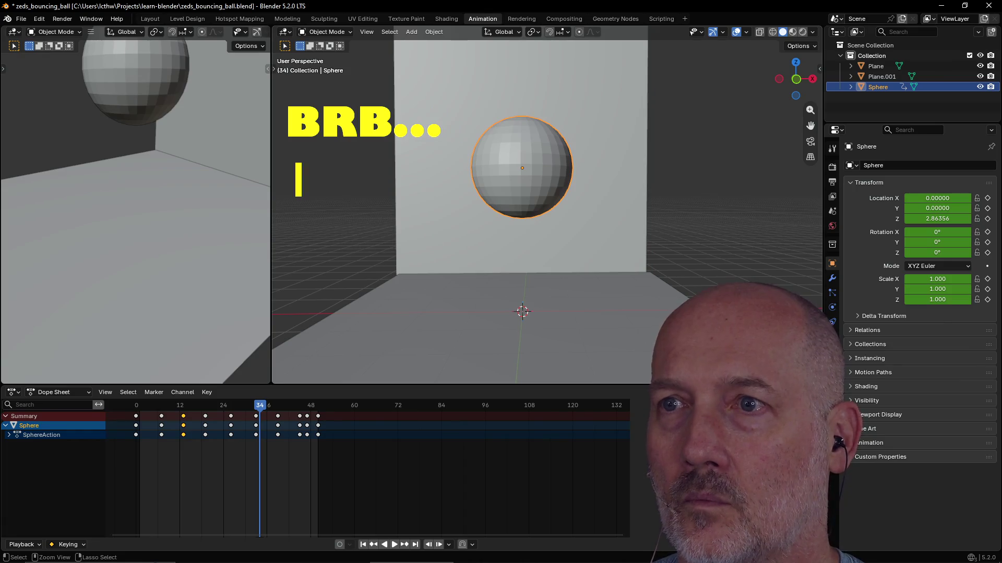
pyautogui.write('COFFEE...')
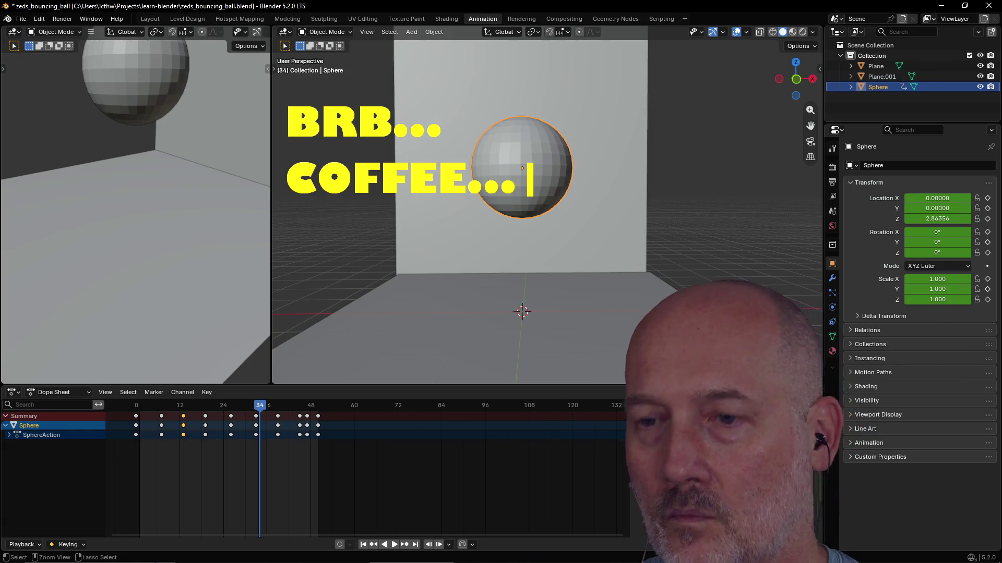
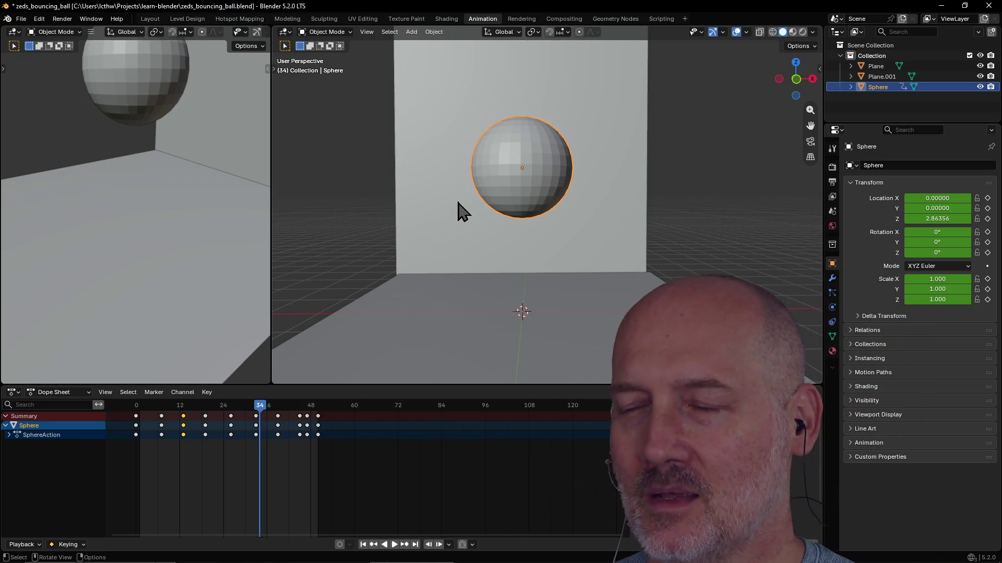
# Step: Search Google for 'piano hanon' and open the hanon-online.com exercises site
pyautogui.hotkey('alt', 'Tab')
pyautogui.hotkey('alt', 'Tab')
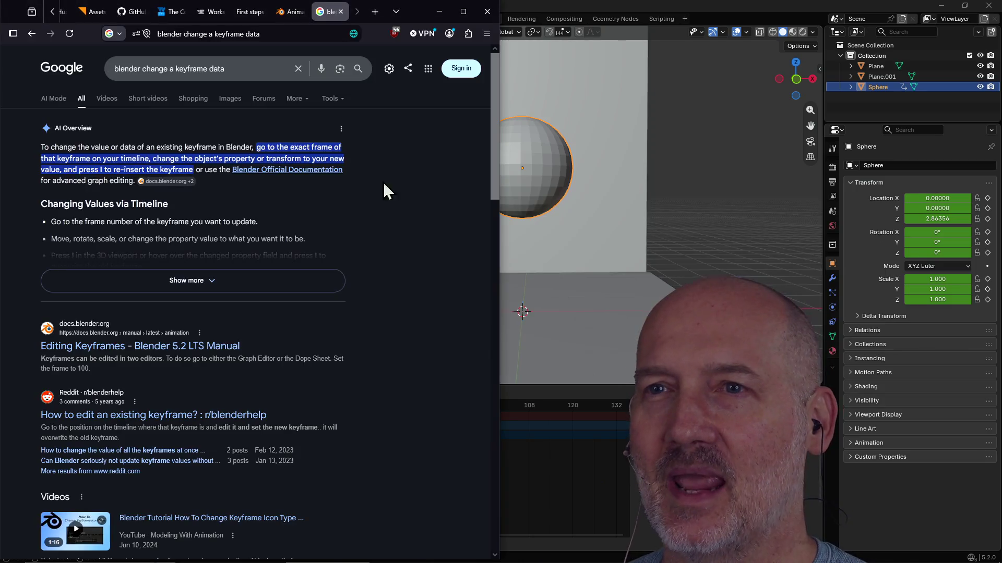
pyautogui.click(265, 76)
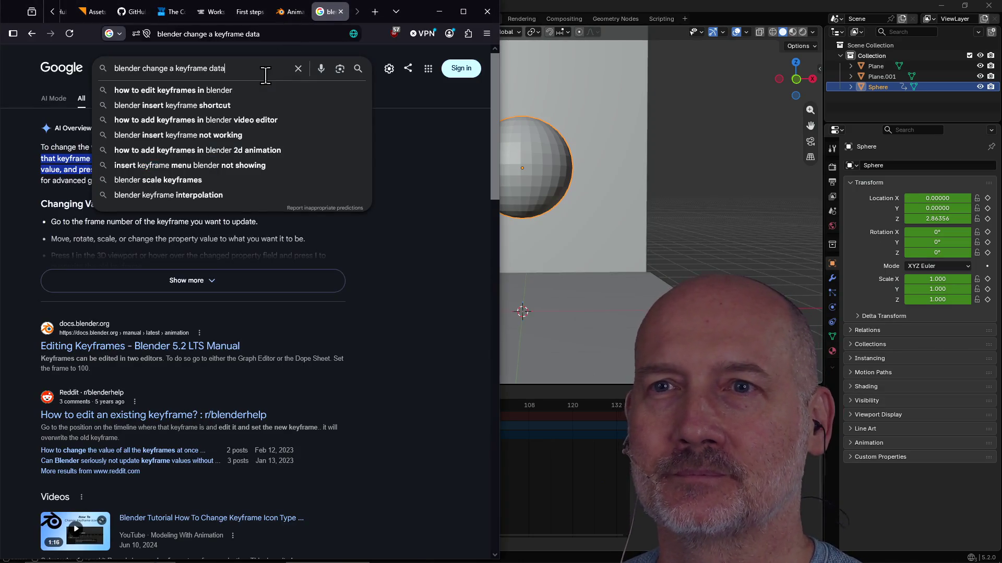
pyautogui.moveTo(265, 75); pyautogui.dragTo(59, 79)
pyautogui.write('p9i')
pyautogui.press('BackSpace')
pyautogui.press('BackSpace')
pyautogui.write('iano hanon')
pyautogui.press('Return')
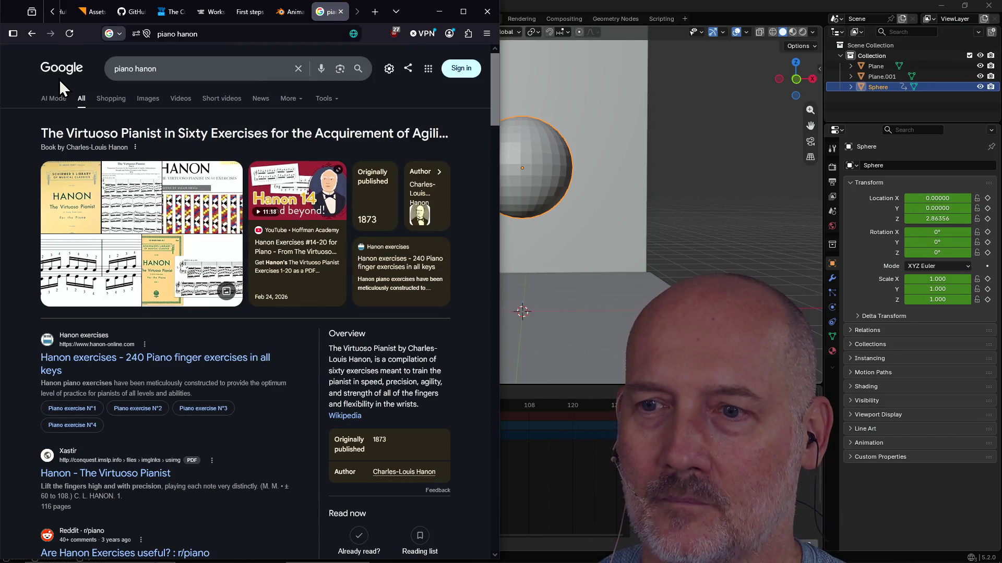
pyautogui.click(183, 361)
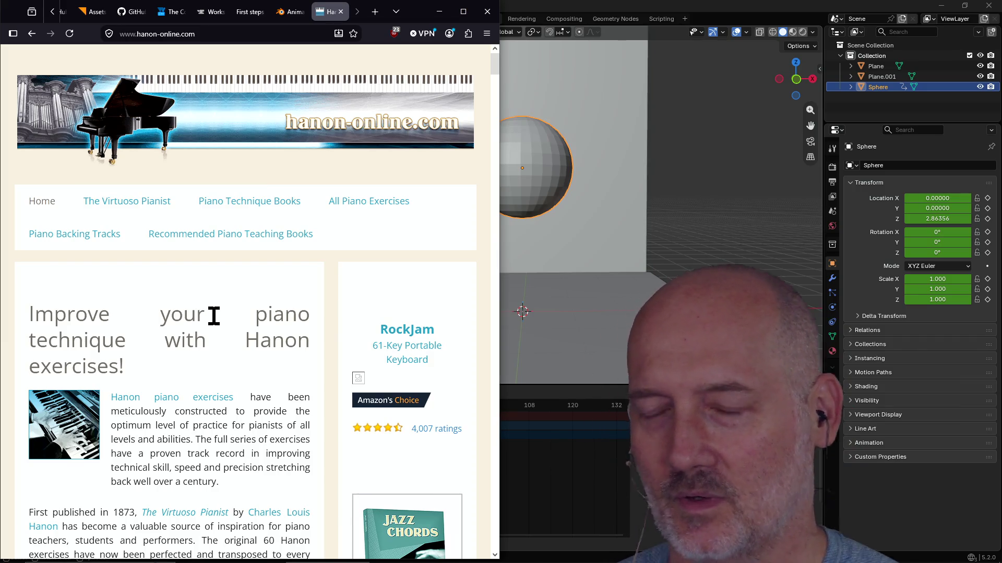
pyautogui.scroll(-2, 212, 316)
pyautogui.scroll(-1, 213, 316)
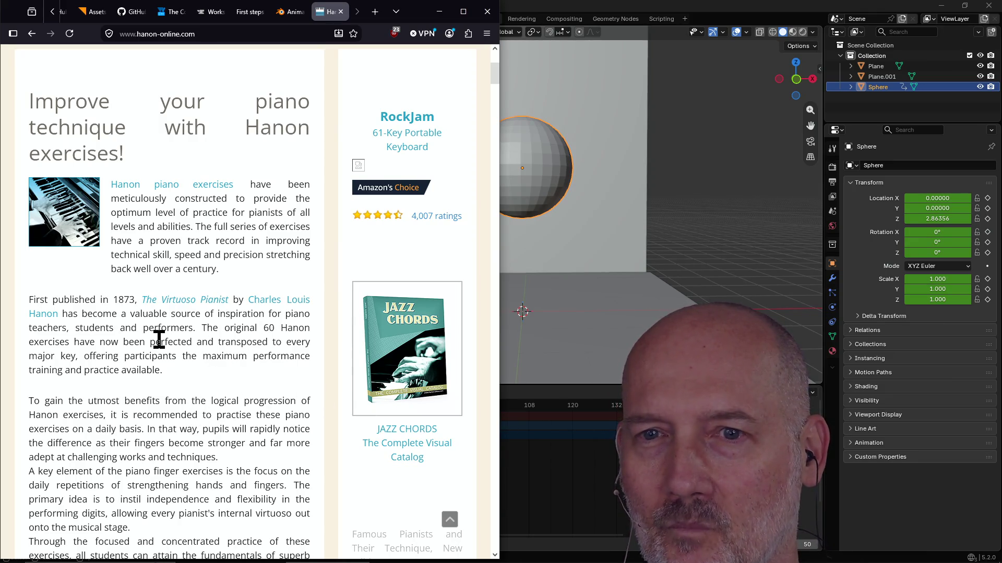
pyautogui.scroll(-2, 159, 339)
pyautogui.scroll(1, 159, 339)
pyautogui.scroll(1, 159, 339)
pyautogui.scroll(1, 158, 339)
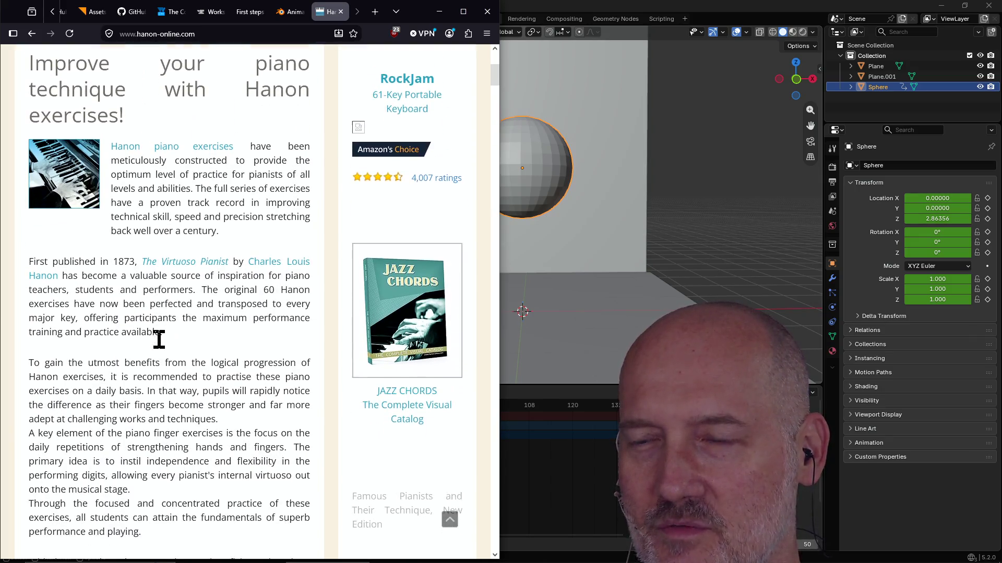
pyautogui.scroll(1, 159, 339)
pyautogui.scroll(-1, 160, 339)
pyautogui.scroll(3, 160, 339)
pyautogui.scroll(-3, 159, 339)
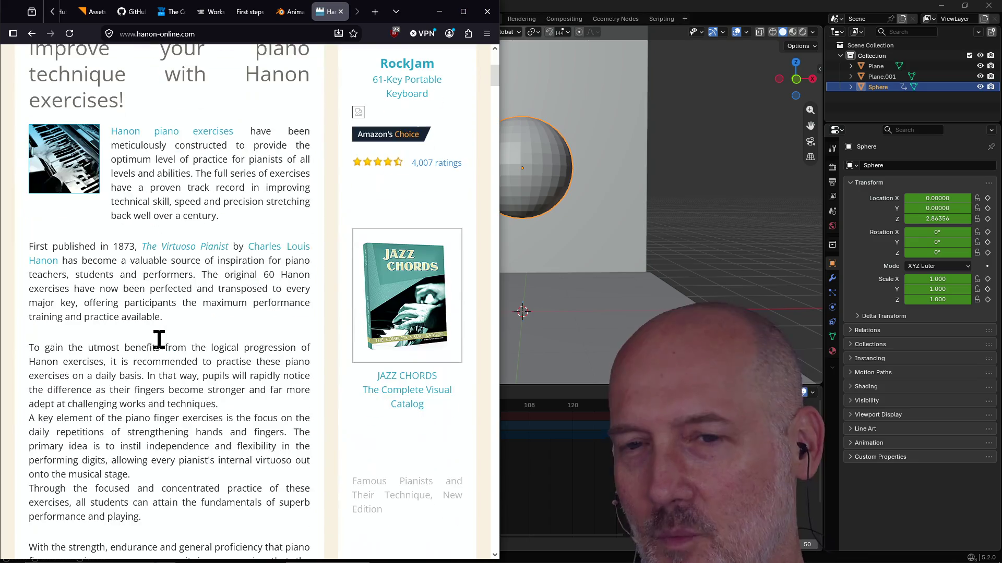
pyautogui.scroll(1, 161, 353)
pyautogui.scroll(1, 94, 313)
pyautogui.scroll(-2, 142, 372)
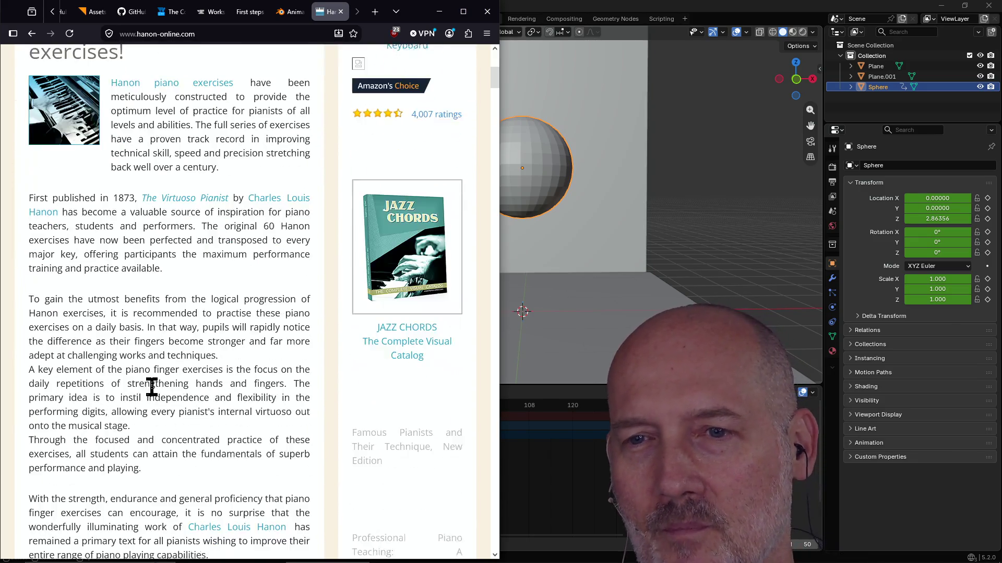
pyautogui.scroll(2, 155, 395)
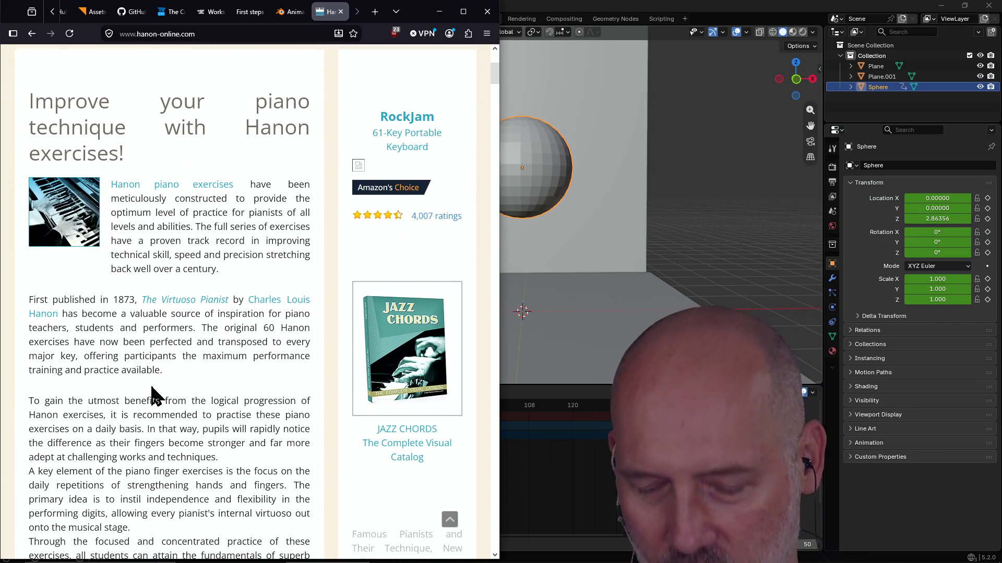
pyautogui.hotkey('ctrl', 't')
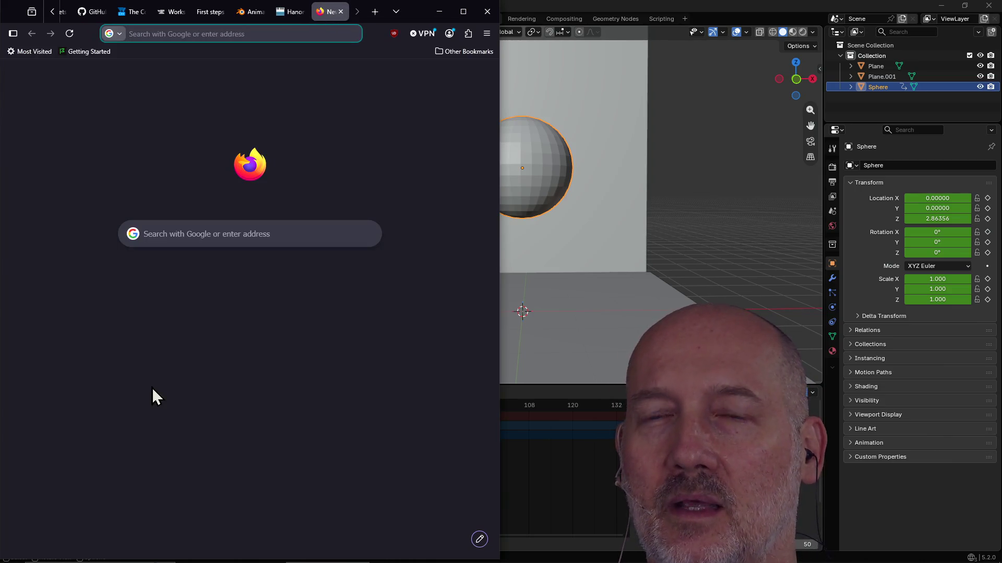
pyautogui.write('how to play ')
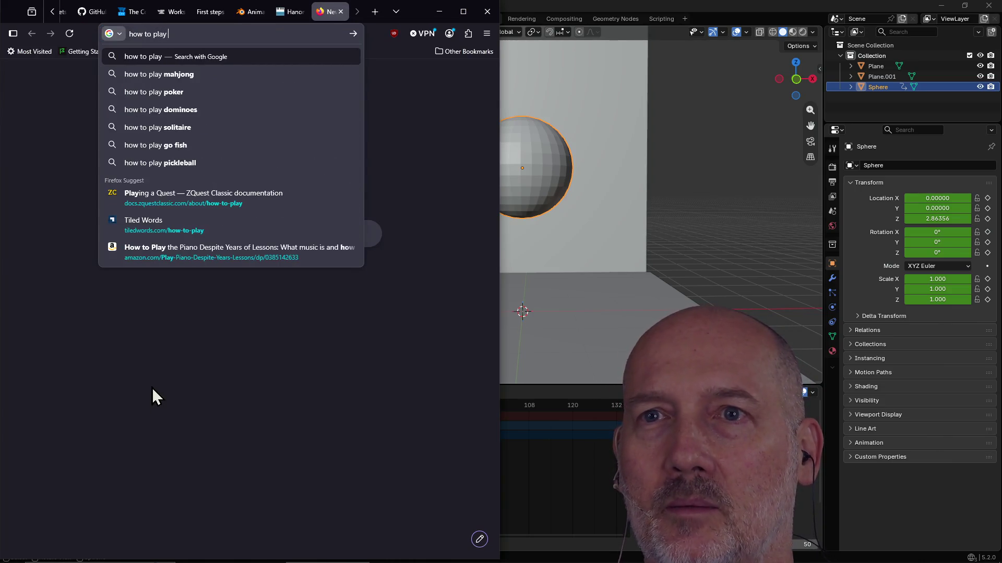
pyautogui.write('piano after ')
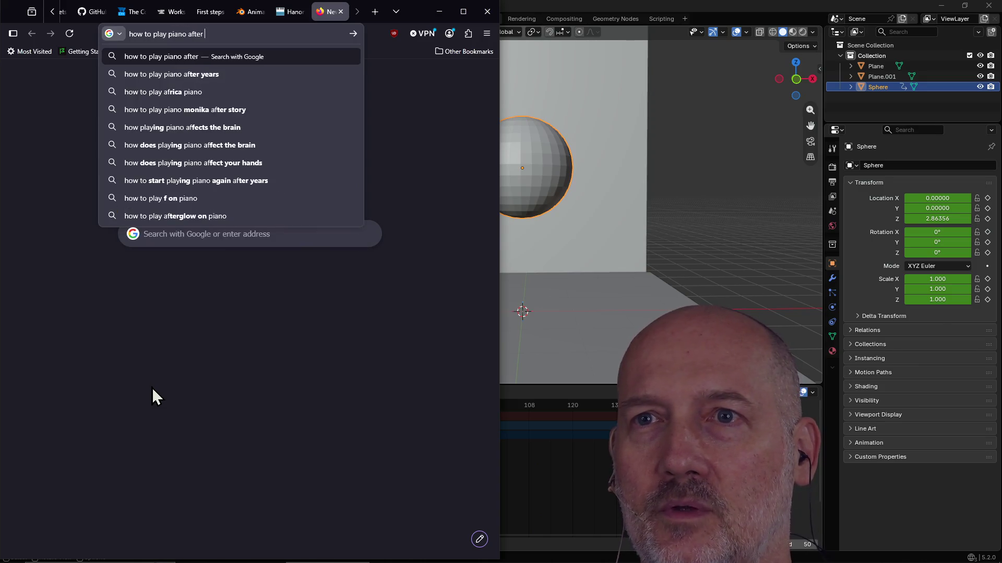
pyautogui.write('years')
pyautogui.write('earn')
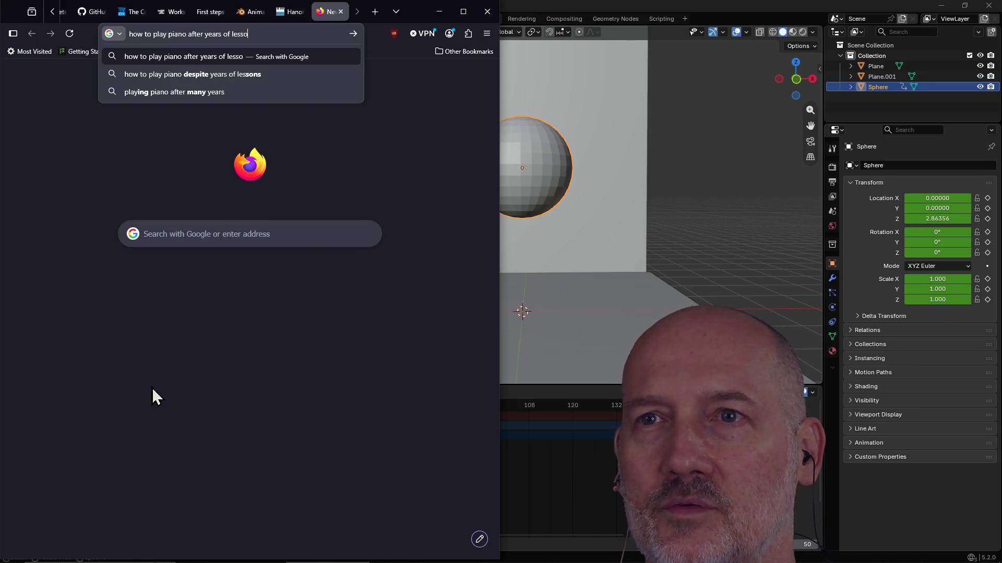
pyautogui.press('Return')
pyautogui.hotkey('alt', 'Left')
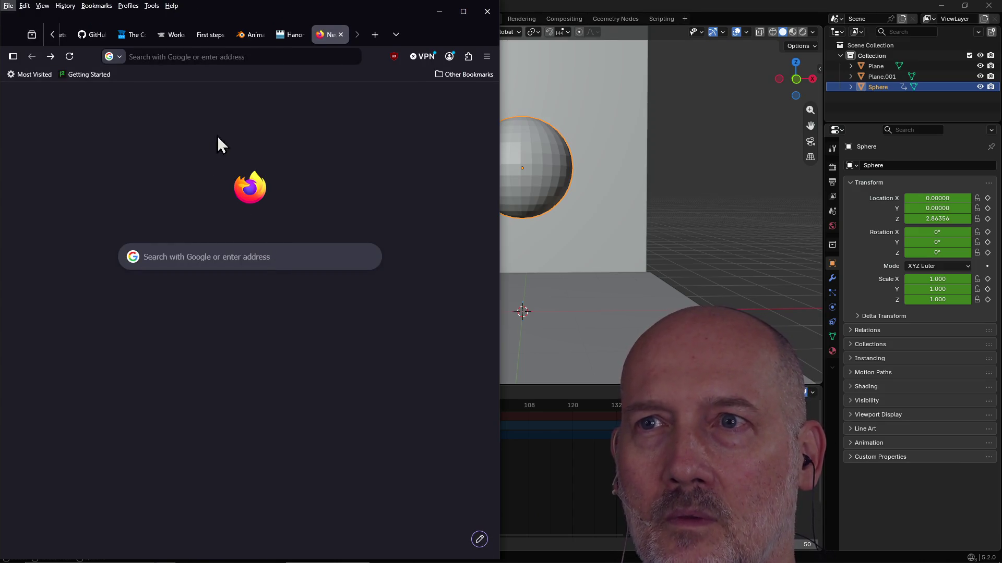
pyautogui.click(290, 56)
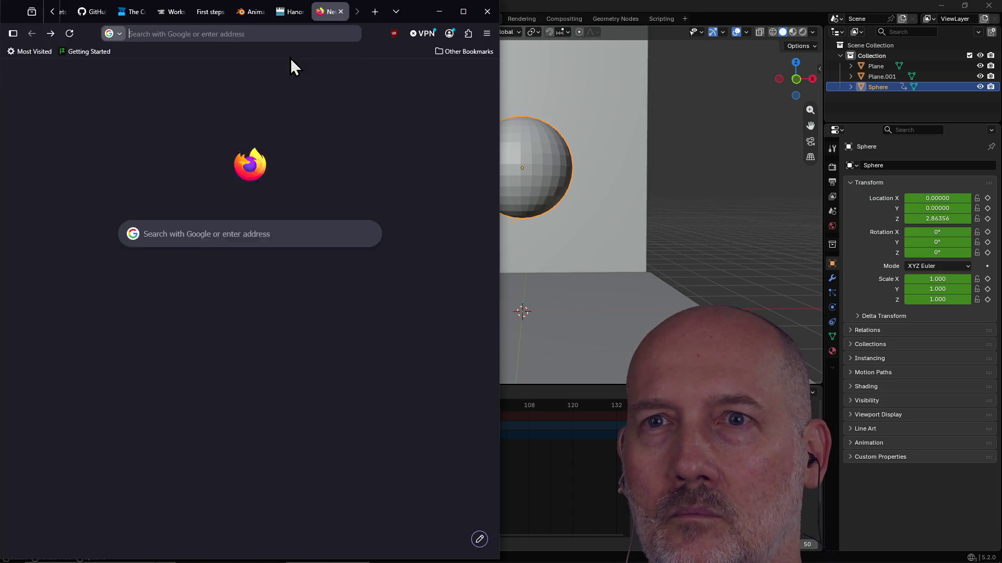
pyautogui.click(393, 74)
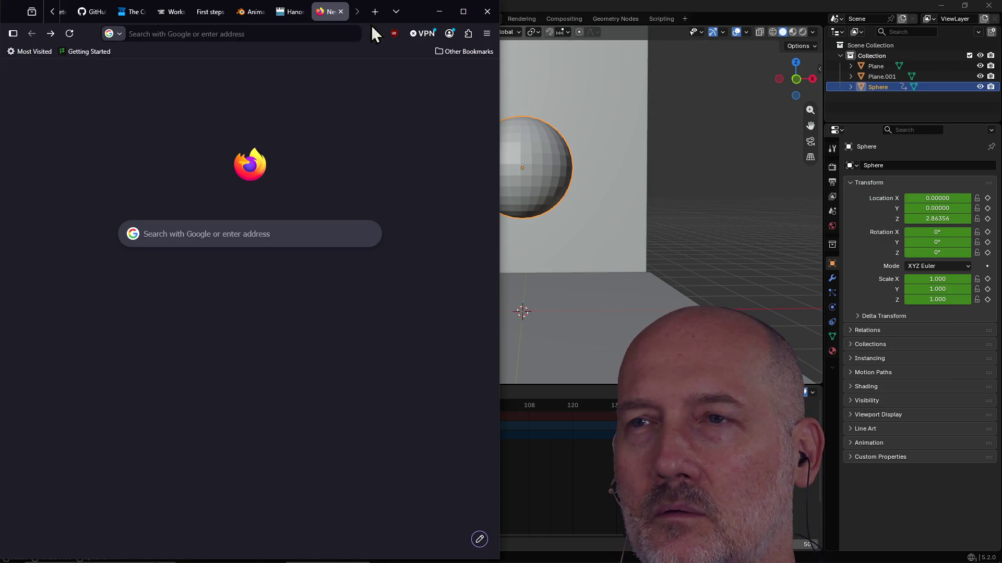
pyautogui.moveTo(417, 15); pyautogui.dragTo(419, 12)
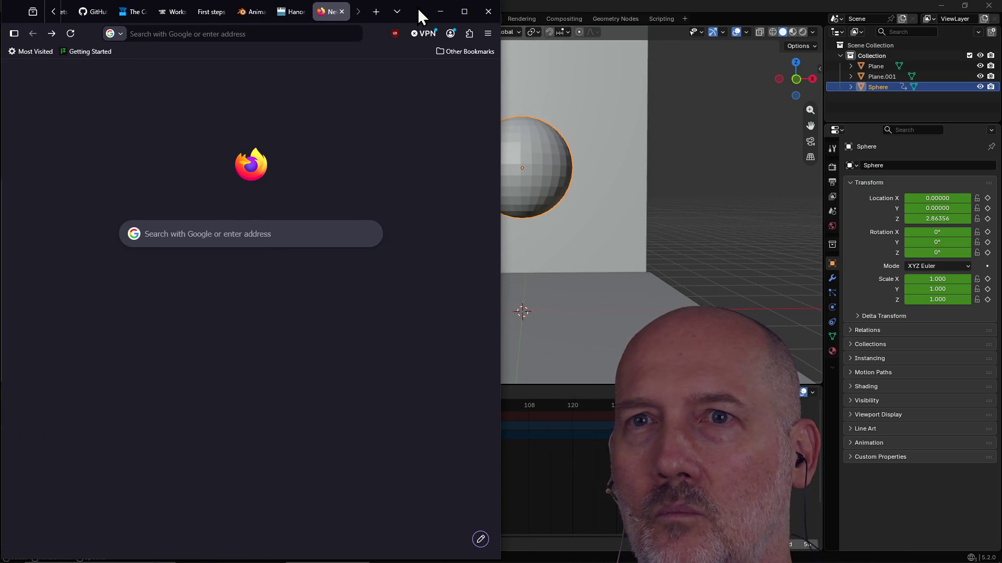
pyautogui.click(226, 35)
pyautogui.write('google.com/')
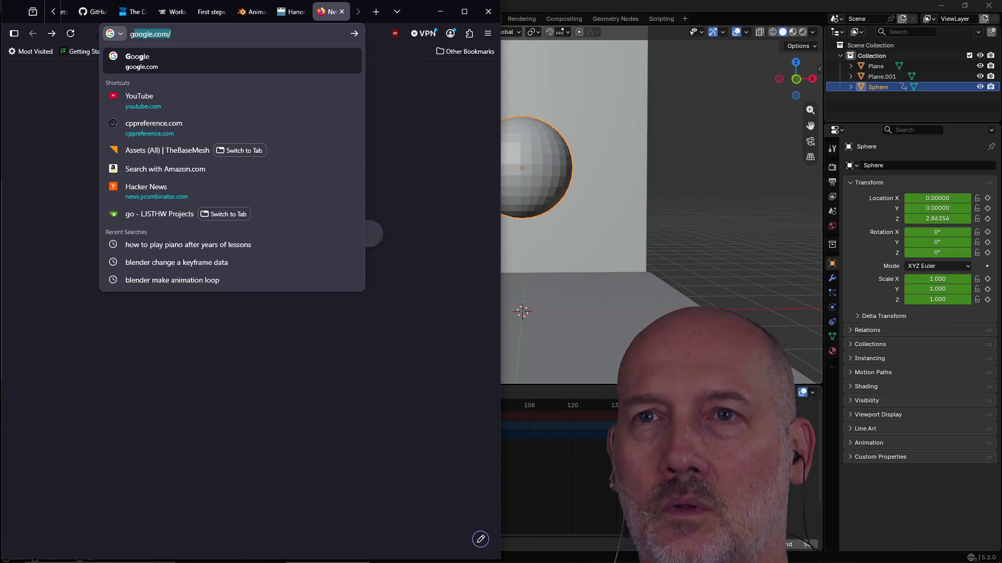
pyautogui.press('Return')
pyautogui.click(201, 233)
pyautogui.write('how to play piano after year')
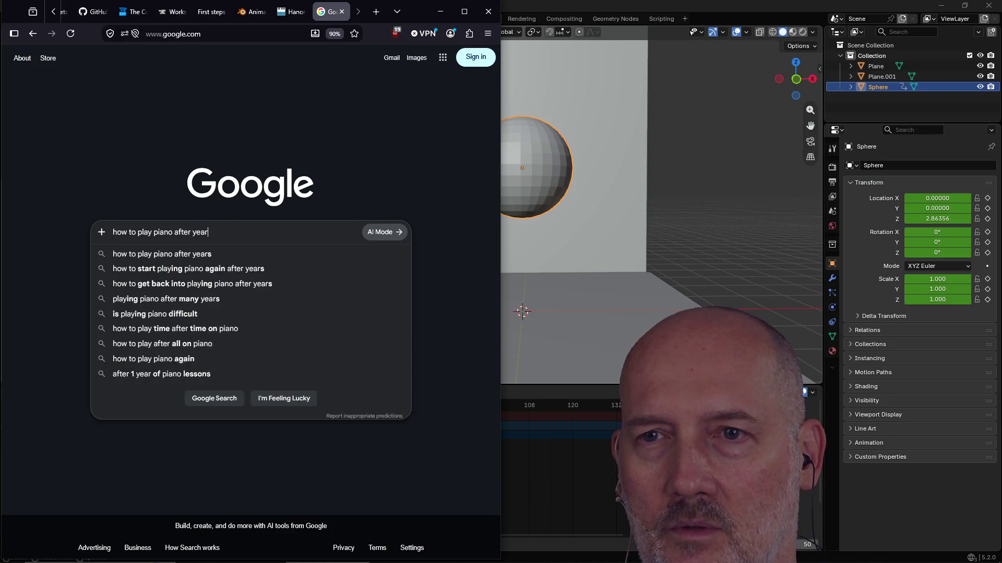
pyautogui.write('s of lessons')
pyautogui.press('Return')
pyautogui.hotkey('alt', 'Left')
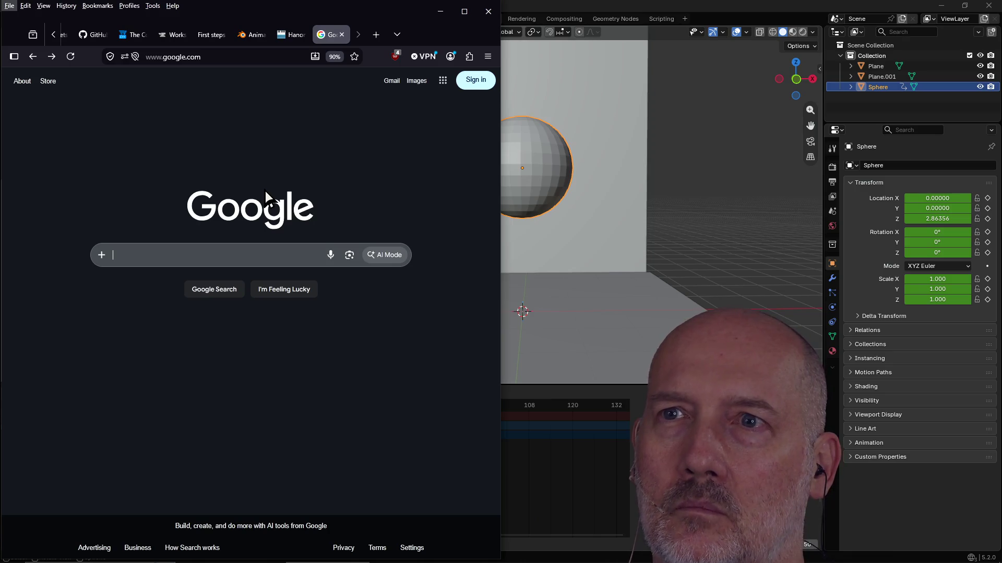
pyautogui.moveTo(250, 5); pyautogui.dragTo(245, 3)
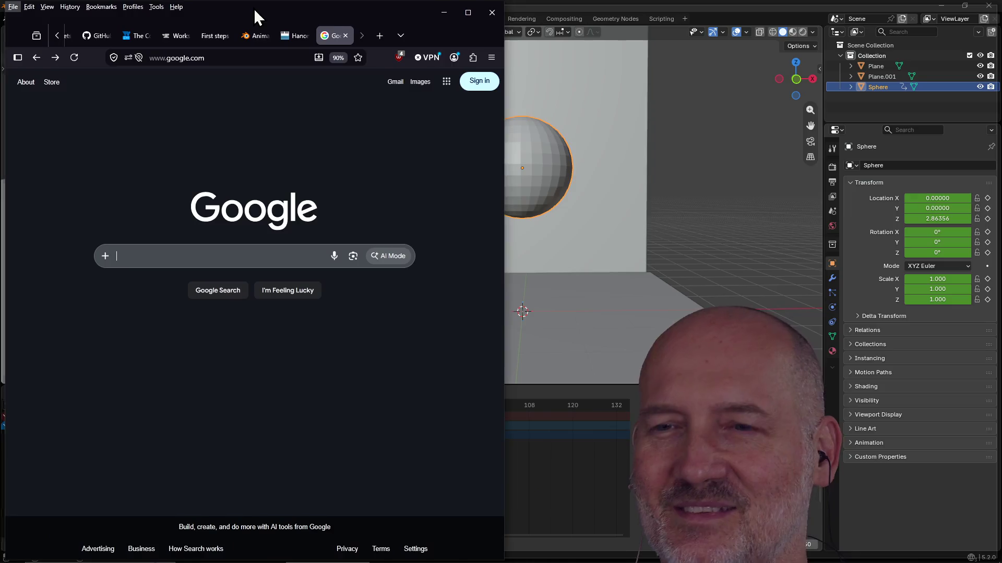
pyautogui.doubleClick(254, 8)
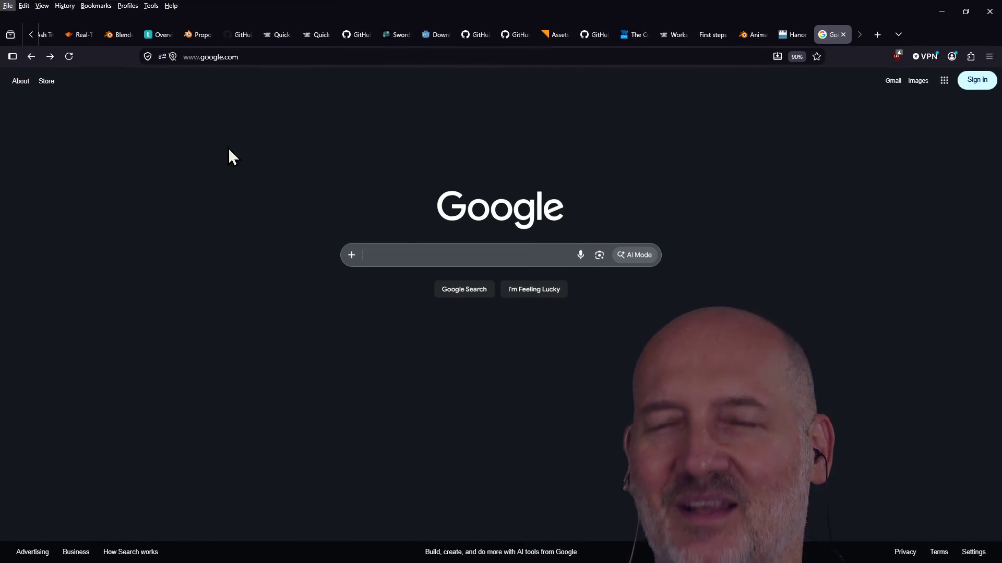
pyautogui.press('super+Left')
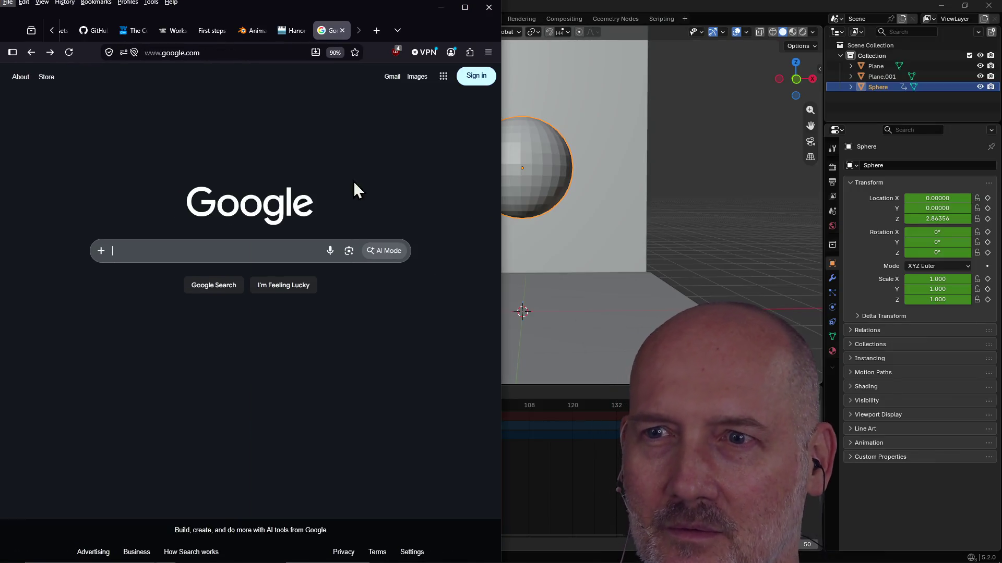
pyautogui.click(231, 248)
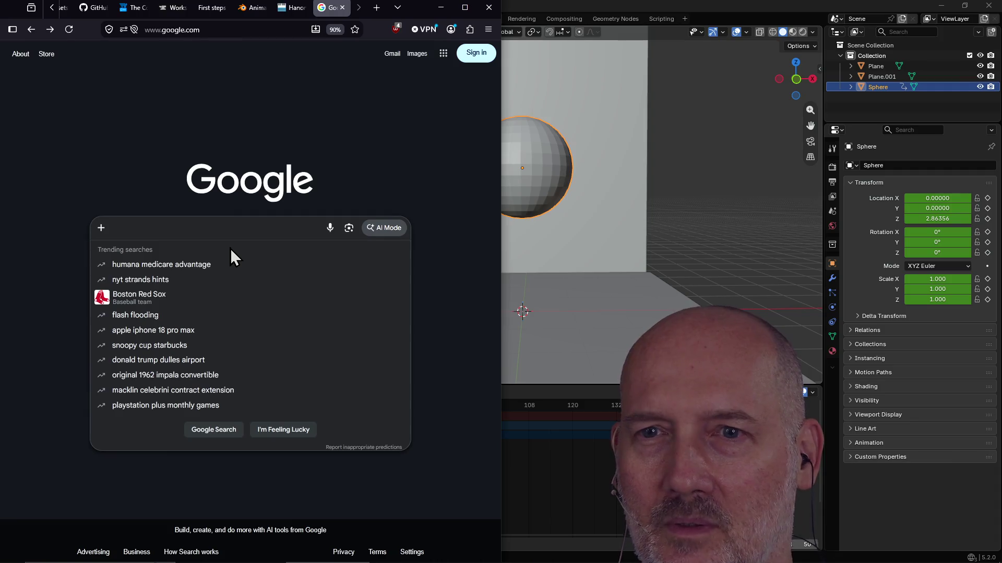
pyautogui.write('piano books')
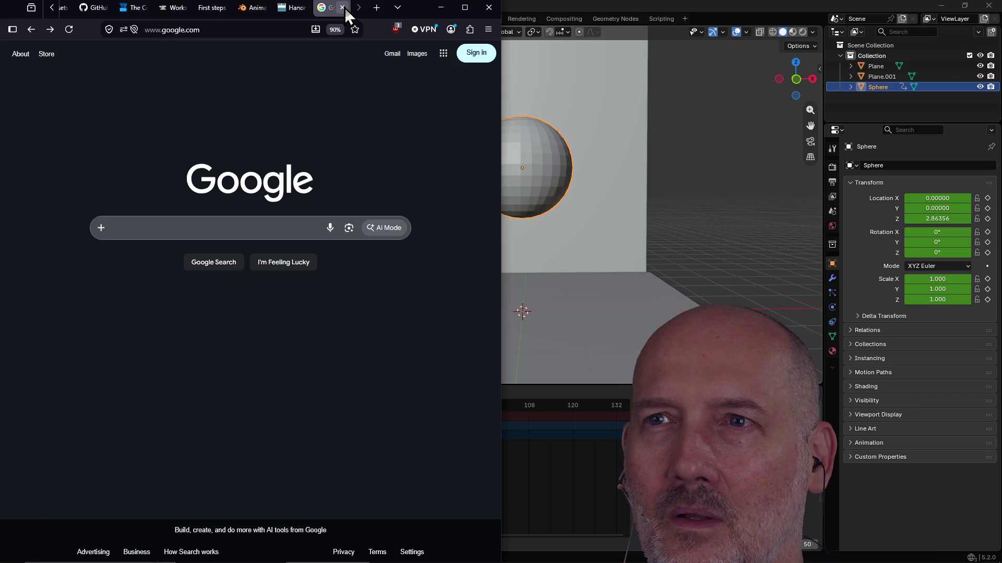
pyautogui.click(342, 7)
pyautogui.moveTo(413, 15)
pyautogui.mouseDown()
pyautogui.moveTo(492, 103)
pyautogui.moveTo(413, 28)
pyautogui.mouseUp()
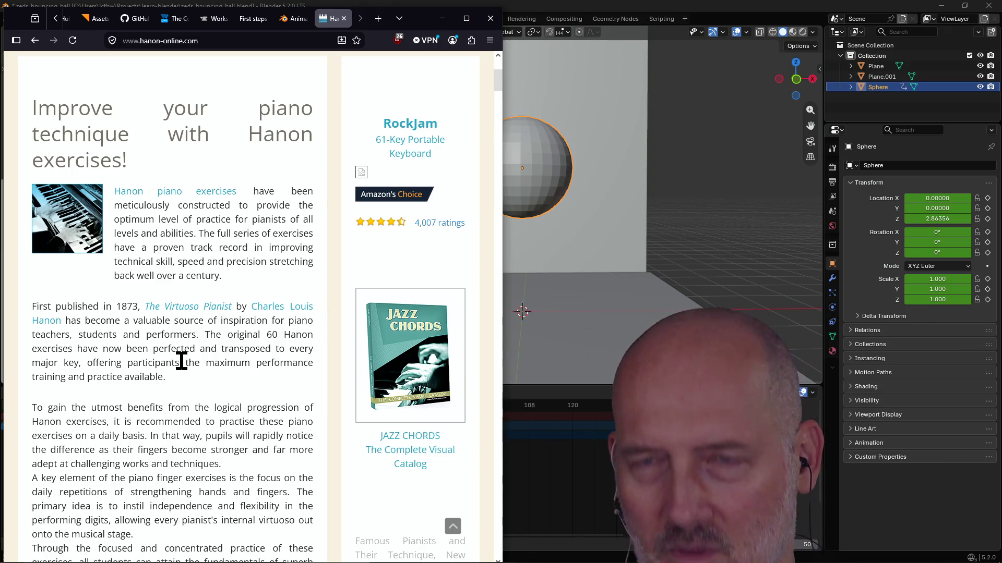
# Step: In a new tab, search the piano book, open its Amazon page and close the results tab
pyautogui.hotkey('ctrl', 't')
pyautogui.write('google.com')
pyautogui.press('Return')
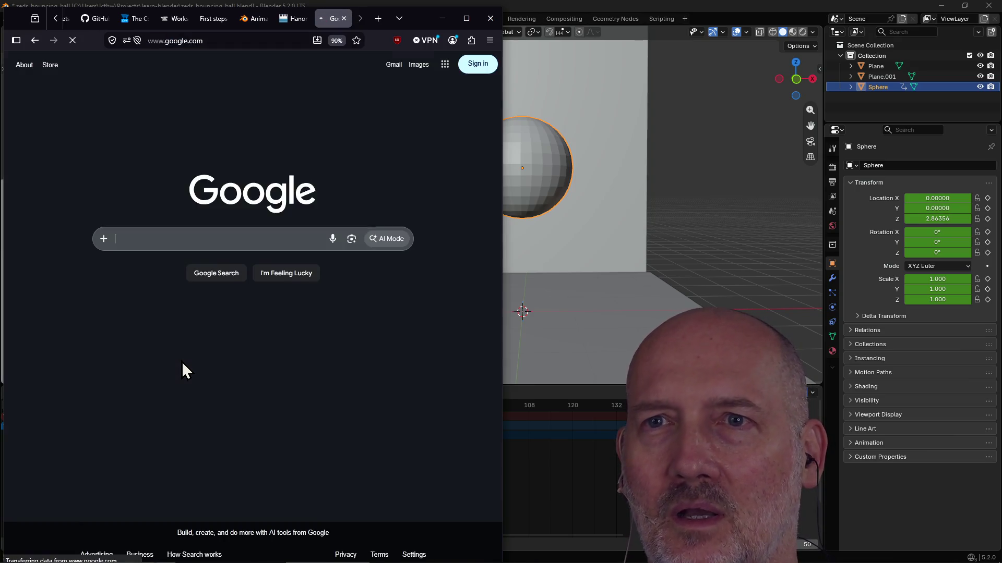
pyautogui.click(194, 246)
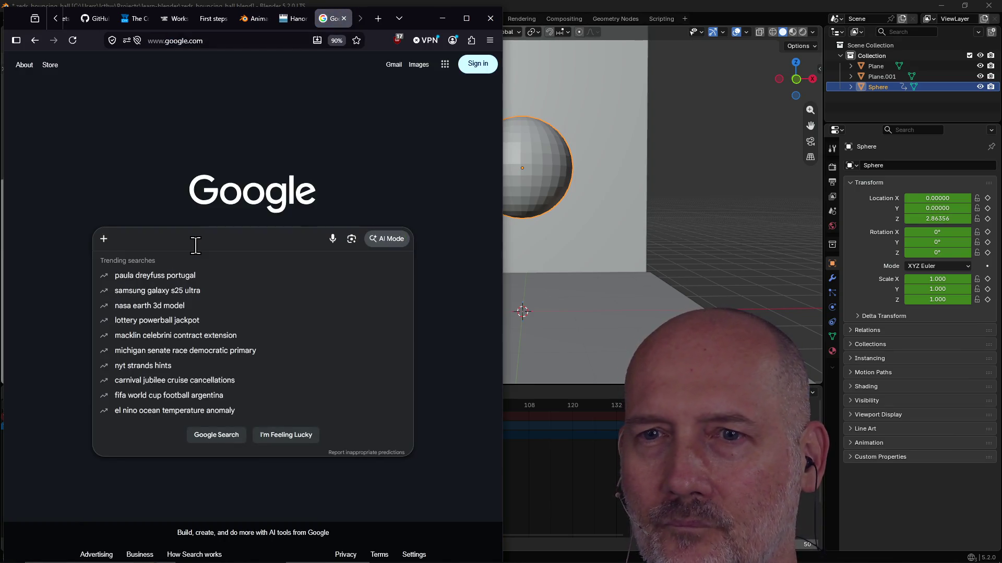
pyautogui.write('how to p')
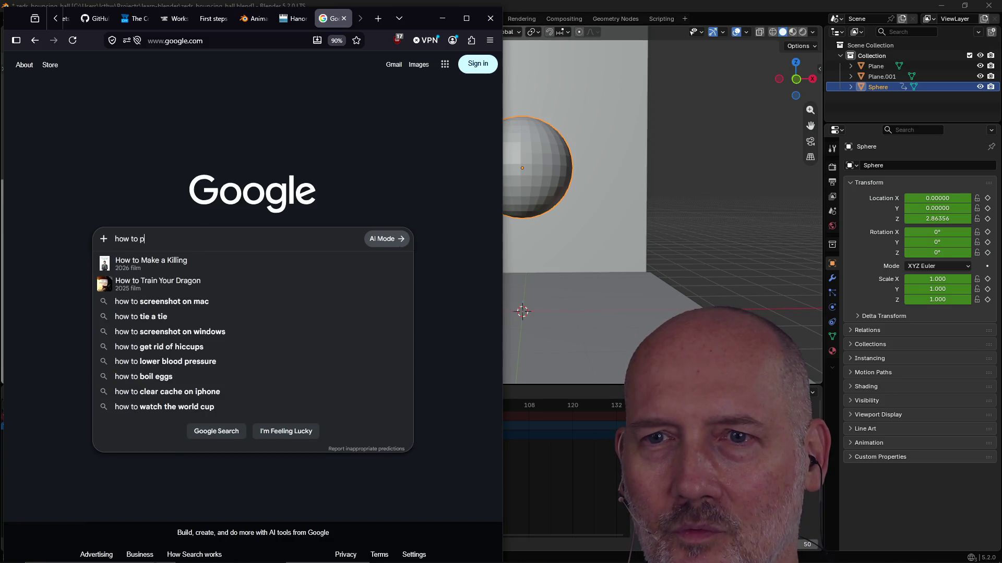
pyautogui.write('lay piano after years of lessons book')
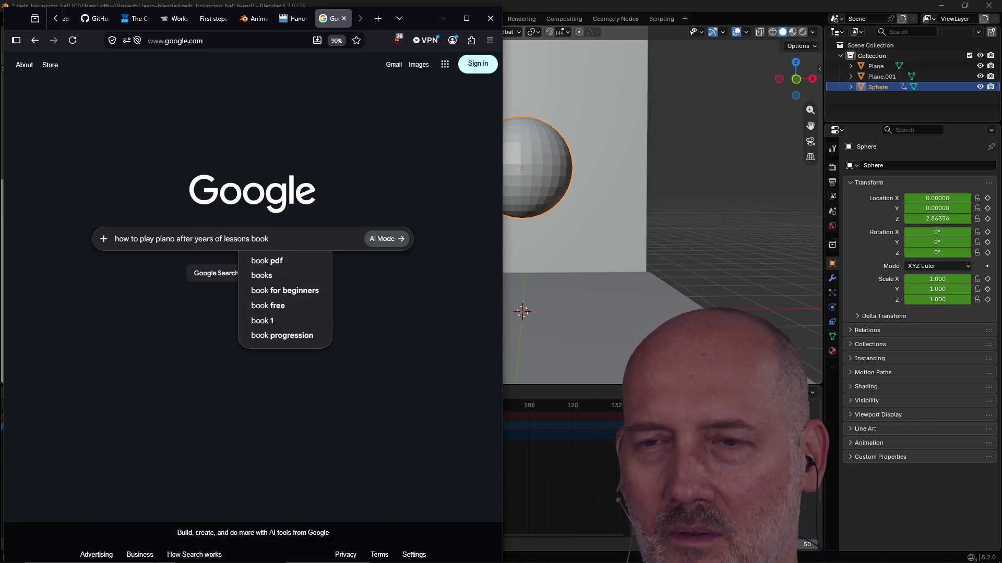
pyautogui.press('Return')
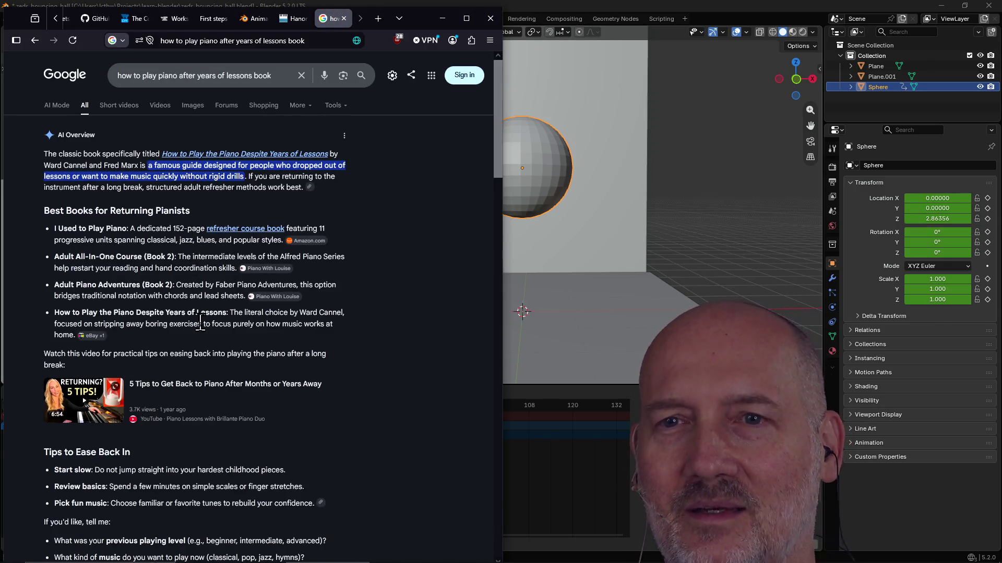
pyautogui.click(248, 154)
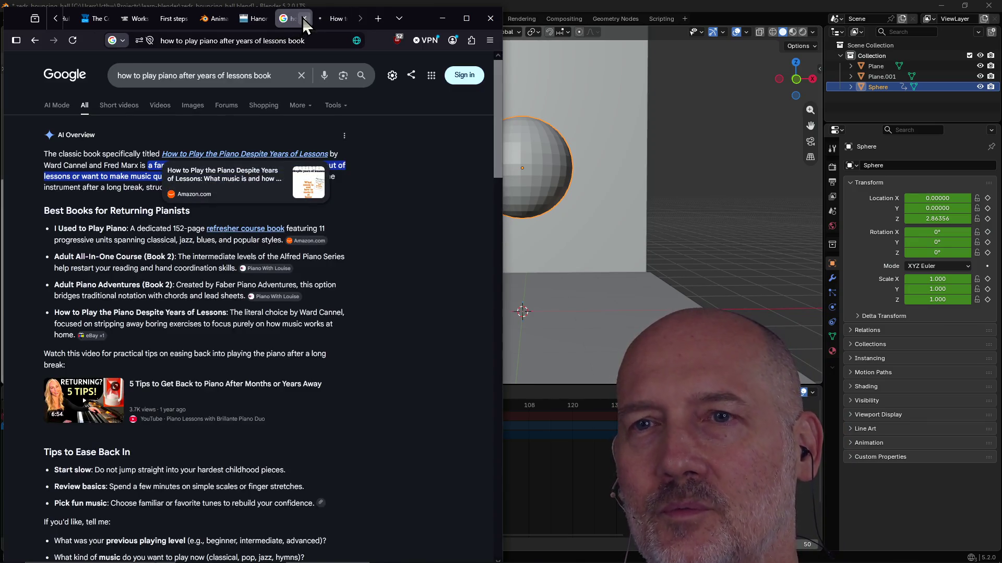
pyautogui.click(303, 17)
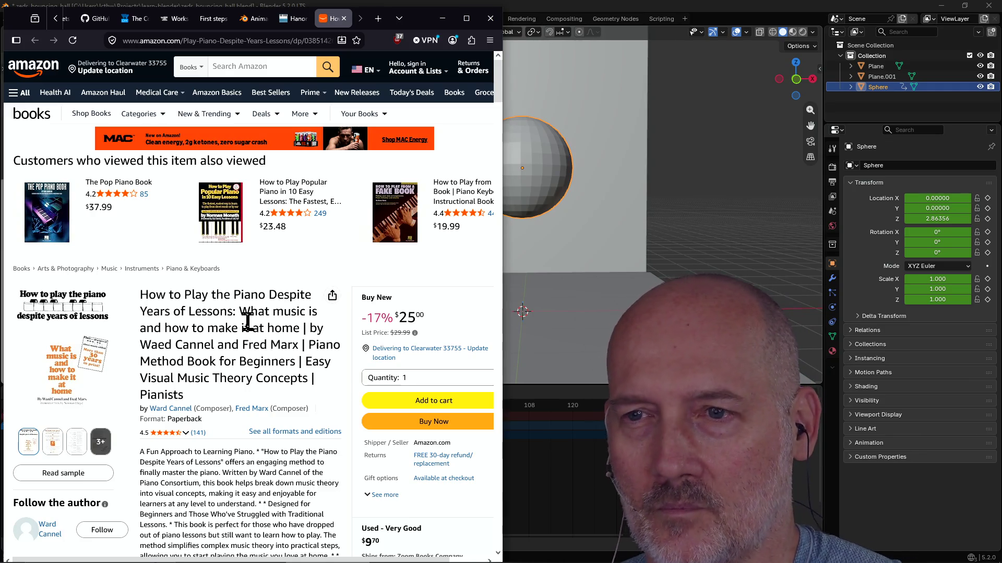
pyautogui.scroll(-3, 251, 327)
pyautogui.scroll(3, 264, 313)
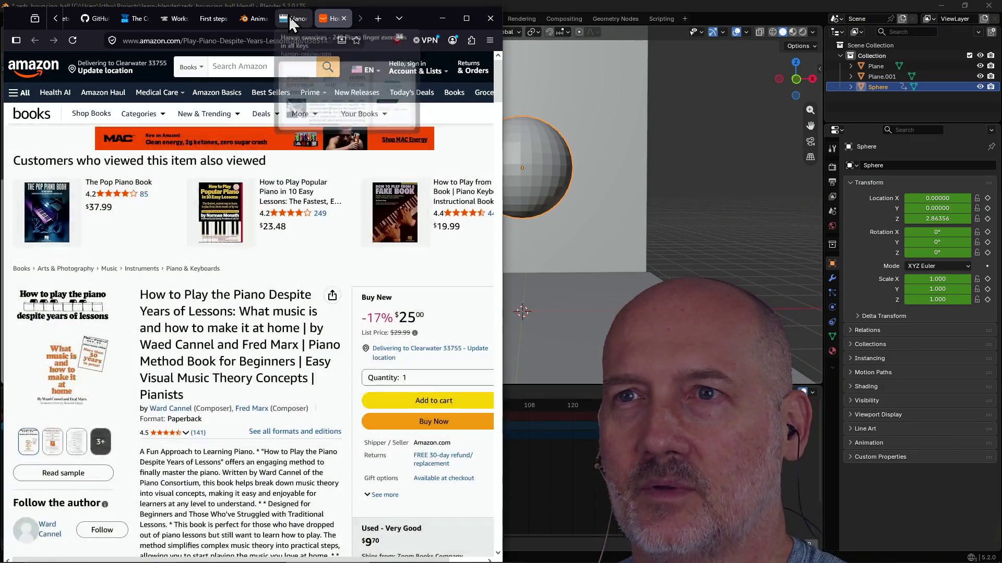
# Step: Glance between the Amazon listing and the Hanon page, ending on the Hanon exercises tab
pyautogui.click(290, 17)
pyautogui.click(327, 24)
pyautogui.click(297, 21)
pyautogui.click(330, 22)
pyautogui.scroll(-4, 254, 369)
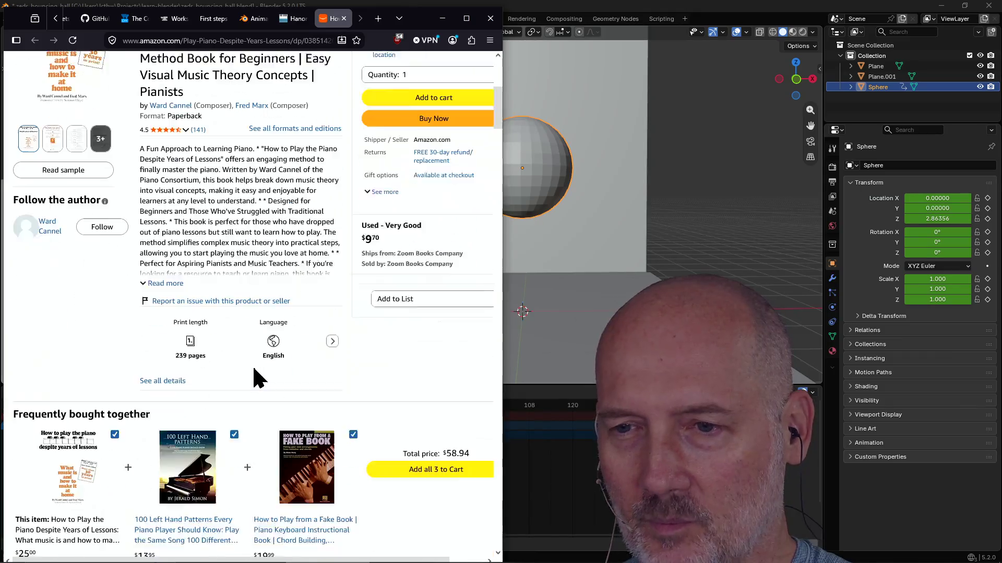
pyautogui.scroll(2, 237, 335)
pyautogui.scroll(2, 235, 328)
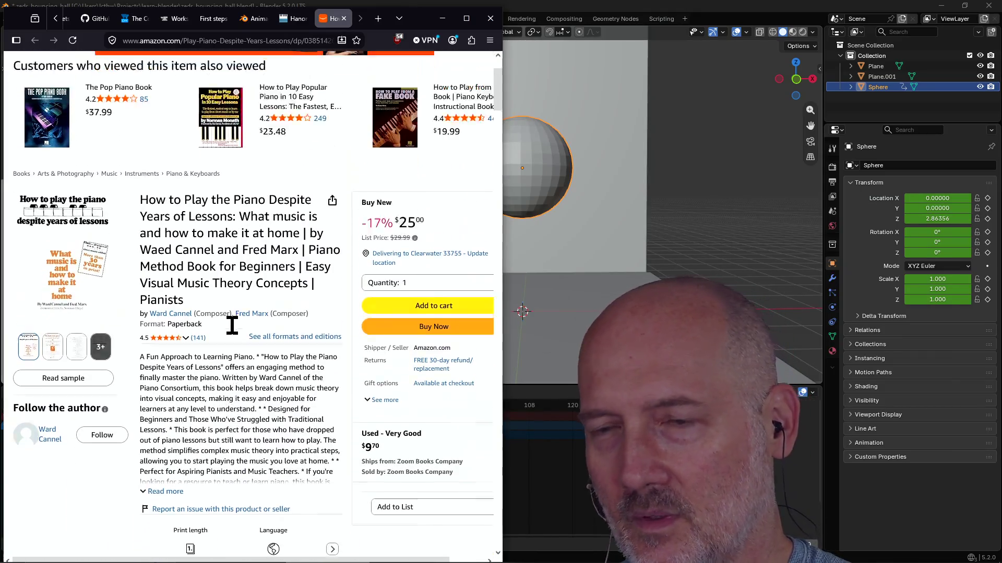
pyautogui.scroll(-2, 231, 325)
pyautogui.scroll(2, 232, 324)
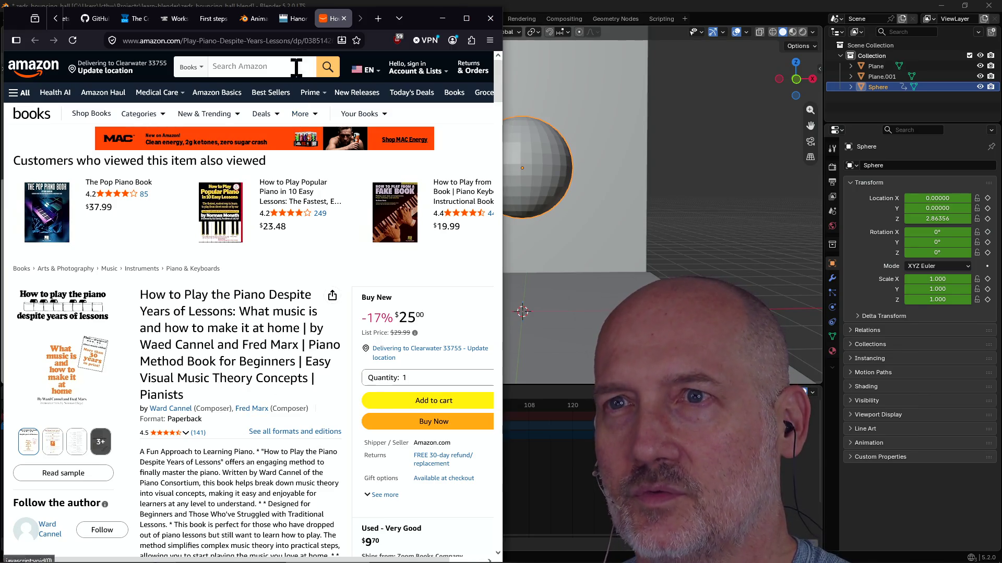
pyautogui.click(294, 20)
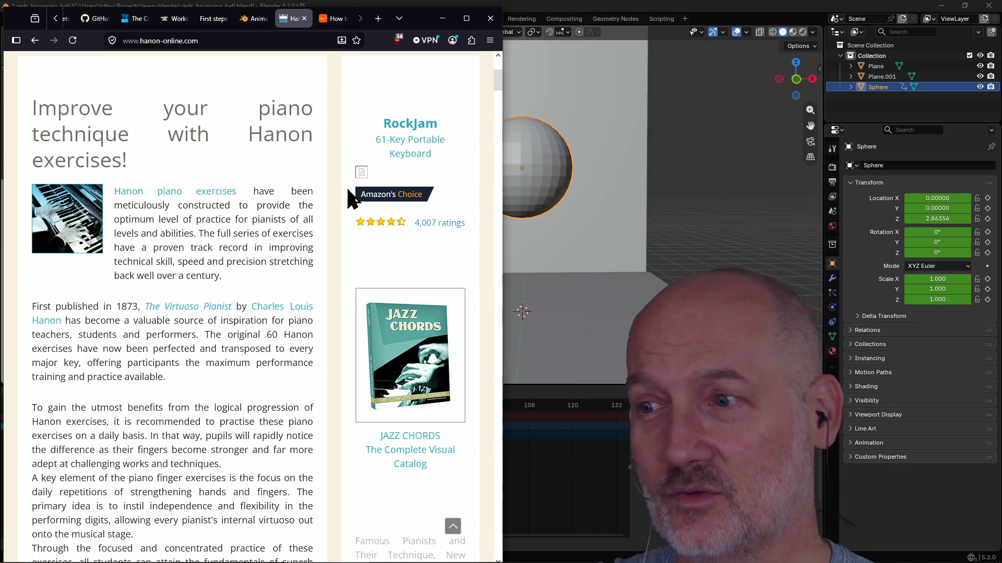
# Step: Bring Blender forward, orbit around the sphere, then switch back to the browser
pyautogui.click(537, 7)
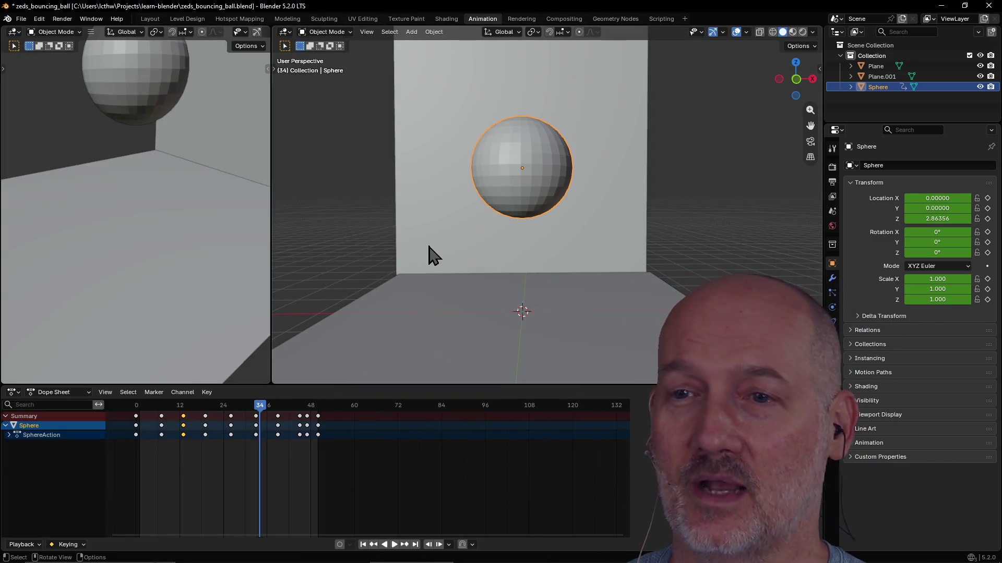
pyautogui.moveTo(509, 330); pyautogui.dragTo(495, 274, button='middle')
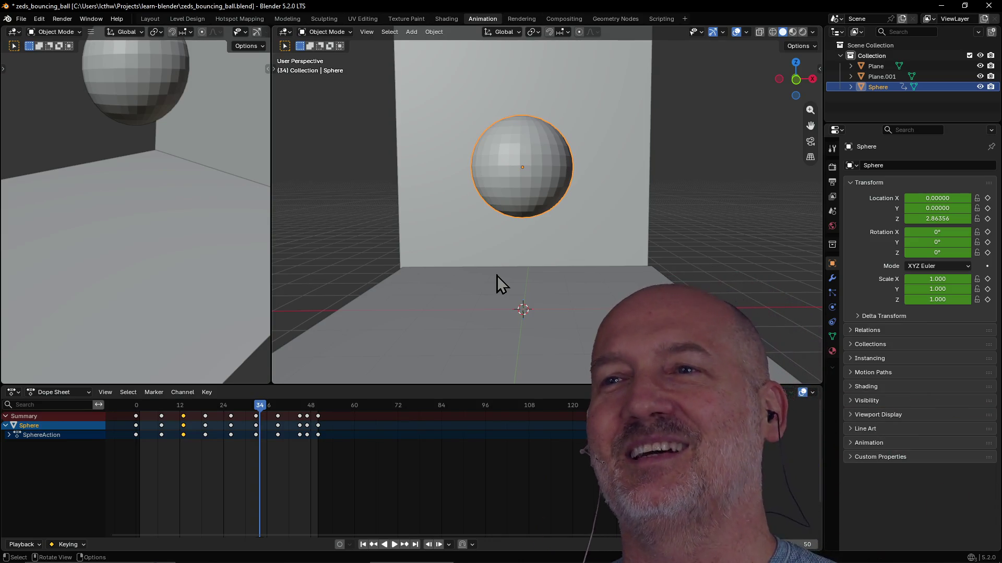
pyautogui.scroll(2, 515, 182)
pyautogui.scroll(-2, 515, 182)
pyautogui.scroll(-2, 515, 183)
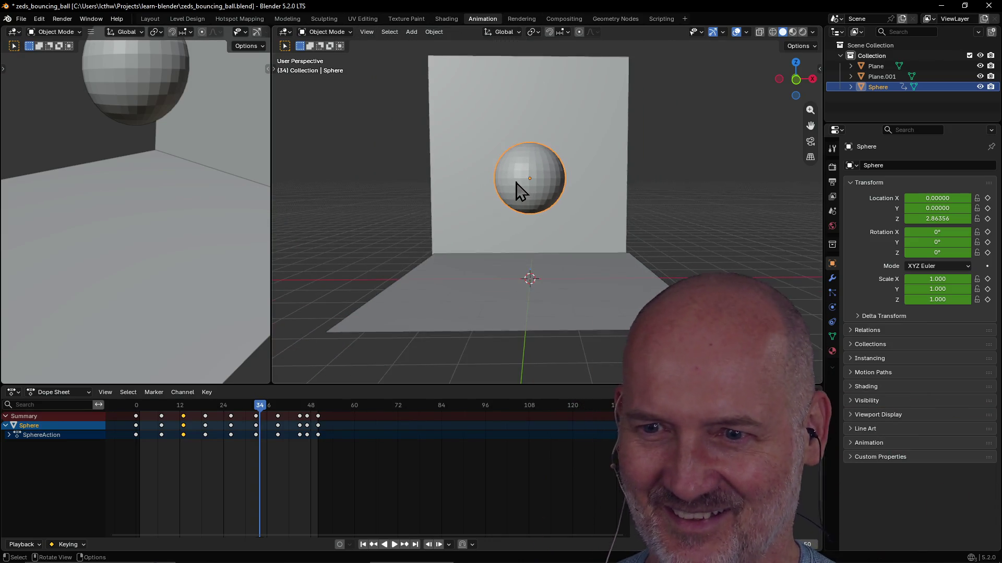
pyautogui.scroll(1, 518, 193)
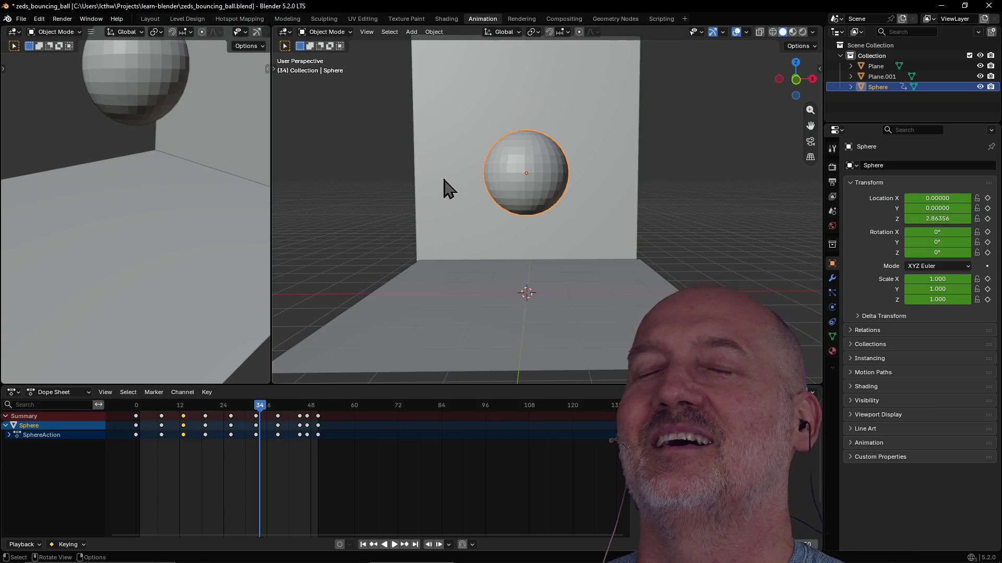
pyautogui.scroll(2, 521, 178)
pyautogui.scroll(1, 521, 178)
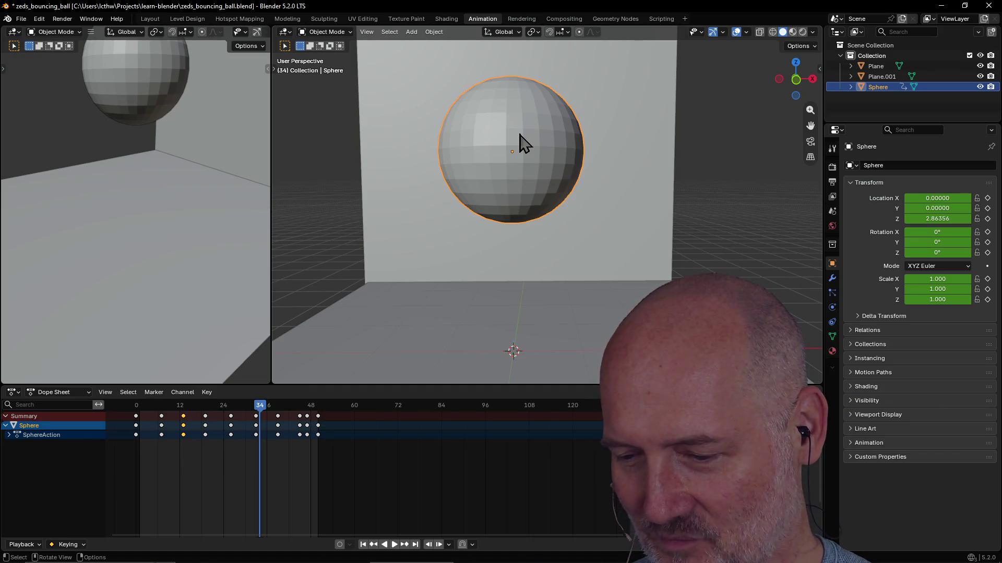
pyautogui.scroll(-2, 490, 164)
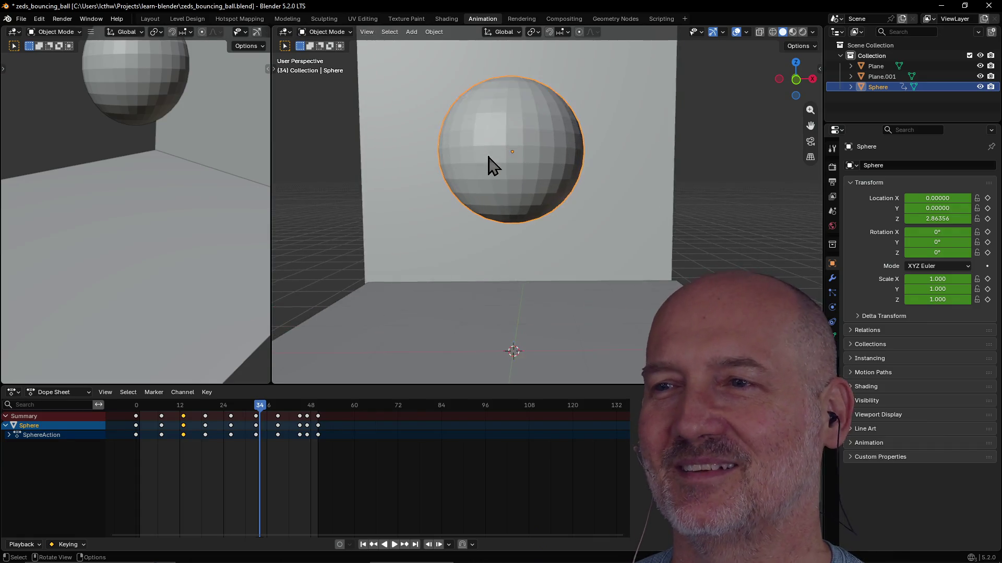
pyautogui.scroll(-2, 490, 164)
pyautogui.moveTo(491, 163)
pyautogui.mouseDown(button='middle')
pyautogui.moveTo(485, 180)
pyautogui.moveTo(487, 167)
pyautogui.mouseUp(button='middle')
pyautogui.hotkey('alt', 'Tab')
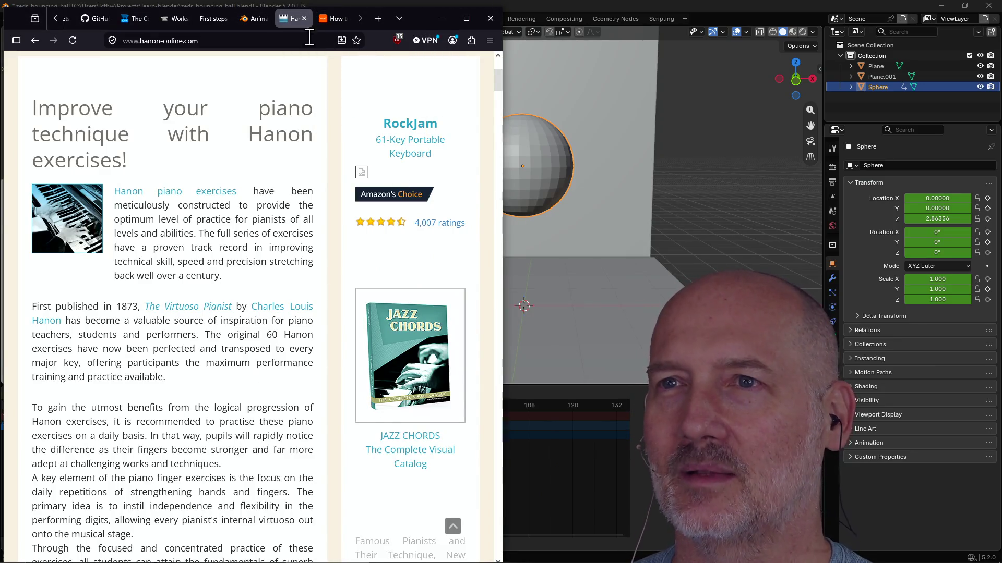
# Step: Close the Hanon and Amazon tabs, return to Blender and save zeds_bouncing_ball.blend
pyautogui.click(304, 19)
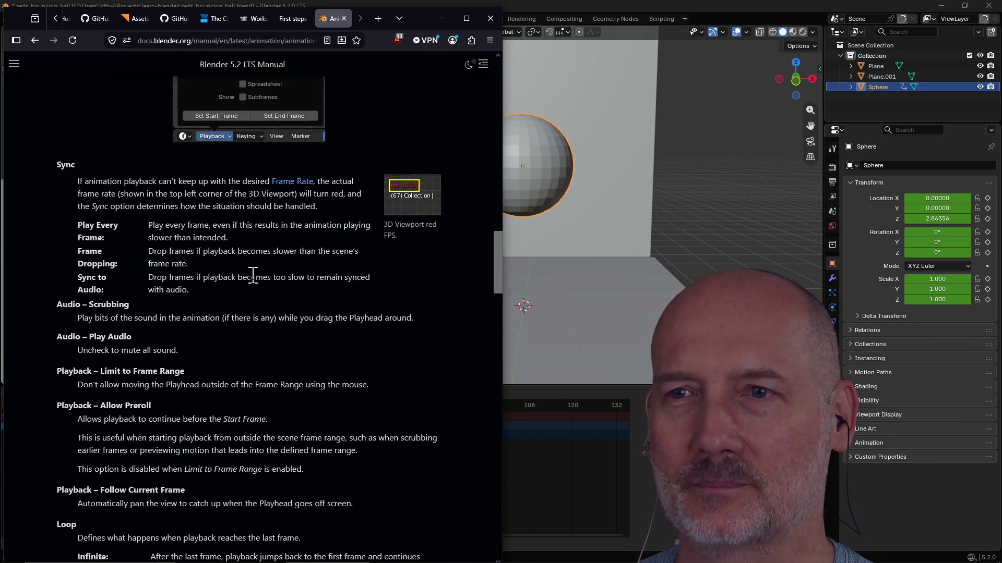
pyautogui.scroll(3, 253, 279)
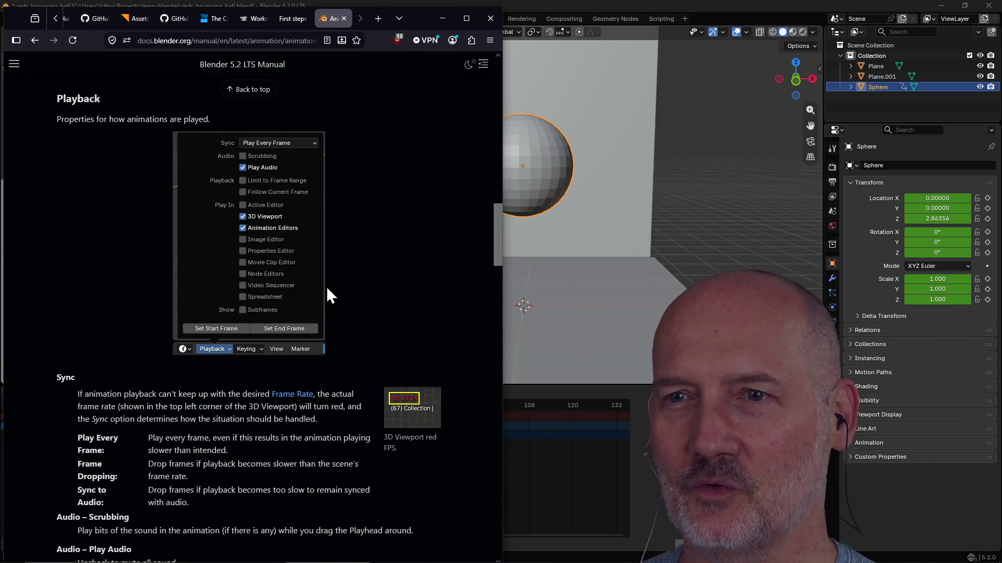
pyautogui.scroll(-1, 327, 293)
pyautogui.scroll(-2, 371, 267)
pyautogui.scroll(-1, 304, 310)
pyautogui.scroll(3, 293, 310)
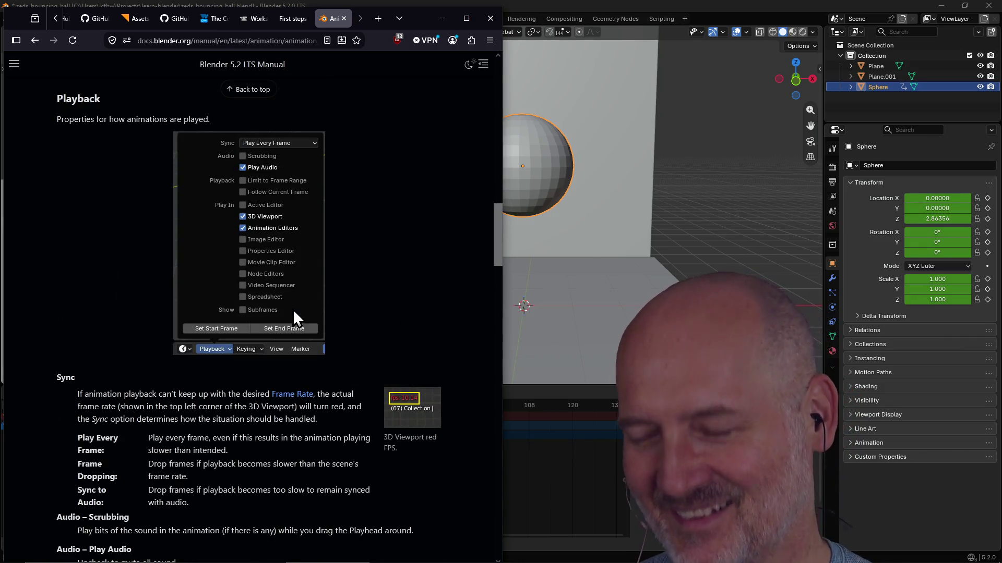
pyautogui.scroll(-1, 292, 309)
pyautogui.scroll(-1, 293, 310)
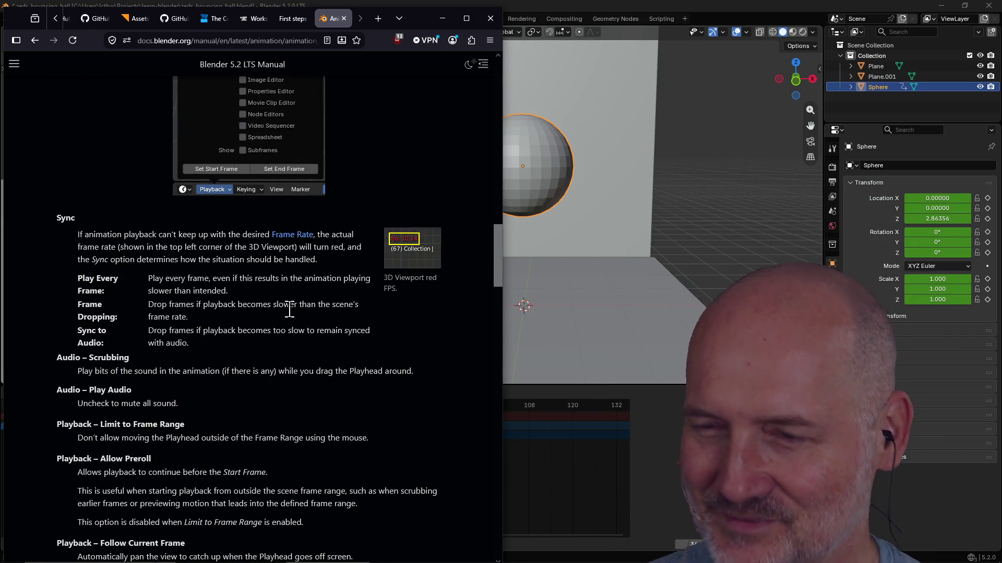
pyautogui.scroll(-1, 273, 351)
pyautogui.scroll(5, 272, 352)
pyautogui.scroll(5, 273, 352)
pyautogui.scroll(5, 274, 352)
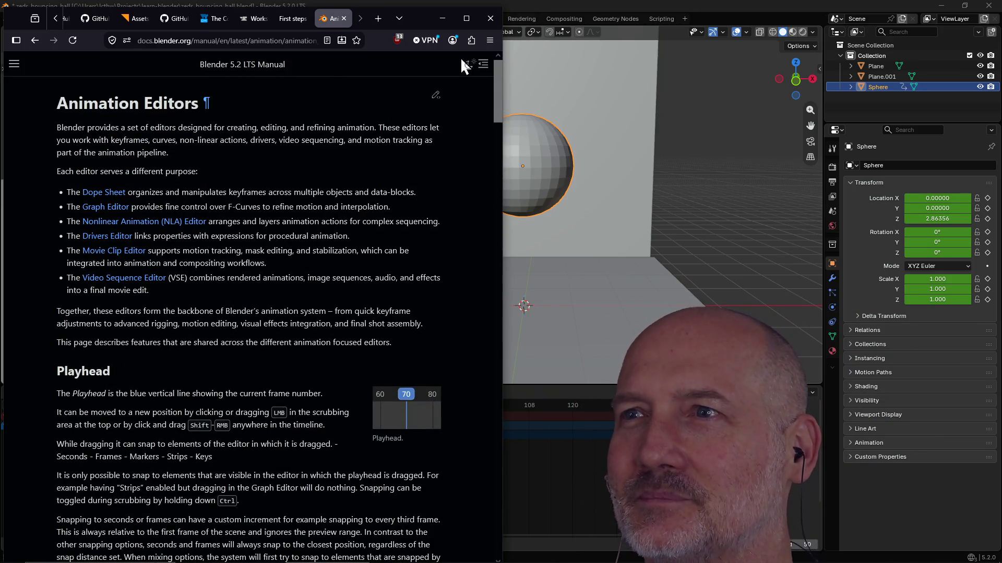
pyautogui.click(551, 11)
pyautogui.scroll(-1, 467, 217)
pyautogui.scroll(-2, 469, 215)
pyautogui.scroll(2, 470, 213)
pyautogui.hotkey('ctrl', 's')
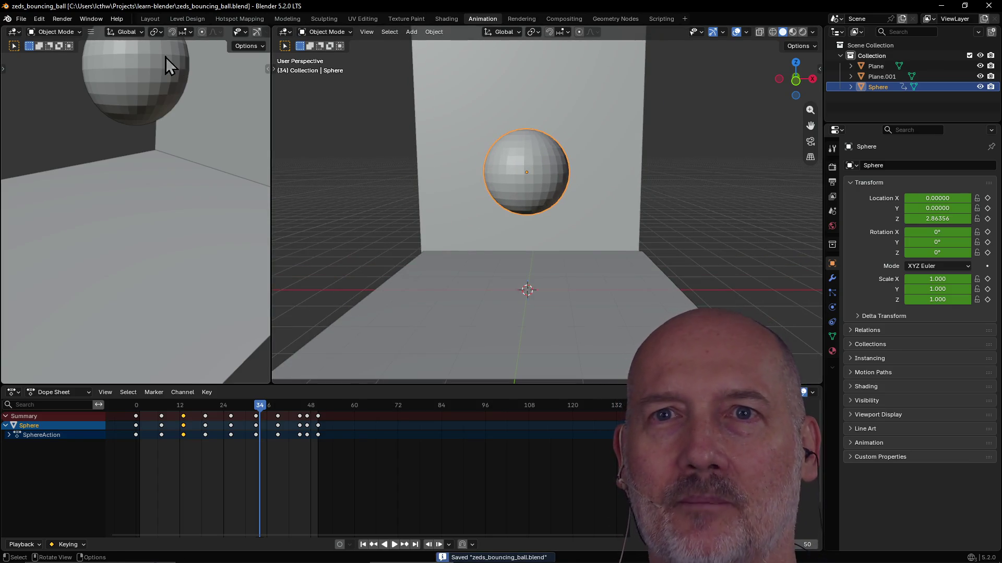
# Step: Start a new General scene and delete its default cube, camera and light
pyautogui.click(21, 19)
pyautogui.moveTo(47, 31)
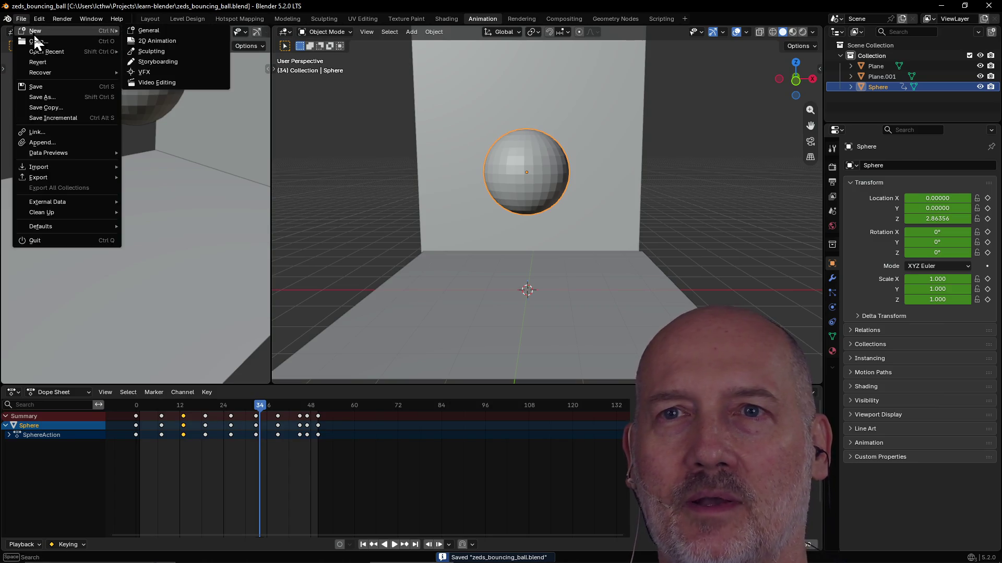
pyautogui.click(148, 31)
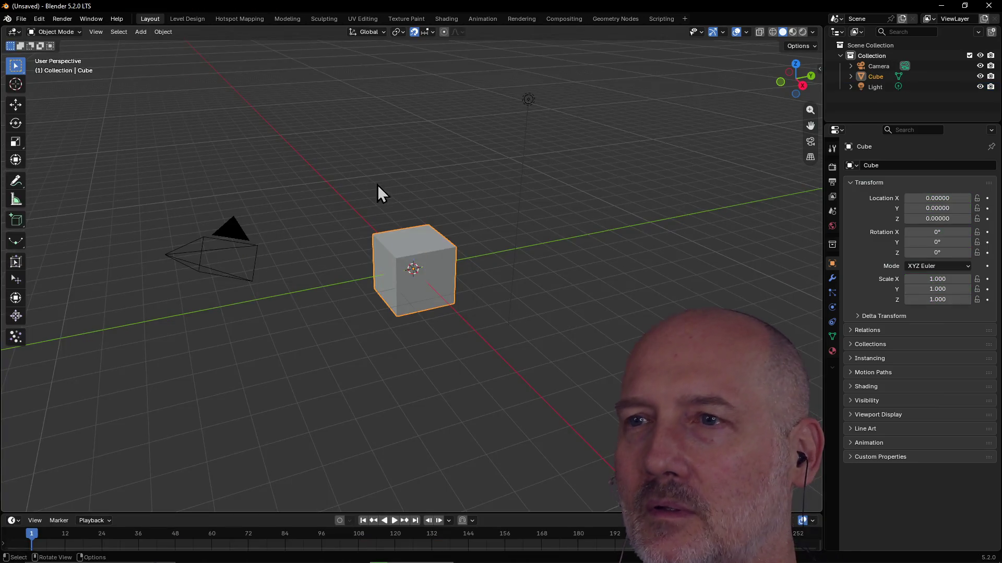
pyautogui.press('Delete')
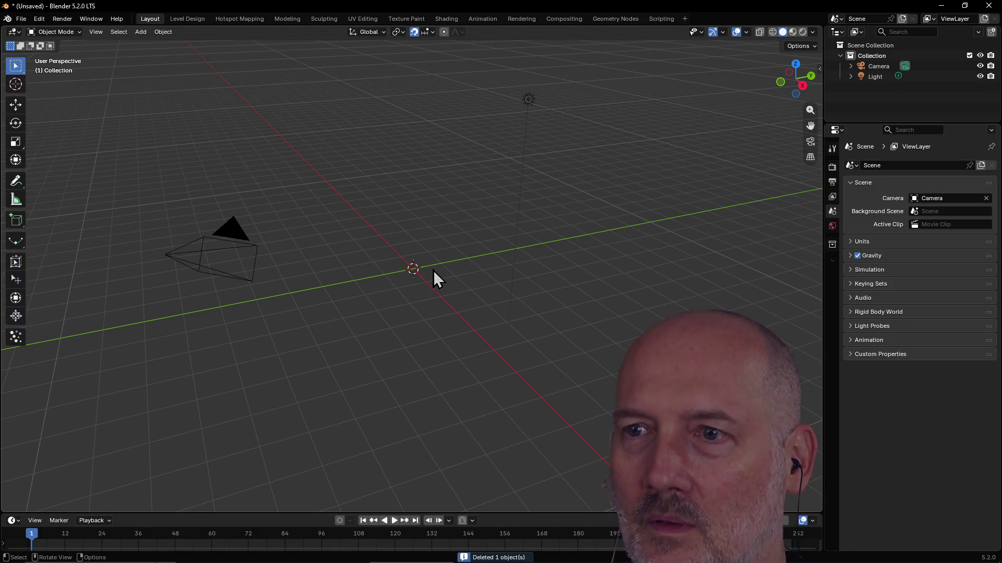
pyautogui.press('a')
pyautogui.press('Delete')
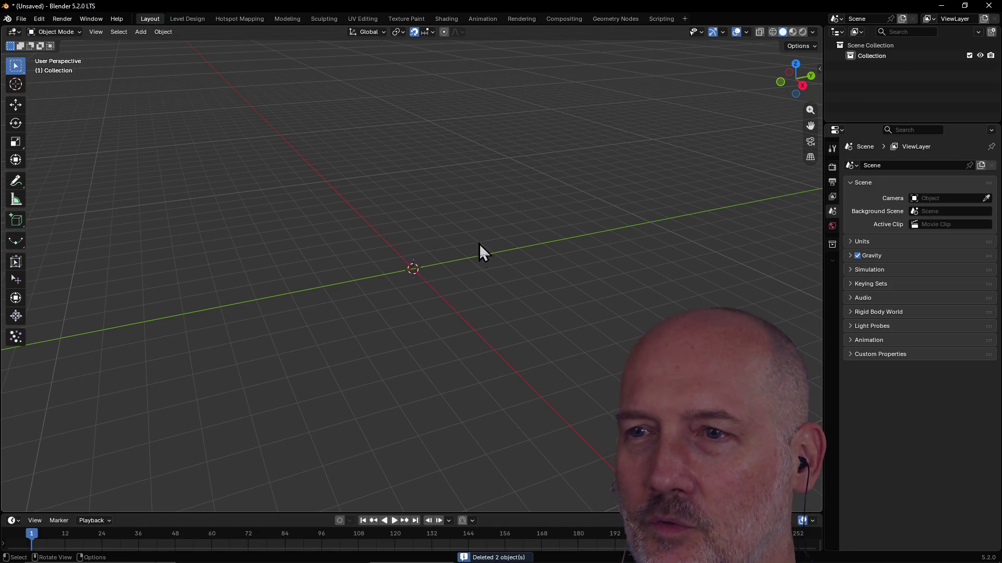
# Step: Orbit the empty scene, then turn the viewport area into a file browser
pyautogui.moveTo(471, 214)
pyautogui.mouseDown(button='middle')
pyautogui.moveTo(433, 183)
pyautogui.moveTo(431, 236)
pyautogui.moveTo(473, 217)
pyautogui.moveTo(462, 208)
pyautogui.mouseUp(button='middle')
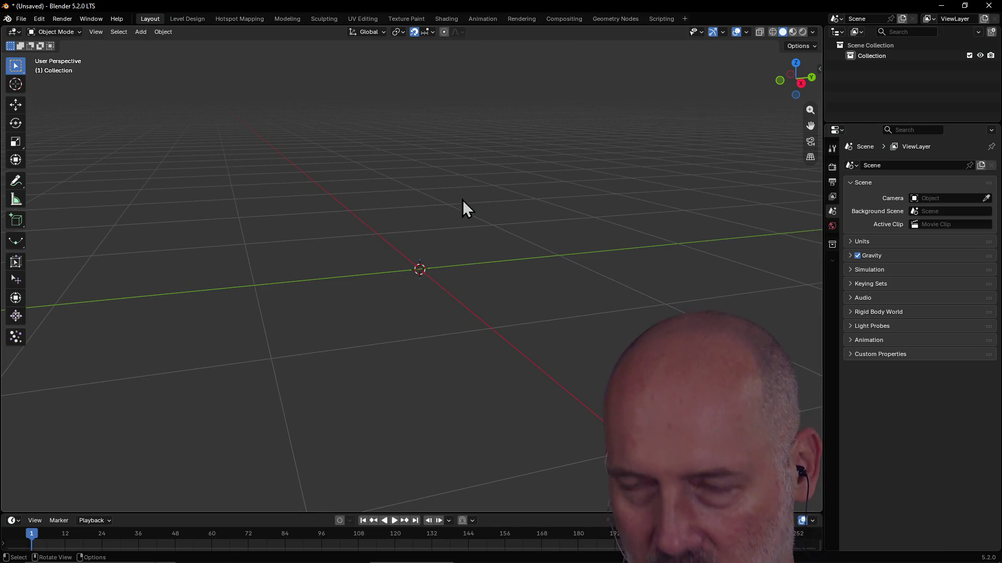
pyautogui.moveTo(450, 267)
pyautogui.mouseDown(button='middle')
pyautogui.moveTo(425, 253)
pyautogui.moveTo(407, 285)
pyautogui.mouseUp(button='middle')
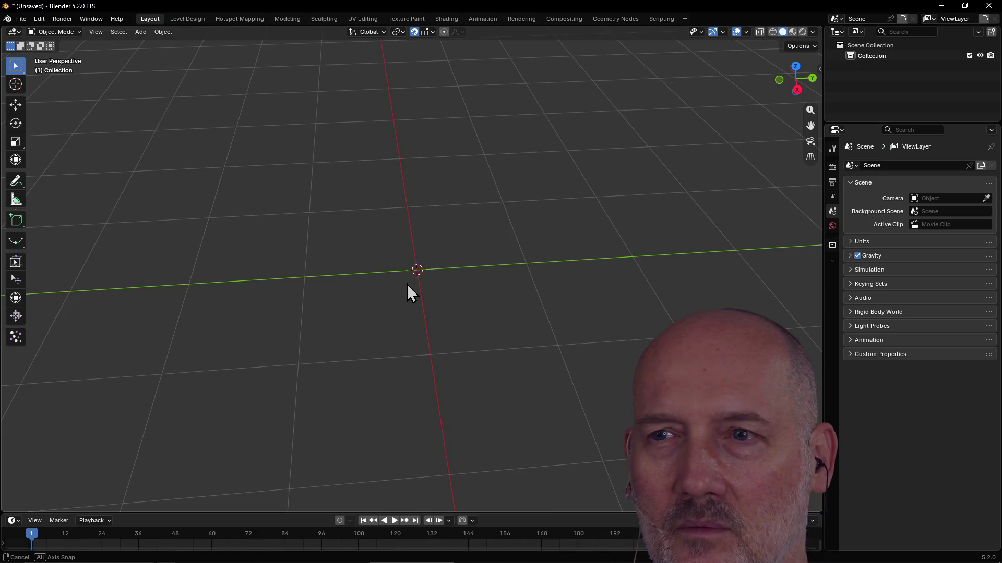
pyautogui.moveTo(407, 285); pyautogui.dragTo(414, 273, button='middle')
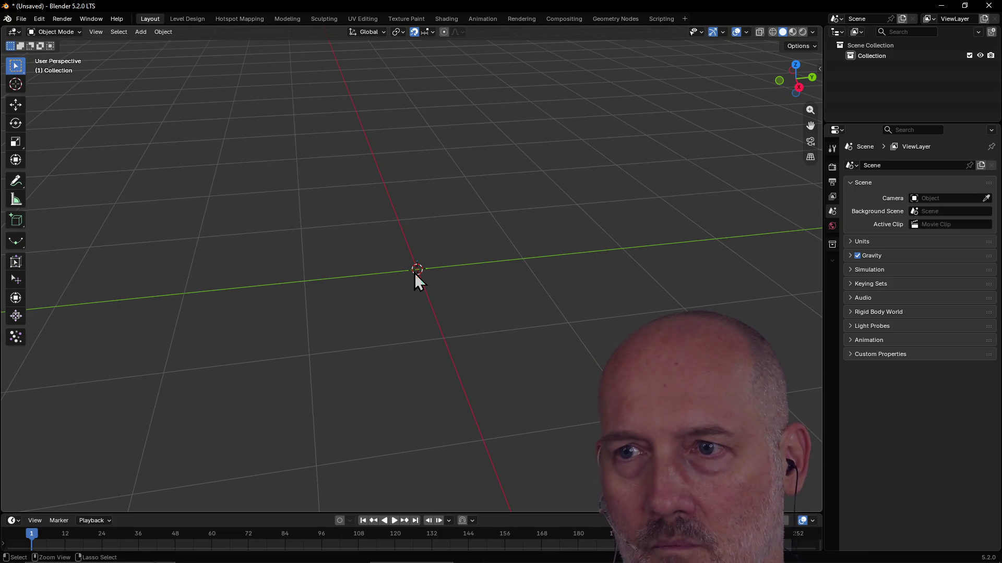
pyautogui.hotkey('shift', 'F1')
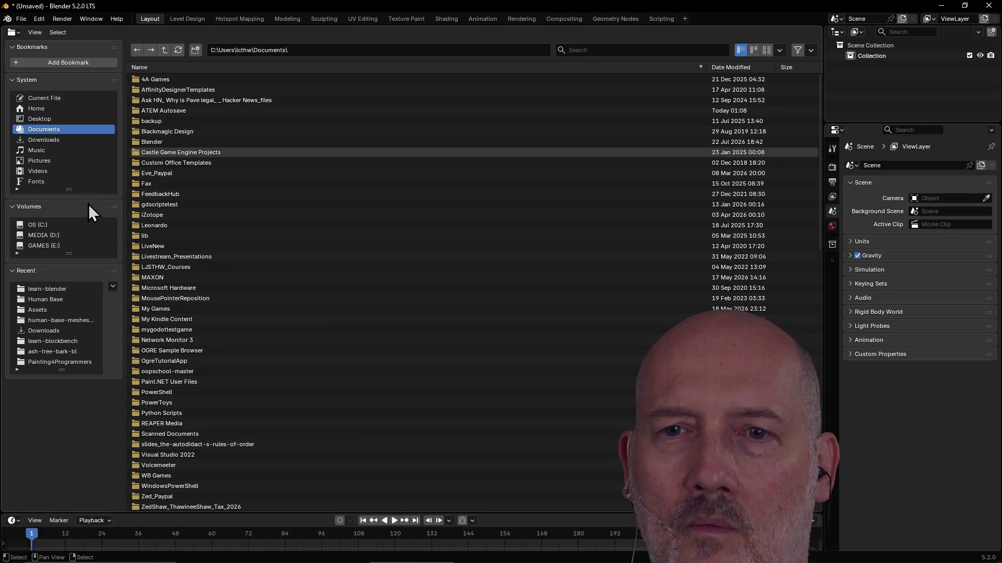
# Step: Open the Human Base folder and switch the area to an Asset Browser on Human Base Meshes
pyautogui.click(70, 299)
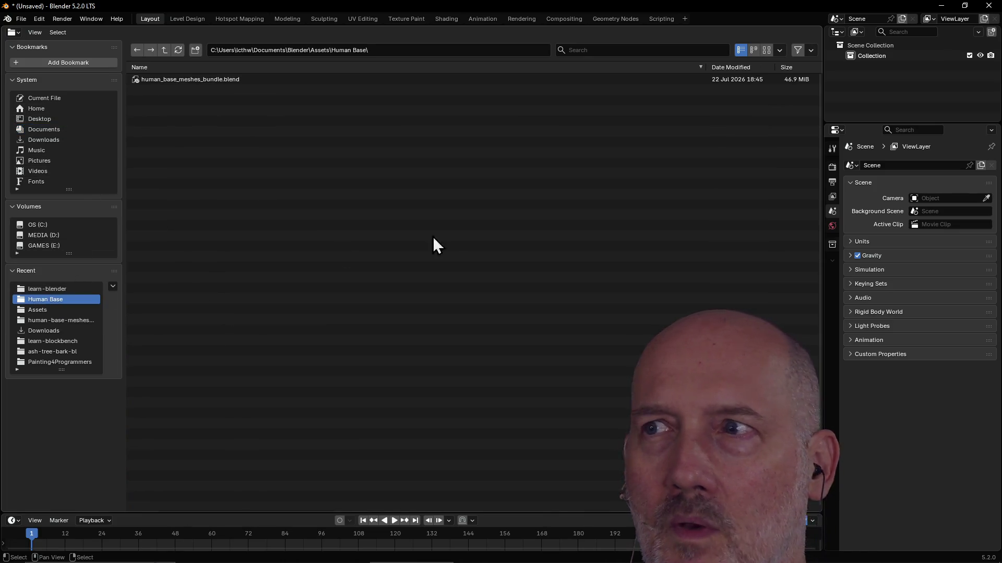
pyautogui.click(16, 33)
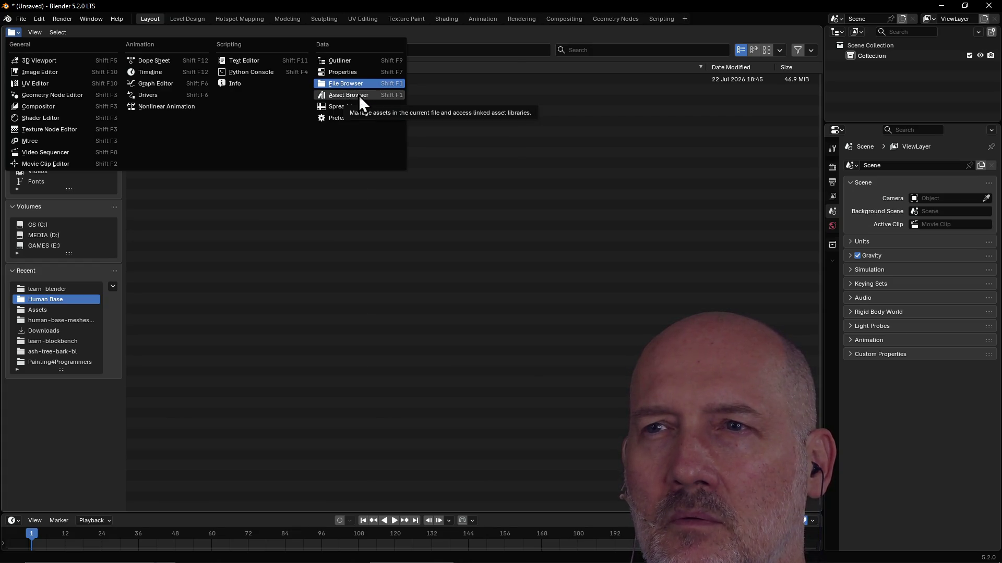
pyautogui.click(359, 95)
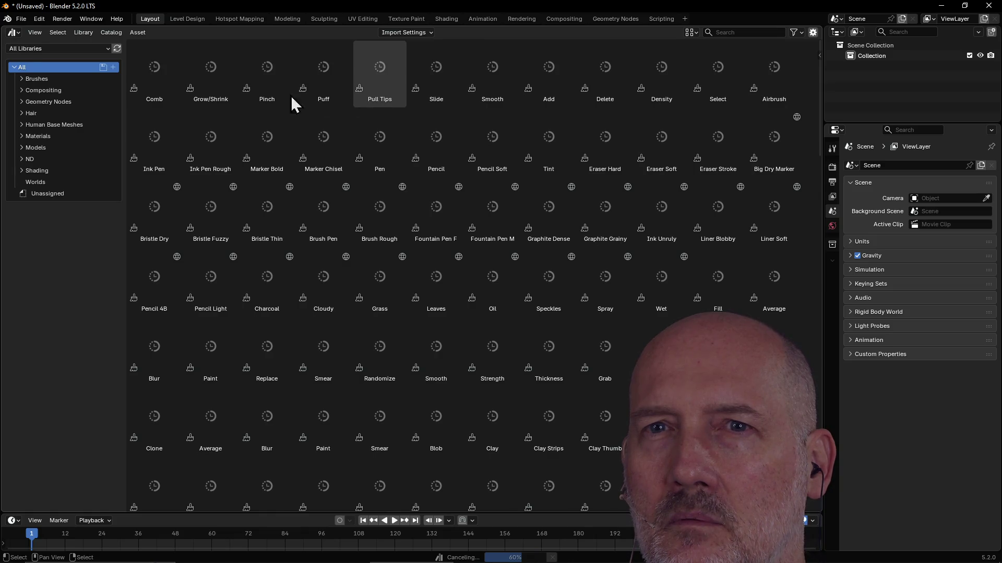
pyautogui.click(44, 126)
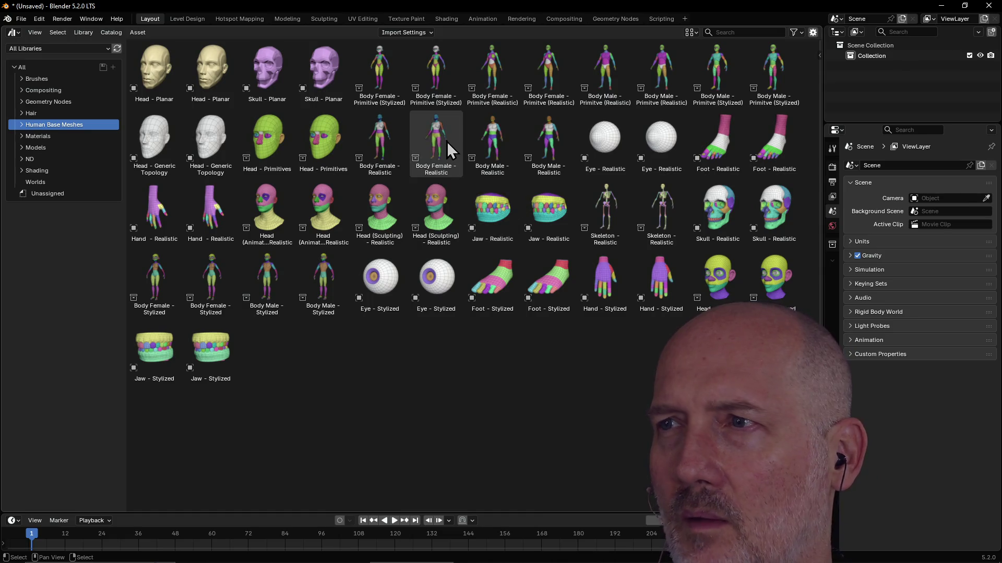
# Step: Pick a stylized male body asset, then turn the area back into a 3D viewport
pyautogui.click(718, 62)
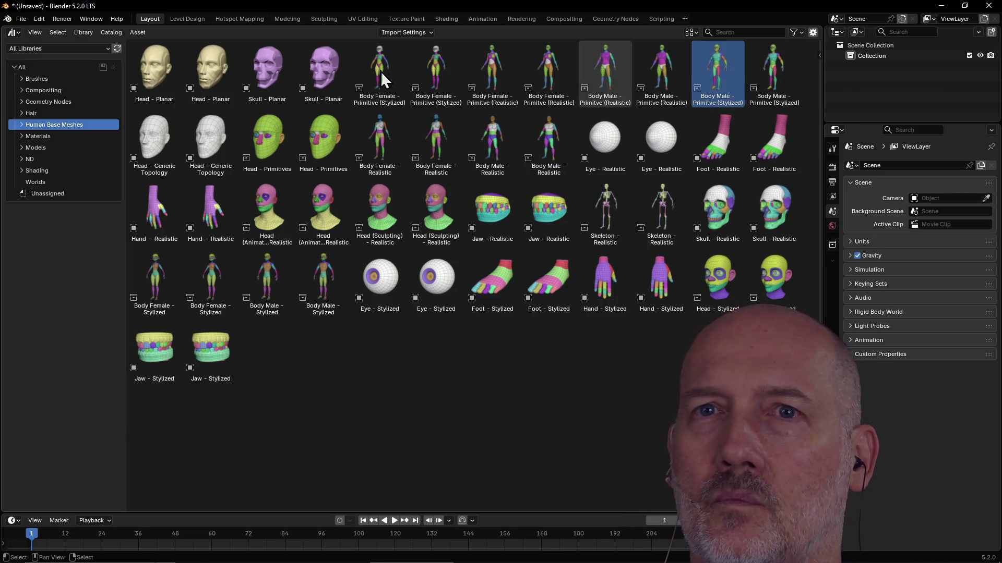
pyautogui.click(14, 31)
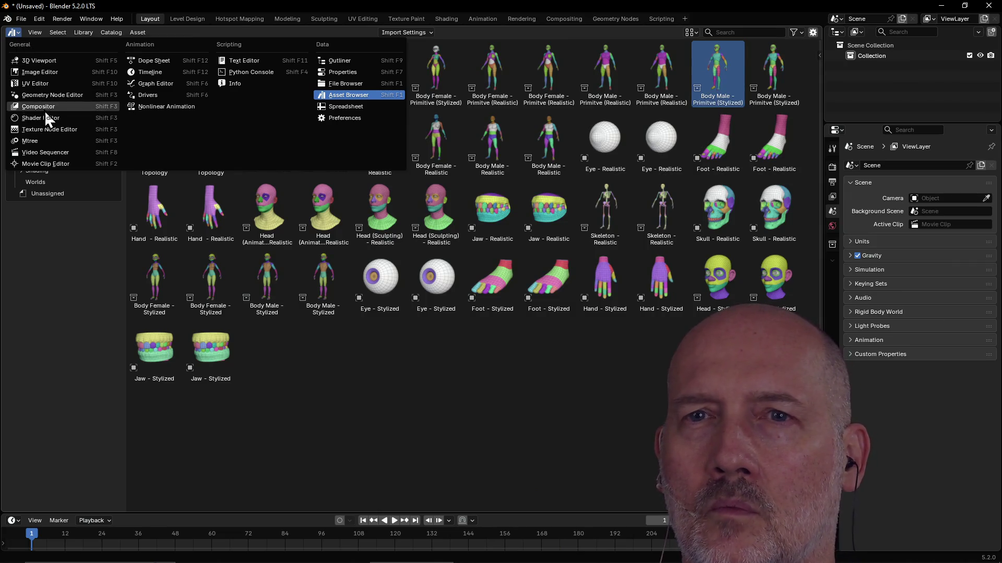
pyautogui.click(61, 63)
# Step: Split the viewport vertically and make the left half an asset browser
pyautogui.moveTo(378, 183); pyautogui.dragTo(397, 196, button='middle')
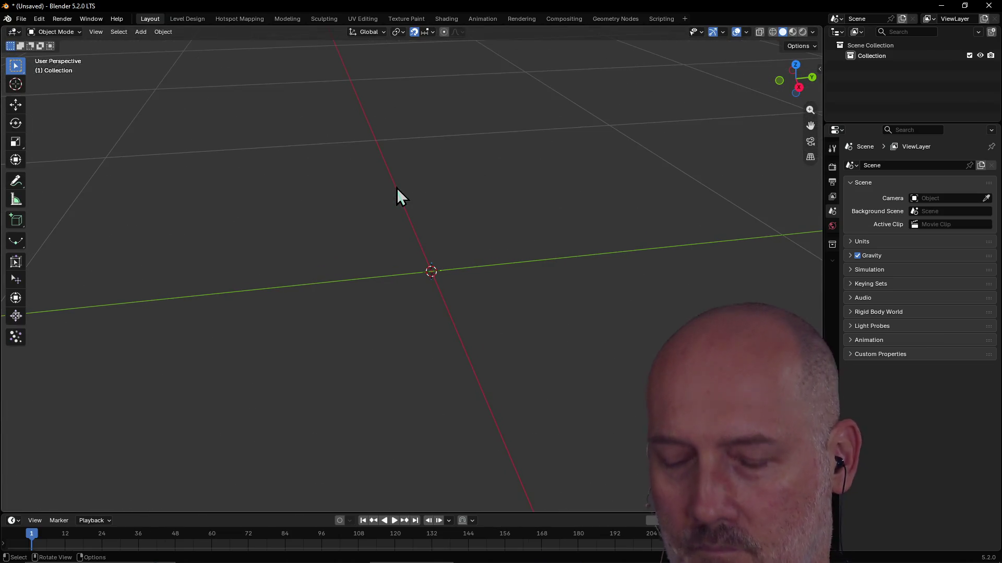
pyautogui.hotkey('ctrl', 'v')
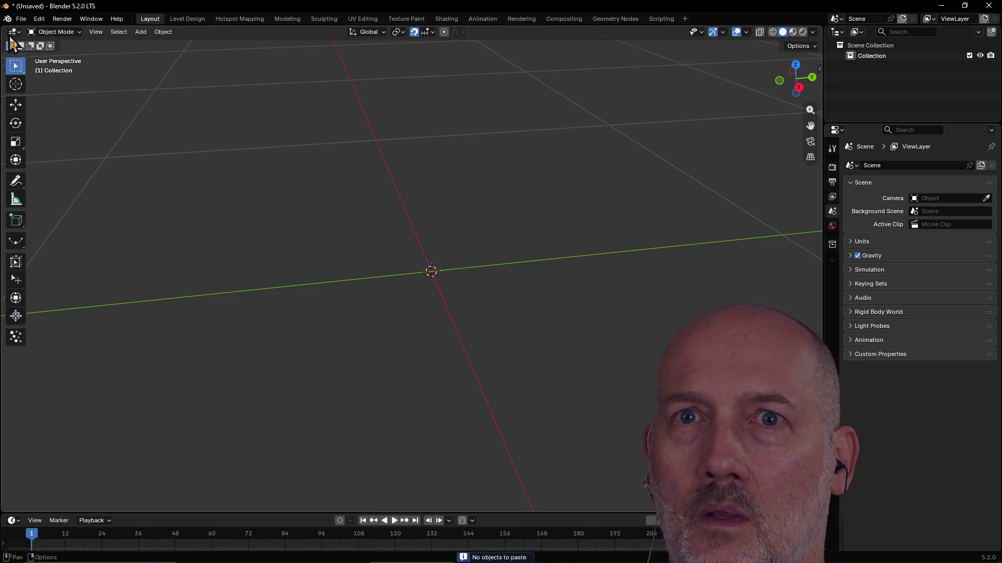
pyautogui.moveTo(6, 26); pyautogui.dragTo(338, 130)
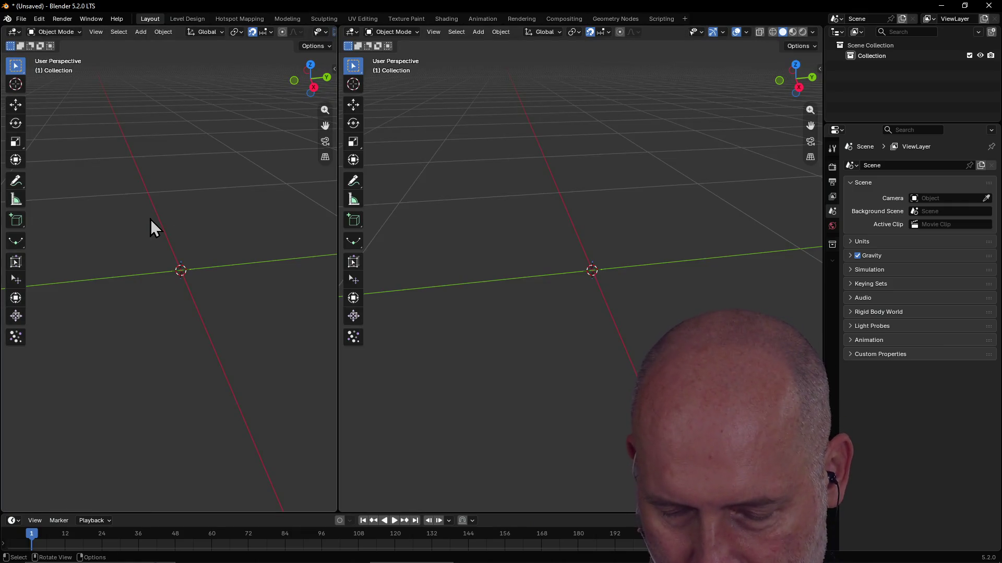
pyautogui.press('shift')
pyautogui.hotkey('shift', 'F1')
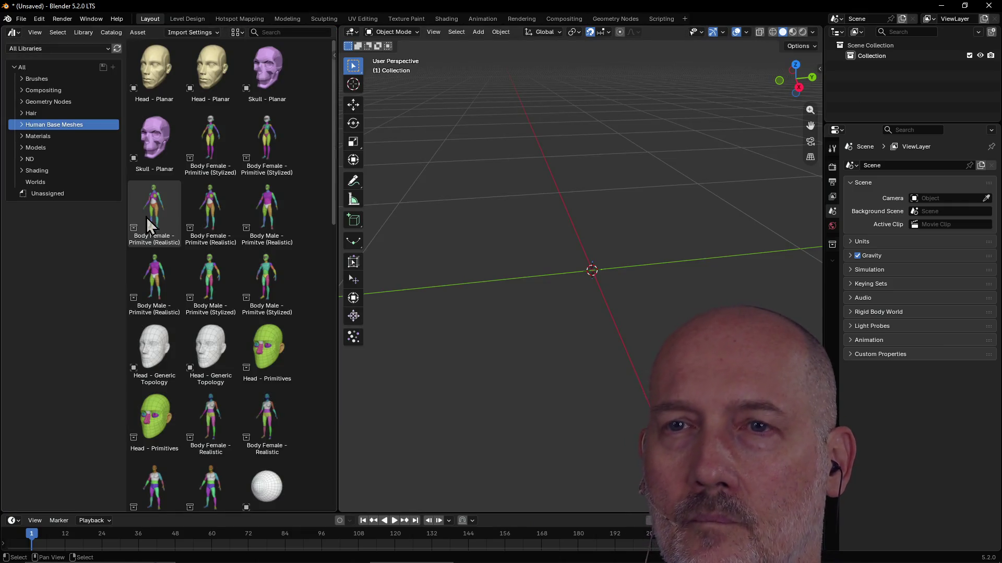
# Step: Drag Body Female - Primitive (Stylized) into the scene and orbit to face it
pyautogui.moveTo(210, 141)
pyautogui.mouseDown()
pyautogui.moveTo(586, 241)
pyautogui.moveTo(592, 277)
pyautogui.mouseUp()
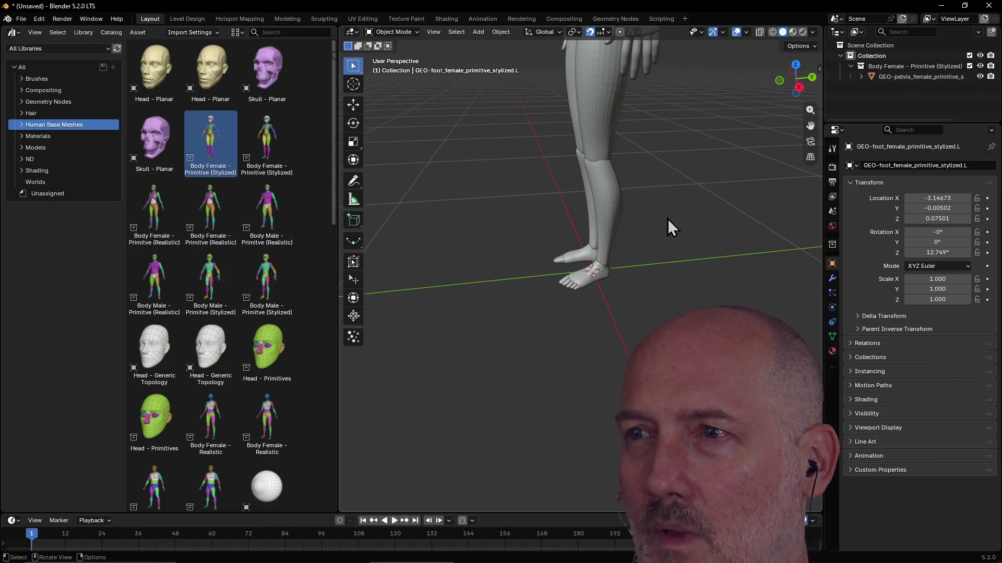
pyautogui.scroll(-5, 668, 221)
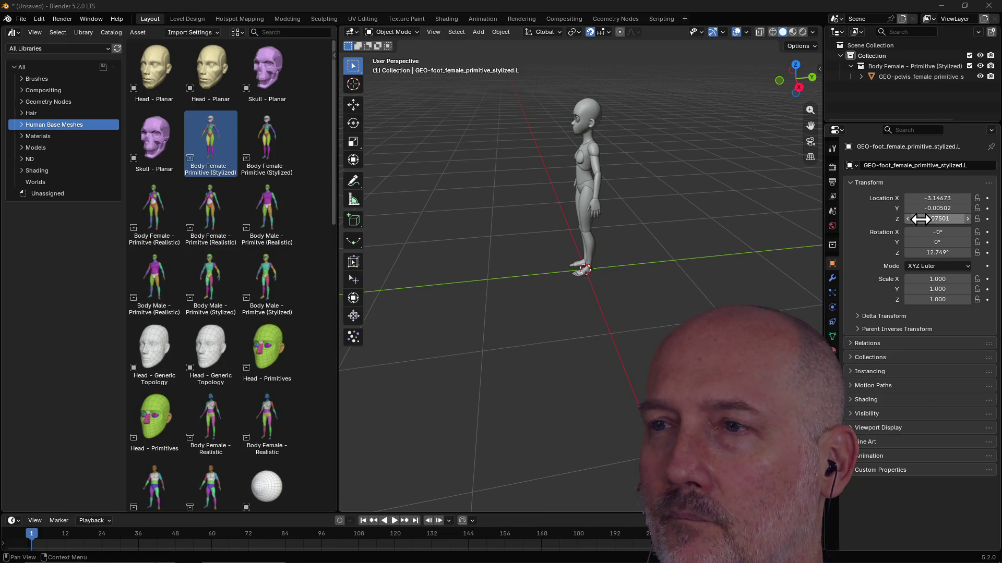
pyautogui.moveTo(622, 207)
pyautogui.mouseDown(button='middle')
pyautogui.moveTo(739, 217)
pyautogui.moveTo(717, 195)
pyautogui.mouseUp(button='middle')
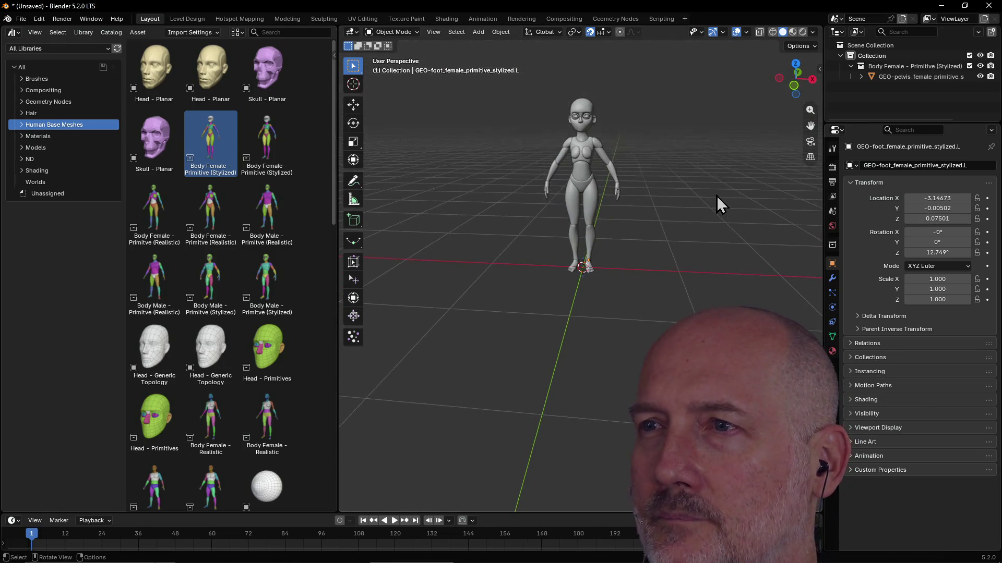
pyautogui.scroll(1, 646, 243)
pyautogui.scroll(-3, 646, 244)
pyautogui.moveTo(646, 243)
pyautogui.mouseDown(button='middle')
pyautogui.moveTo(722, 235)
pyautogui.moveTo(663, 231)
pyautogui.moveTo(690, 227)
pyautogui.mouseUp(button='middle')
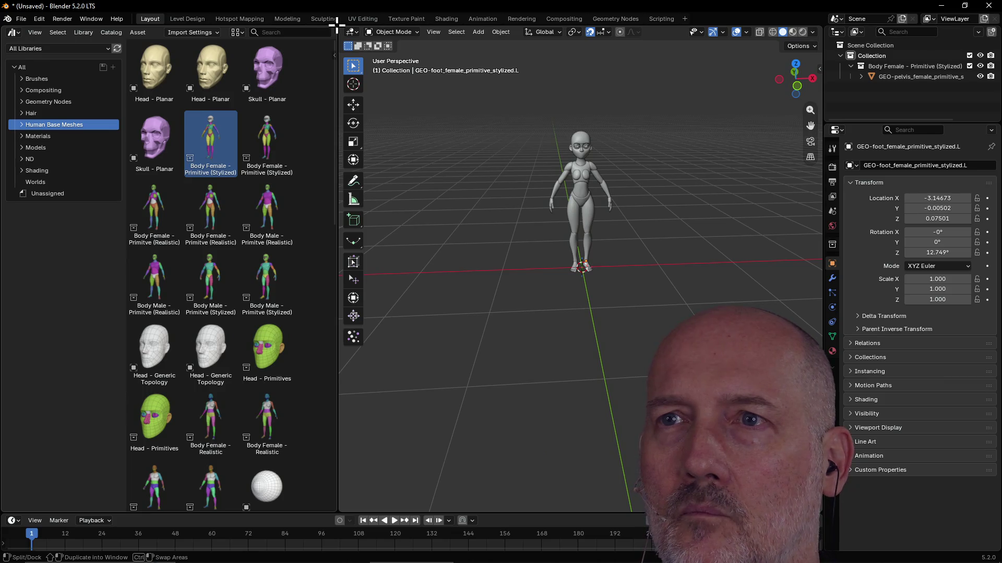
# Step: Close the asset browser area via Area Options so the viewport fills the workspace
pyautogui.rightClick(6, 21)
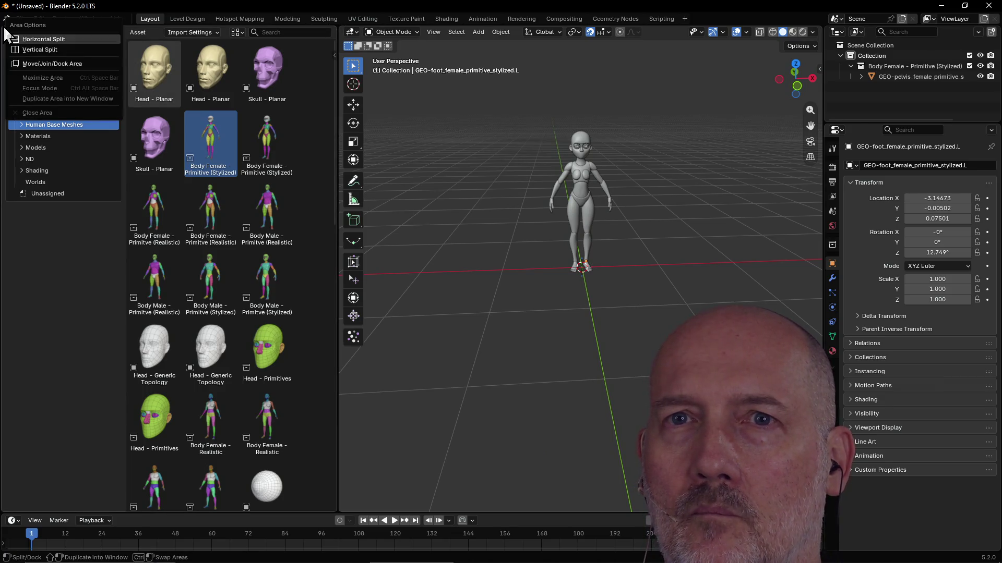
pyautogui.press('Escape')
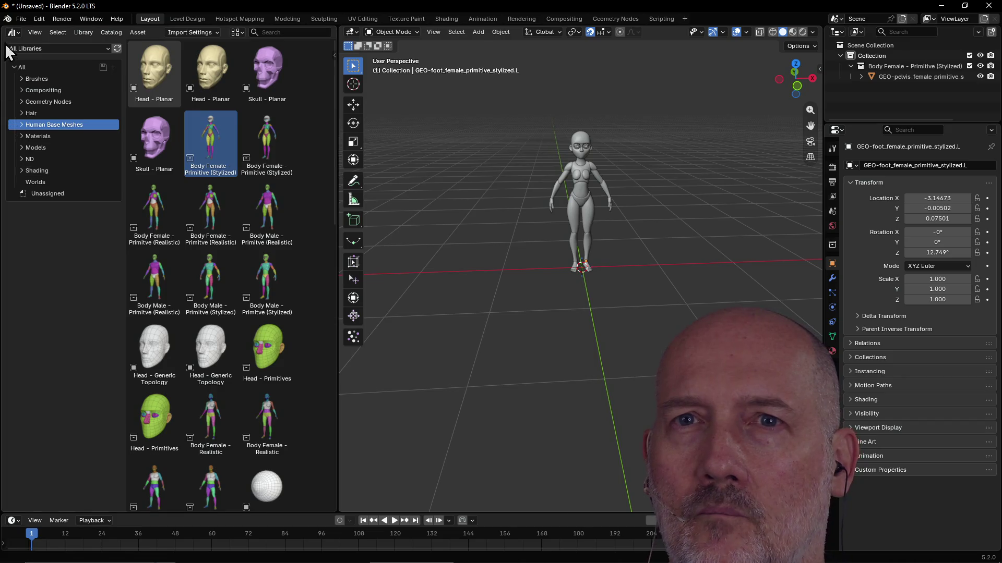
pyautogui.rightClick(7, 26)
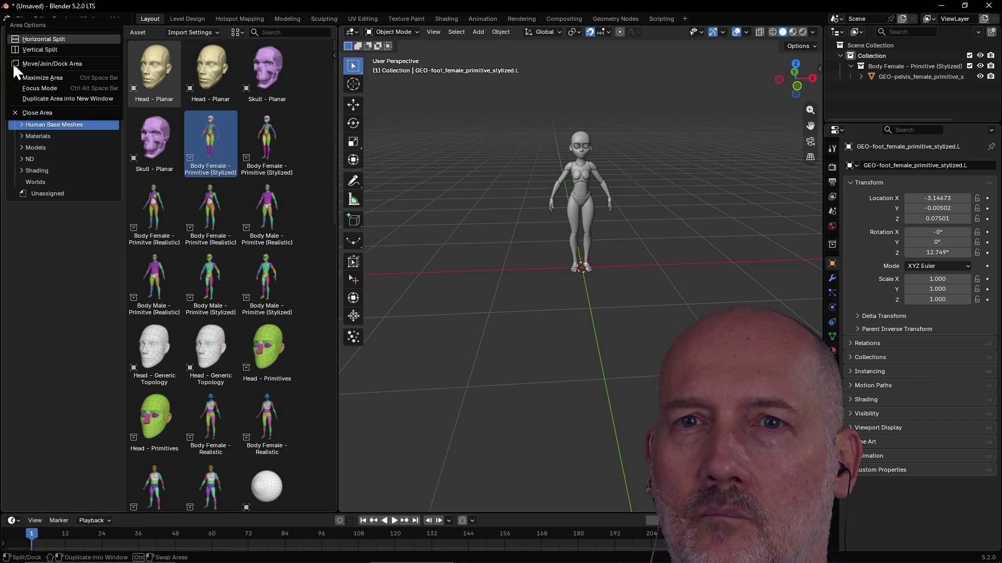
pyautogui.click(35, 111)
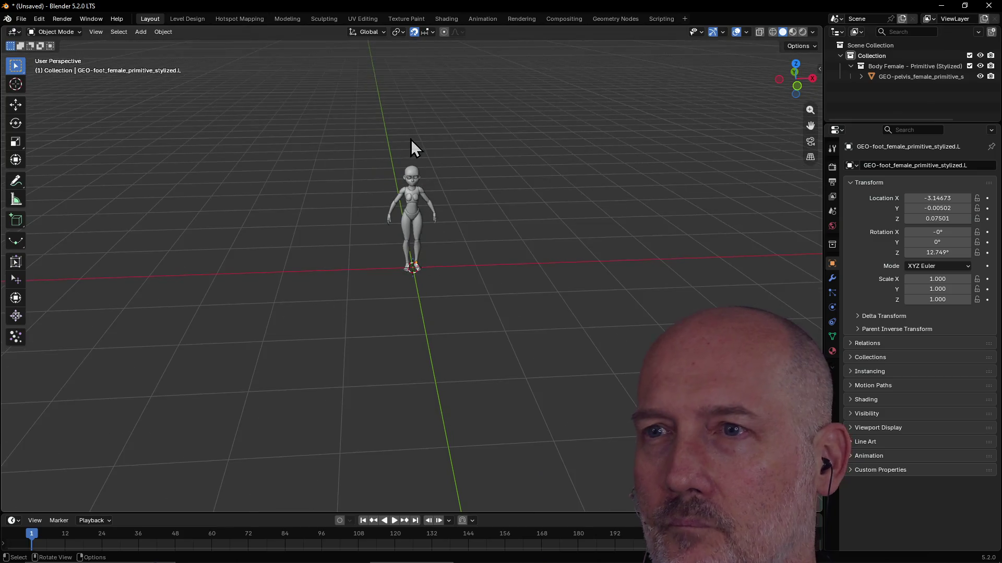
pyautogui.moveTo(411, 140)
pyautogui.mouseDown(button='middle')
pyautogui.moveTo(415, 125)
pyautogui.moveTo(389, 145)
pyautogui.moveTo(356, 149)
pyautogui.moveTo(397, 144)
pyautogui.mouseUp(button='middle')
pyautogui.scroll(2, 414, 116)
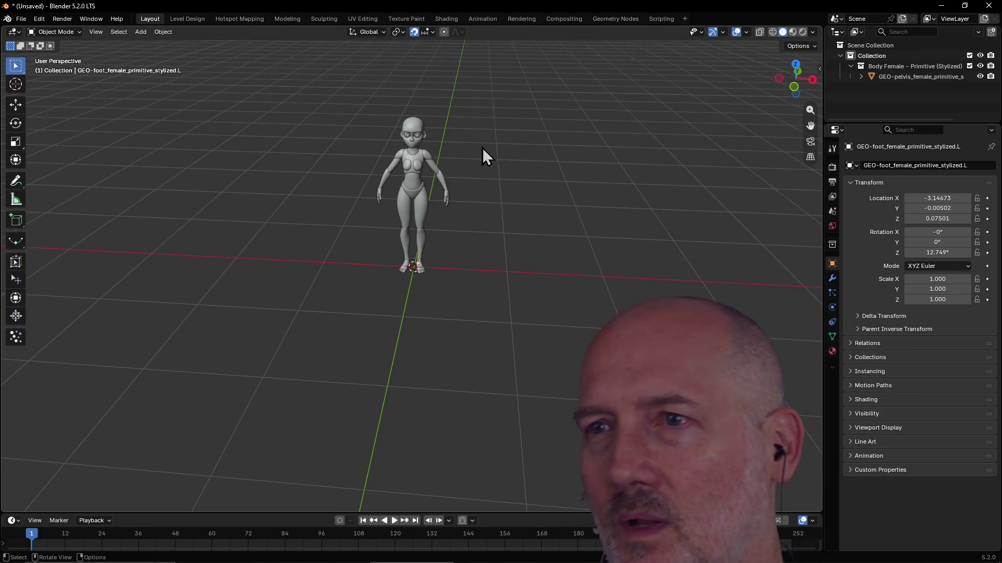
pyautogui.moveTo(514, 140)
pyautogui.mouseDown(button='middle')
pyautogui.moveTo(530, 132)
pyautogui.moveTo(513, 130)
pyautogui.mouseUp(button='middle')
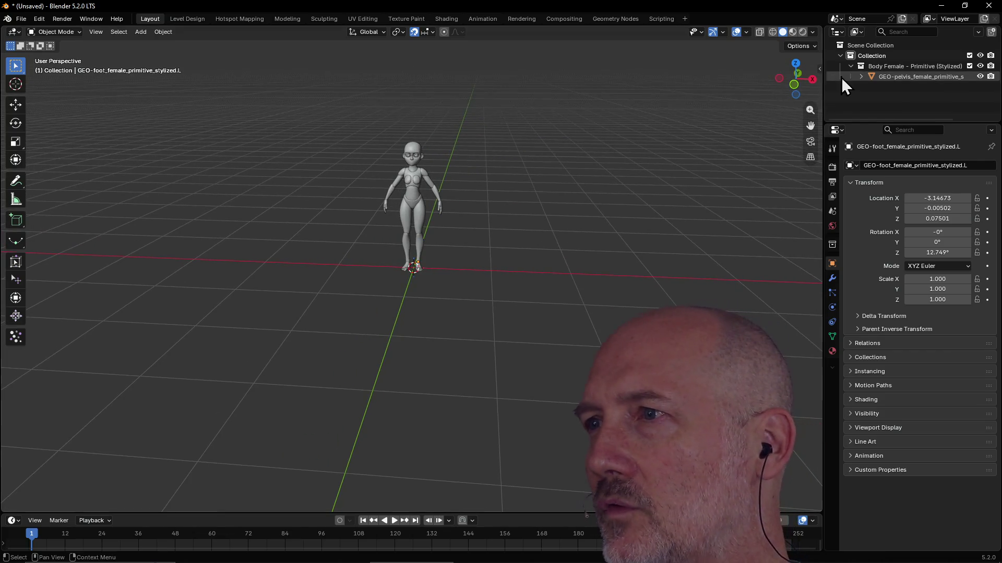
# Step: Select the figure's hierarchy from the Outliner and move it along X to about -2.01
pyautogui.click(875, 76)
pyautogui.rightClick(875, 76)
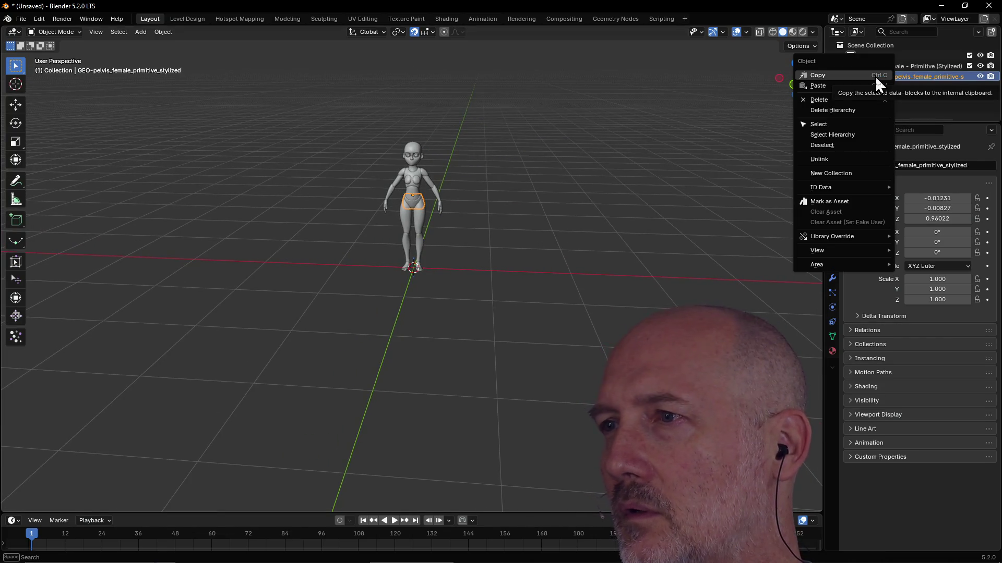
pyautogui.click(868, 135)
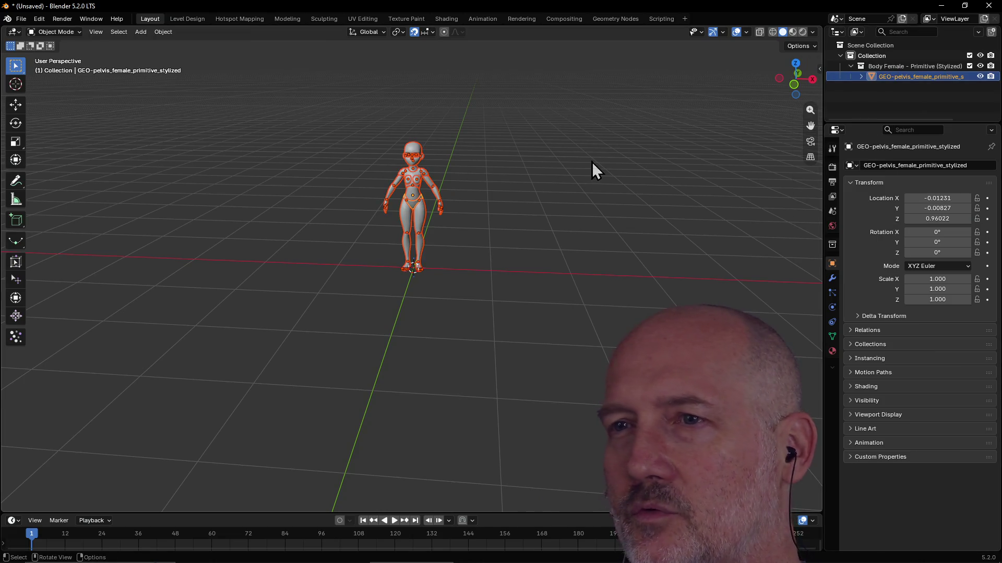
pyautogui.press('g')
pyautogui.press('x')
pyautogui.click(258, 202)
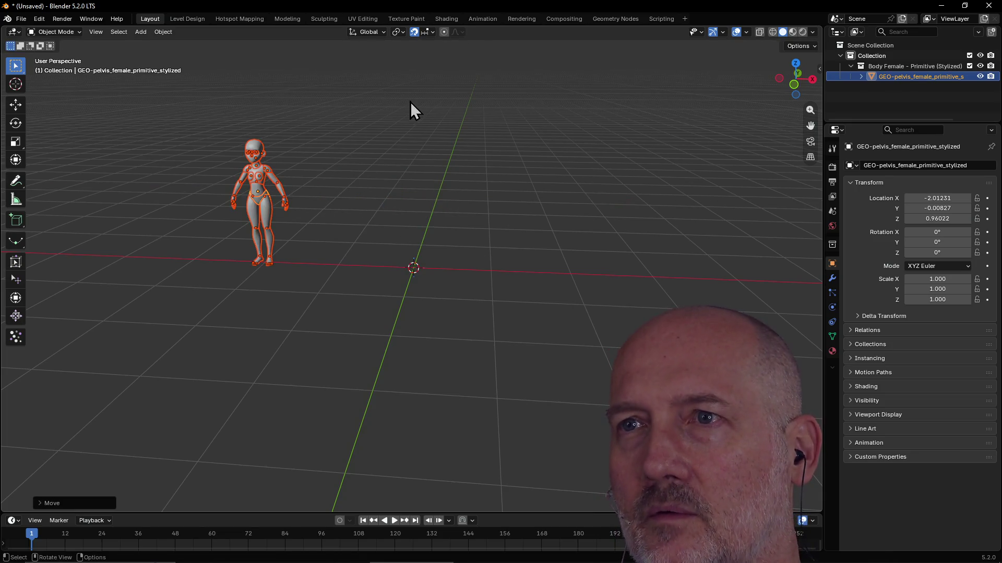
pyautogui.click(414, 31)
# Step: Deselect the figure and switch to front orthographic view via the ` pie menu
pyautogui.moveTo(395, 146)
pyautogui.mouseDown(button='middle')
pyautogui.moveTo(430, 159)
pyautogui.moveTo(399, 176)
pyautogui.moveTo(412, 220)
pyautogui.moveTo(387, 192)
pyautogui.mouseUp(button='middle')
pyautogui.click(412, 221)
pyautogui.press('`')
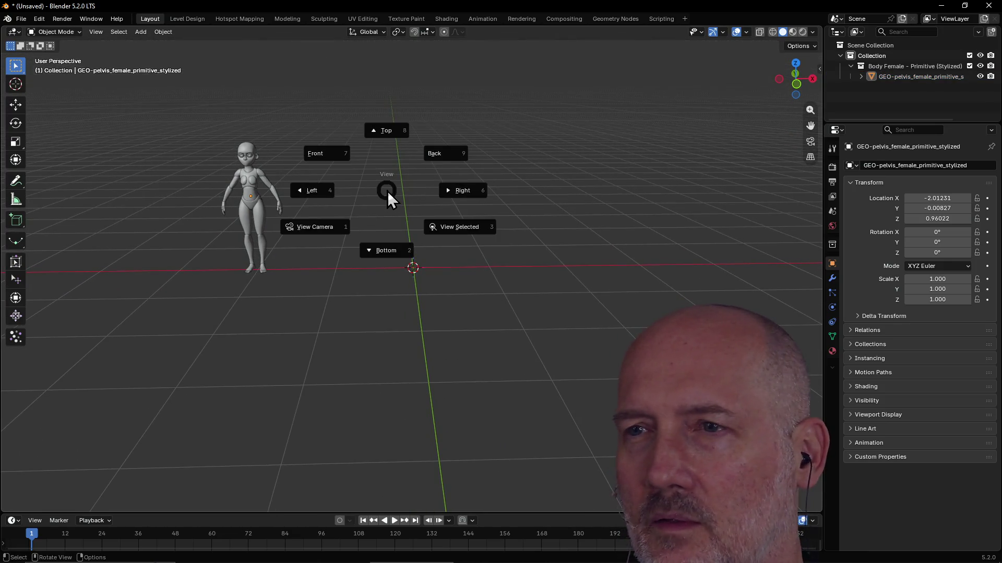
pyautogui.click(328, 155)
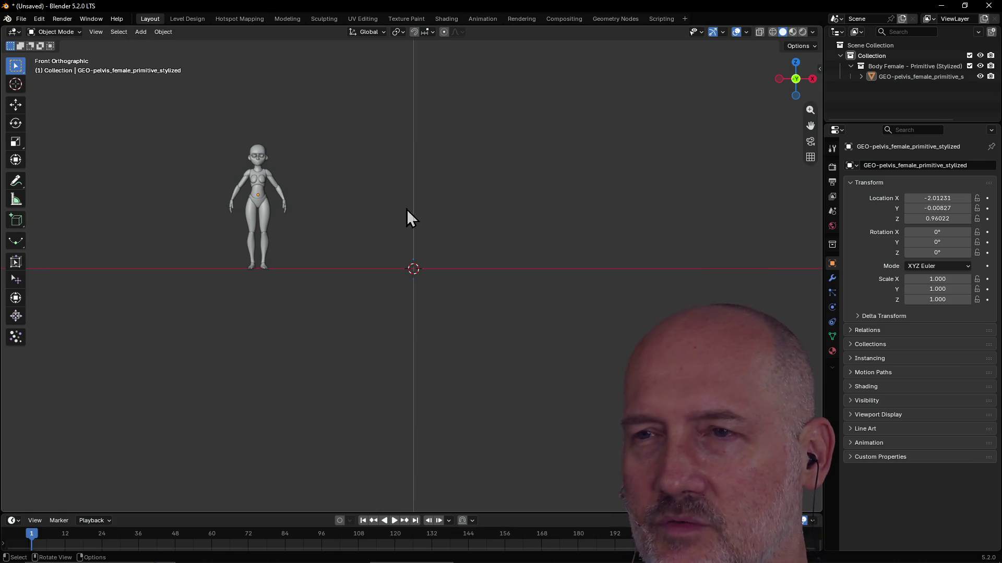
pyautogui.scroll(1, 409, 193)
pyautogui.scroll(1, 409, 193)
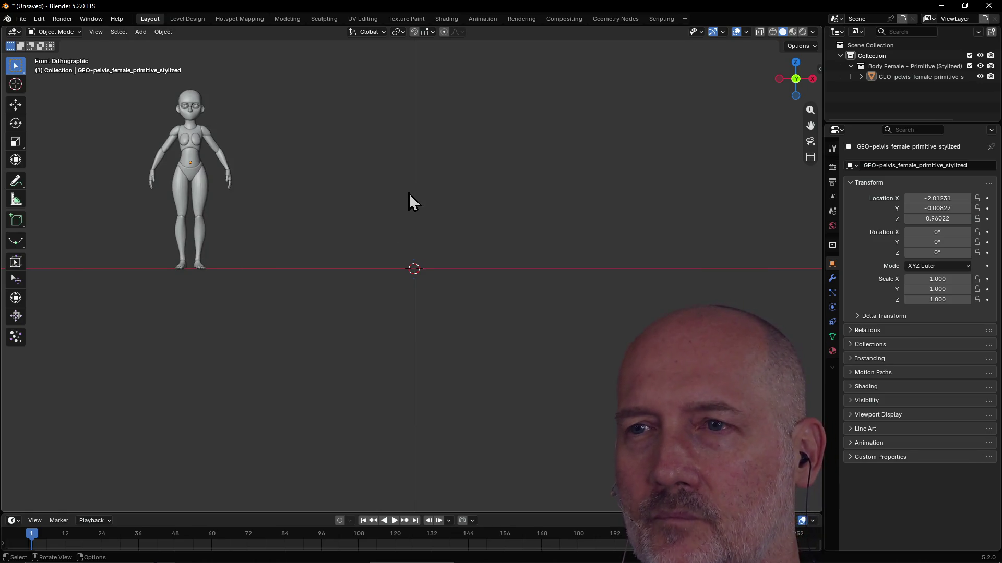
pyautogui.press('a')
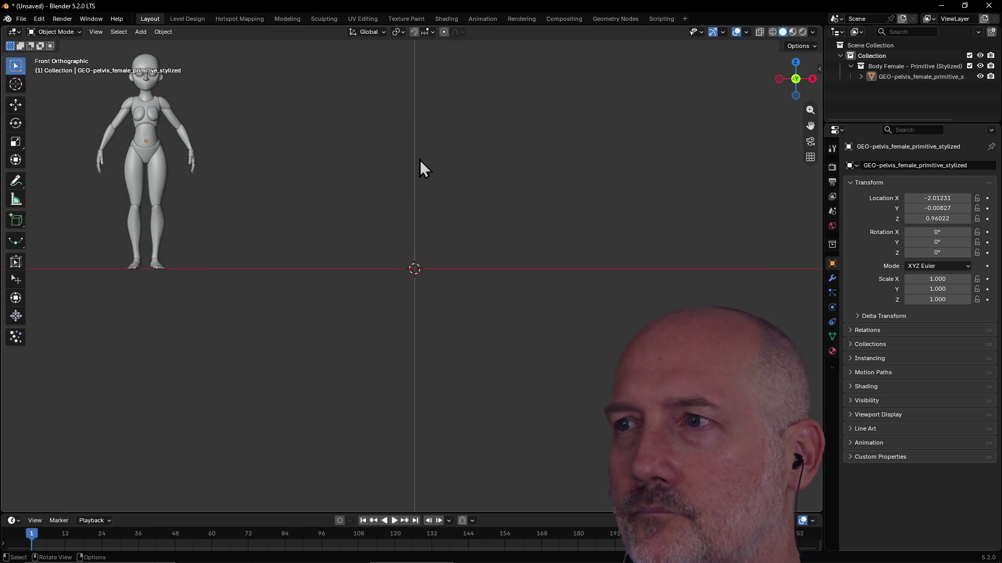
pyautogui.hotkey('alt', 'a')
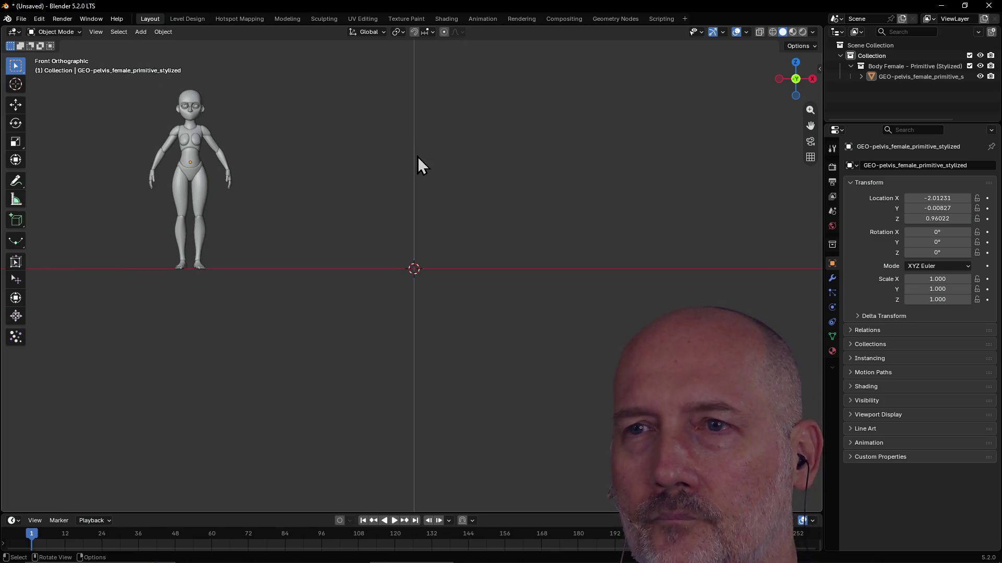